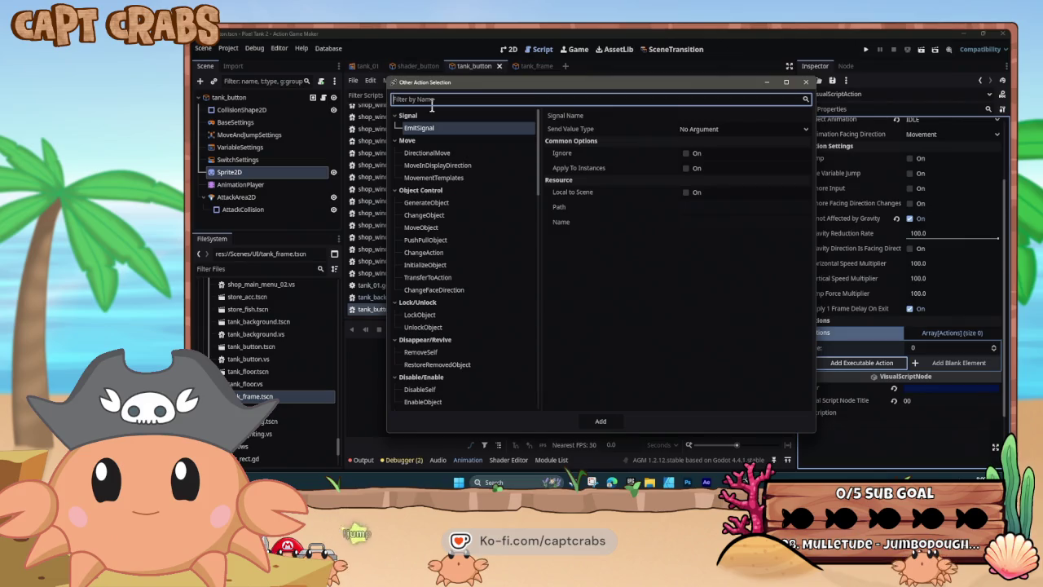
# Add a ChangeAction to state 00 targeting res://Scenes/UI/tank_frame.tscn with action 00.
pyautogui.click(471, 252)
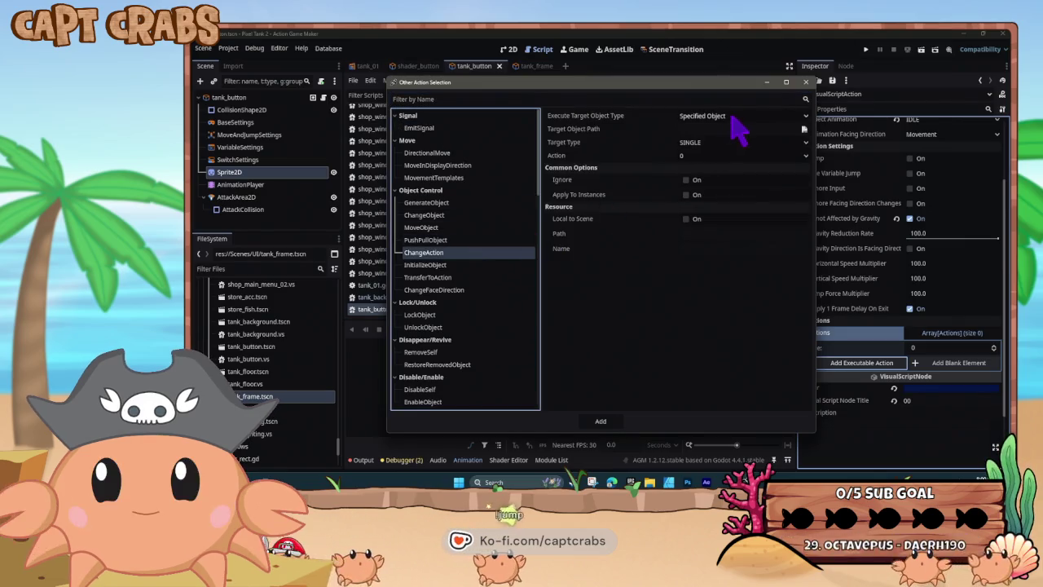
pyautogui.click(804, 129)
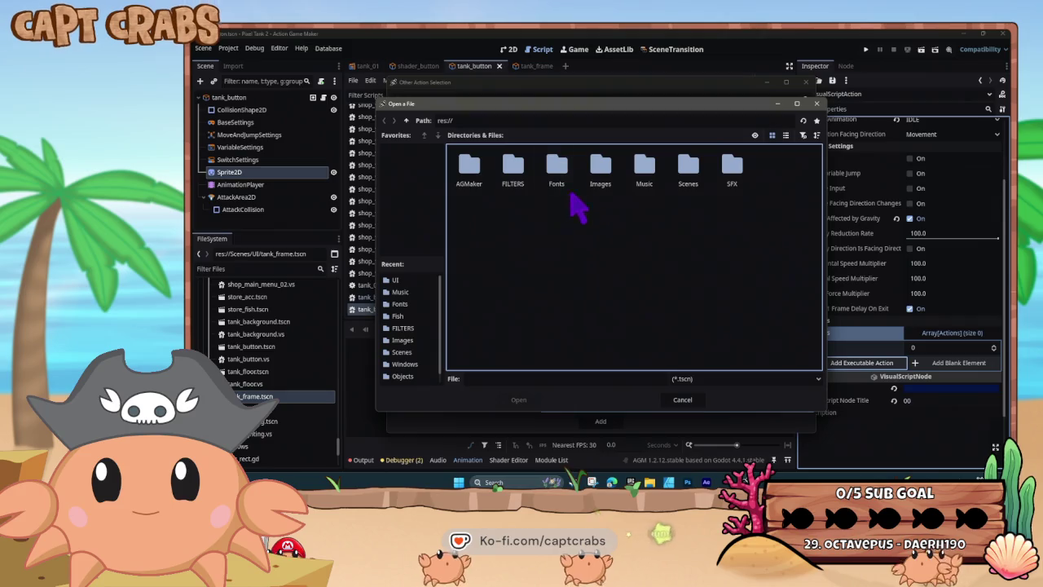
pyautogui.doubleClick(691, 178)
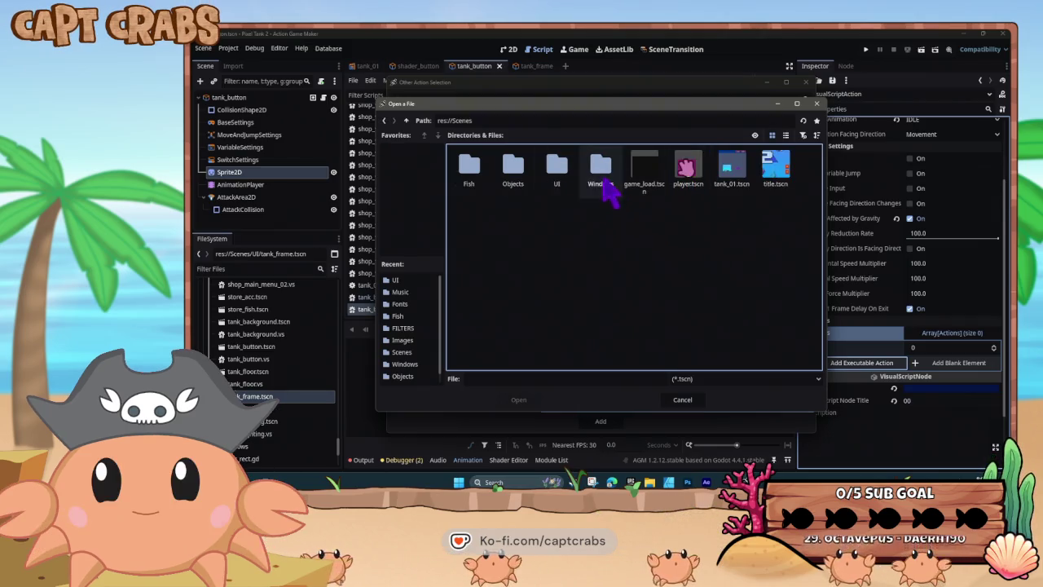
pyautogui.doubleClick(558, 168)
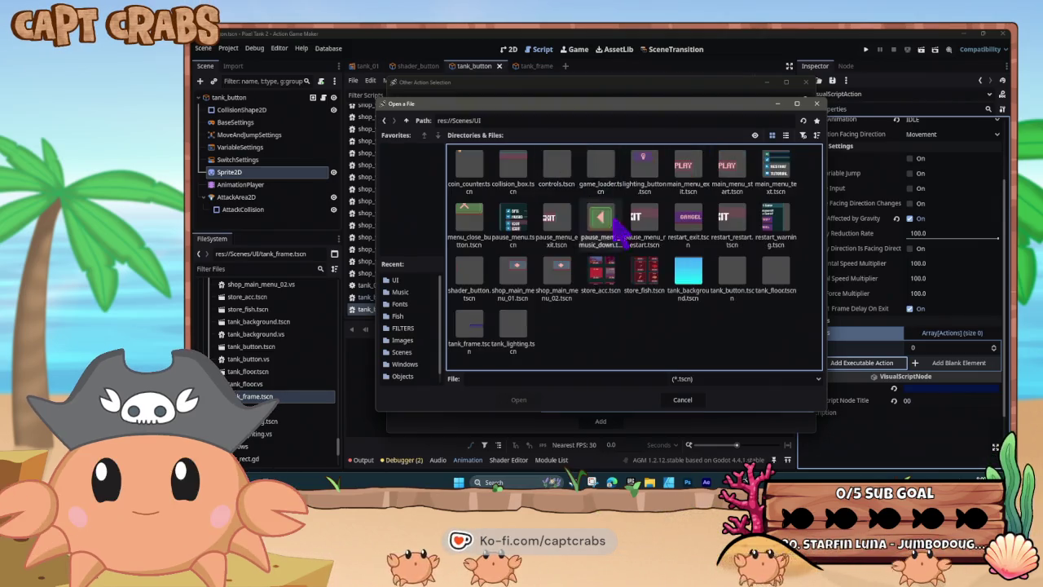
pyautogui.doubleClick(476, 334)
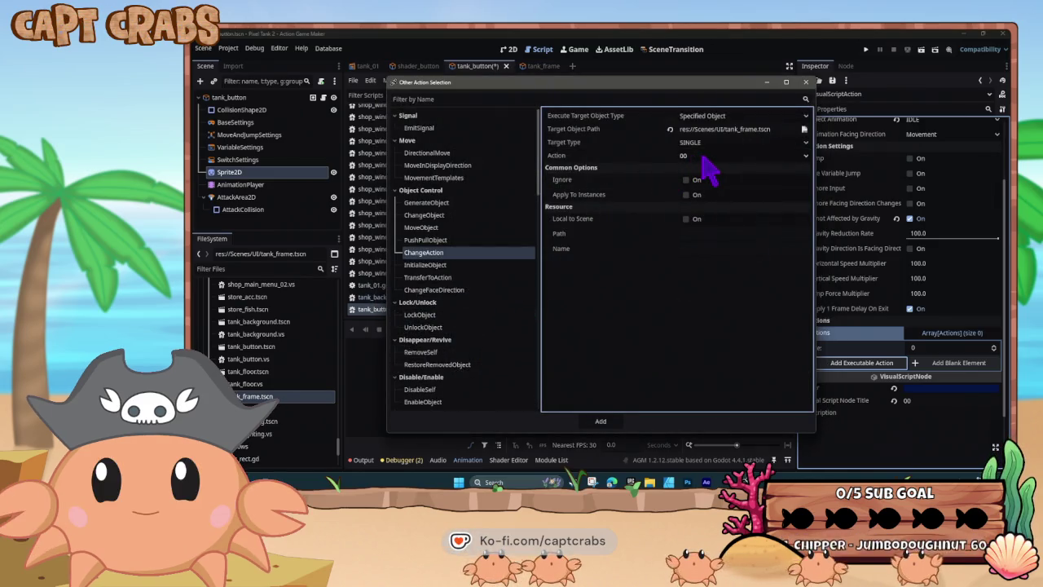
pyautogui.click(601, 421)
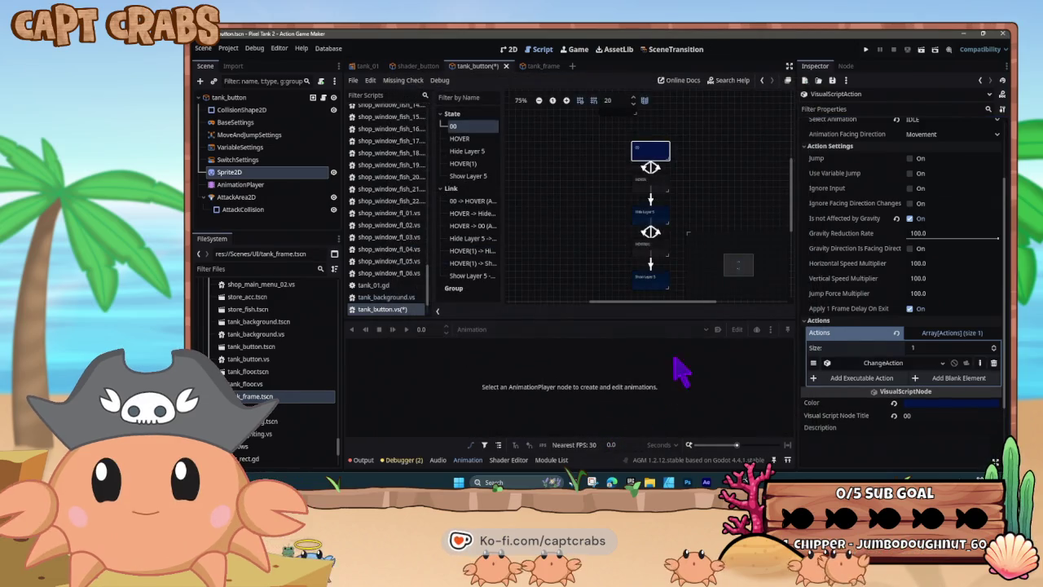
# Retitle the Hide Layer 5 state to 01.
pyautogui.click(652, 215)
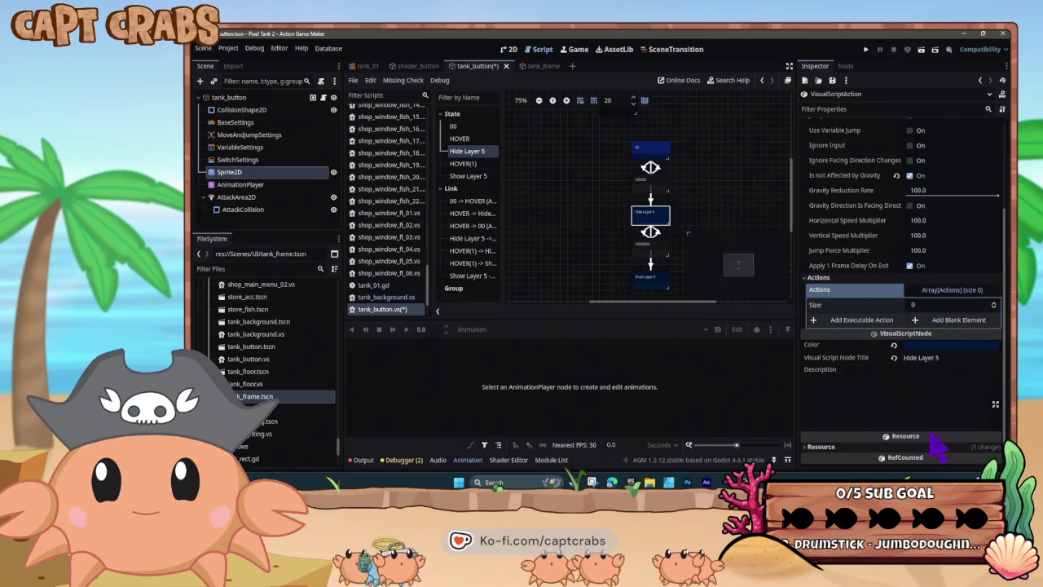
pyautogui.scroll(-1, 936, 444)
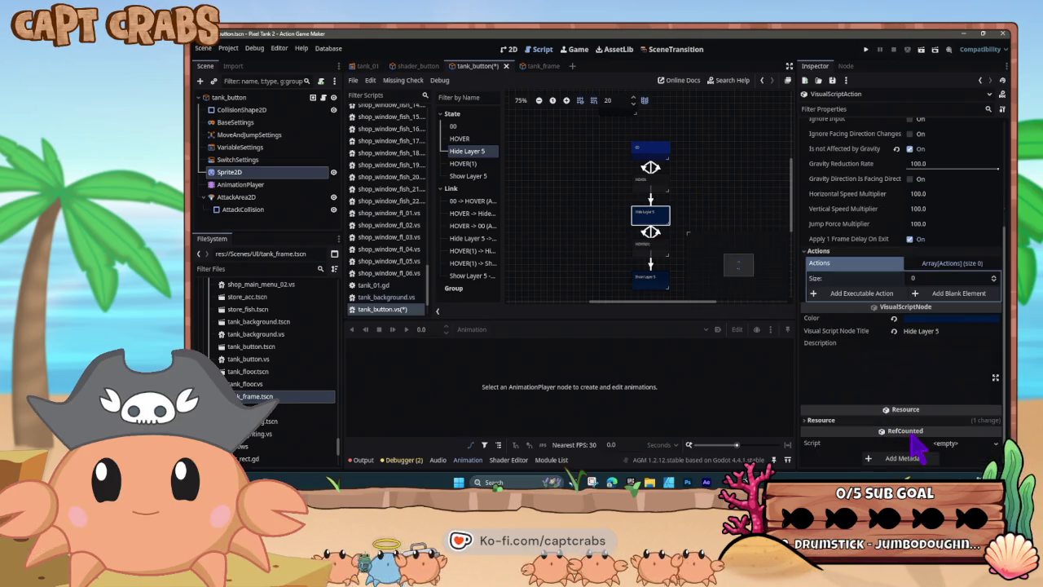
pyautogui.tripleClick(943, 333)
pyautogui.write('01')
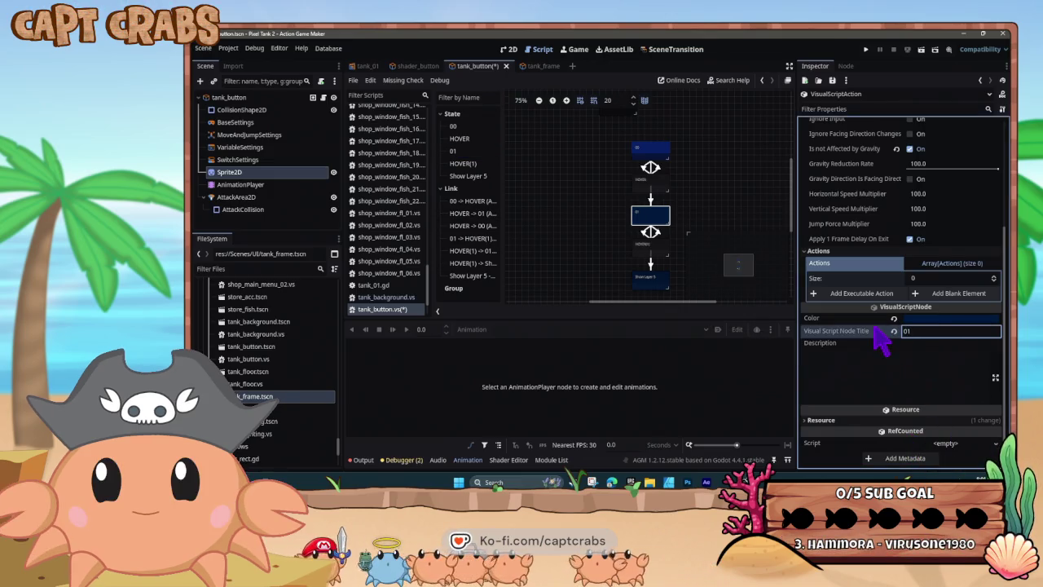
# Give state 01 a ChangeAction targeting tank_frame.tscn with action 01.
pyautogui.click(870, 294)
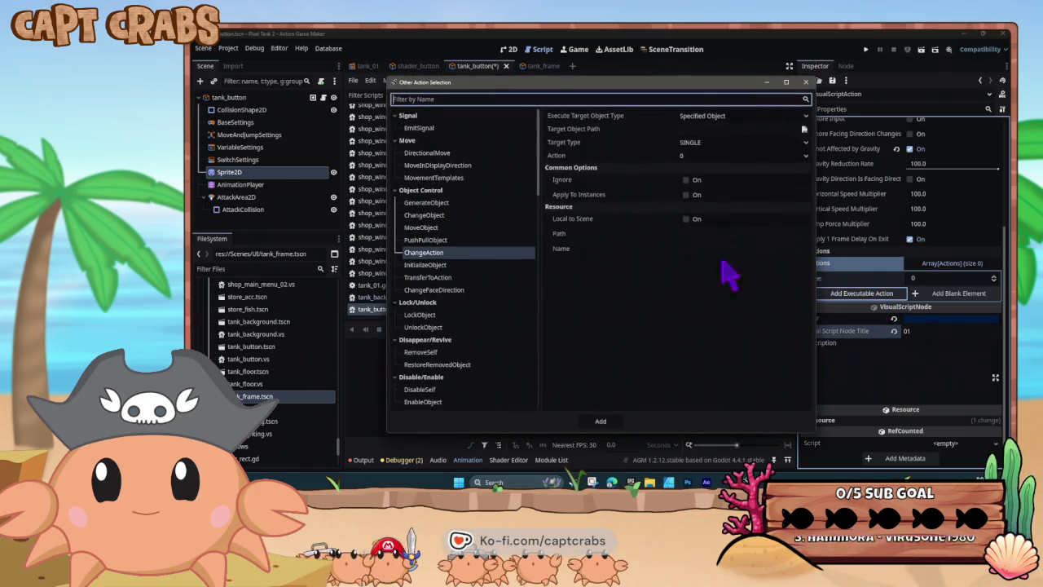
pyautogui.click(701, 155)
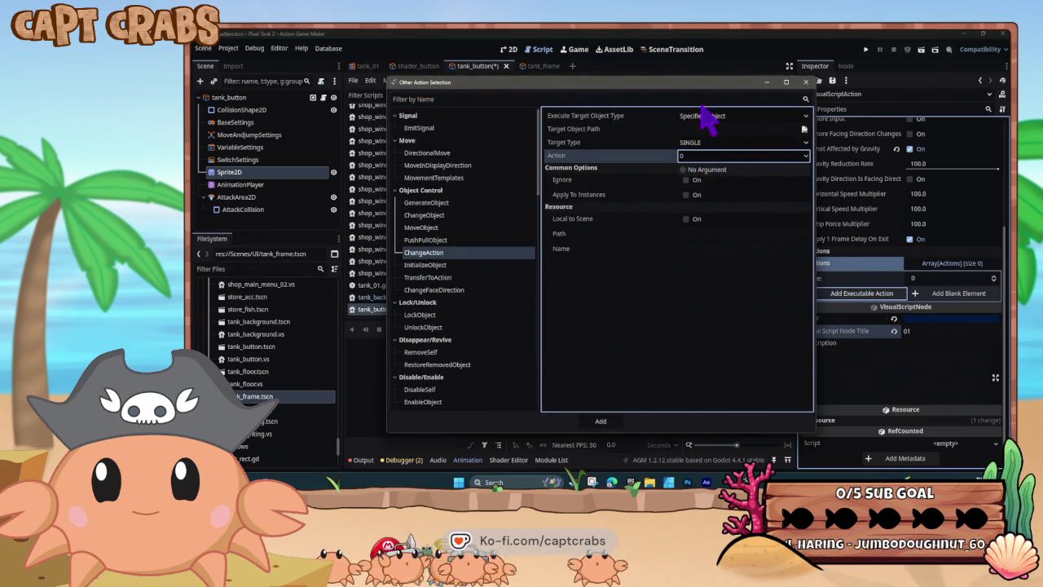
pyautogui.press('Escape')
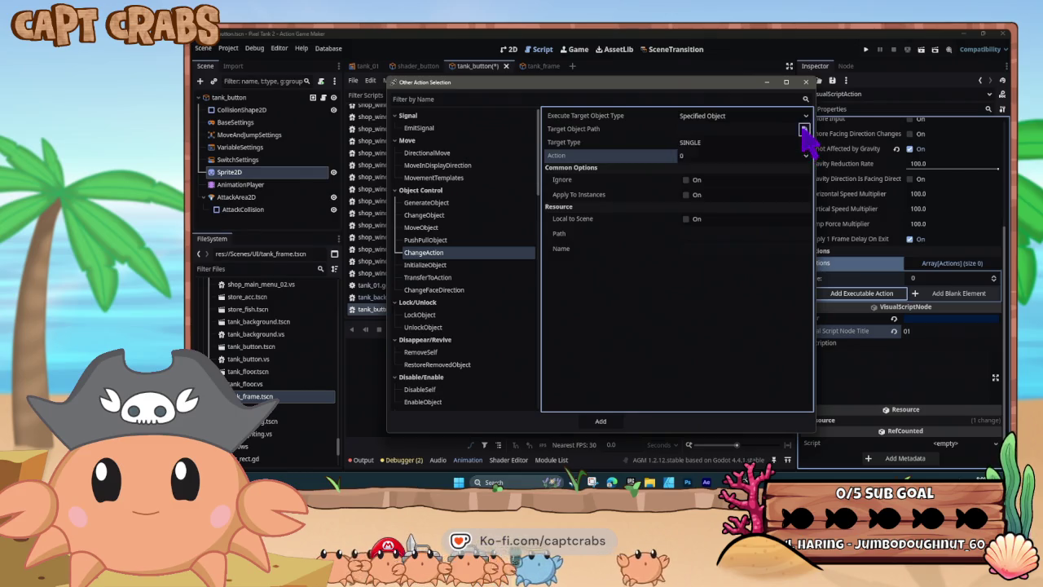
pyautogui.click(803, 129)
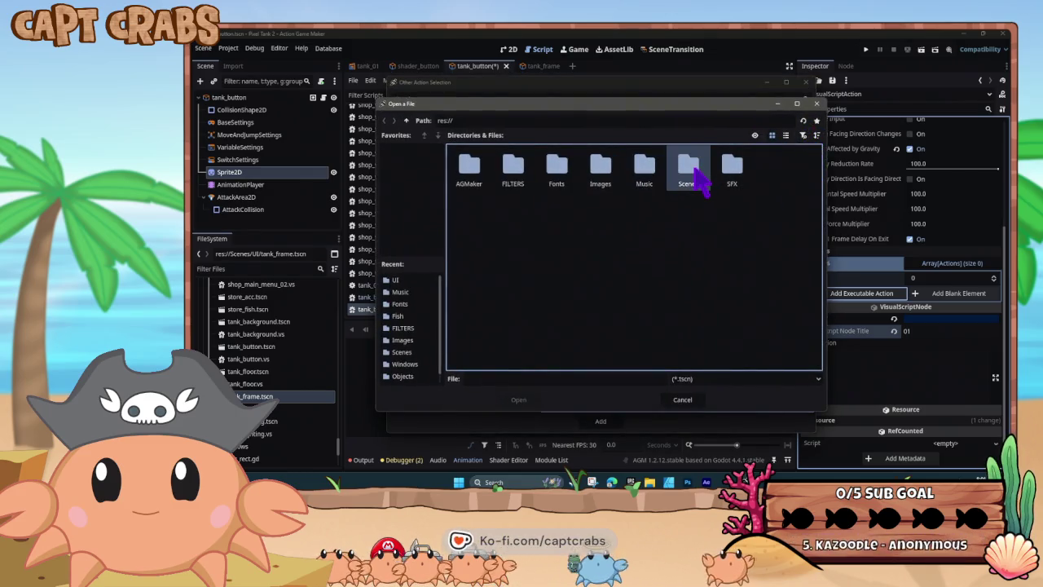
pyautogui.doubleClick(691, 169)
pyautogui.doubleClick(556, 170)
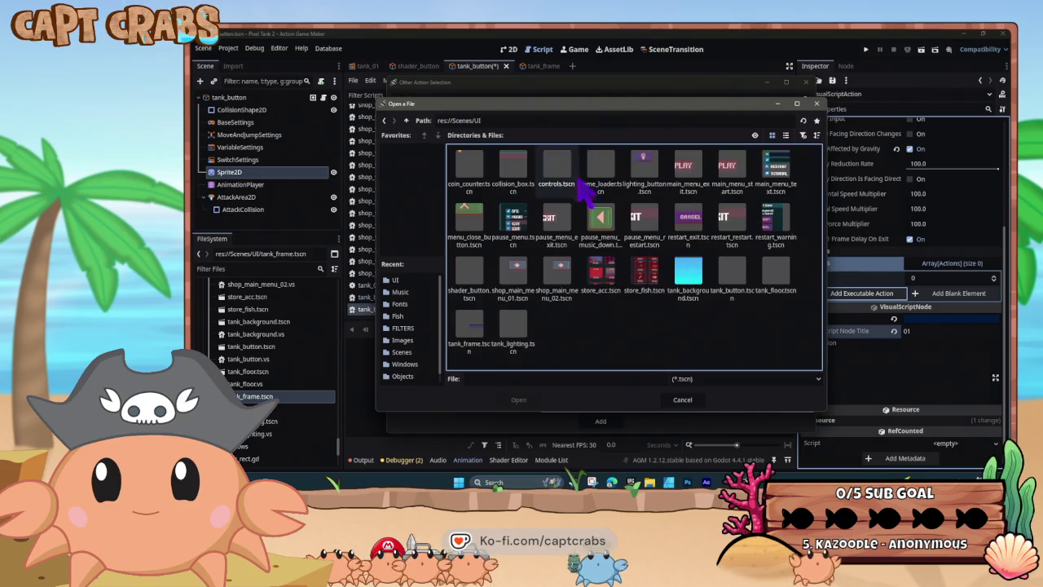
pyautogui.doubleClick(468, 334)
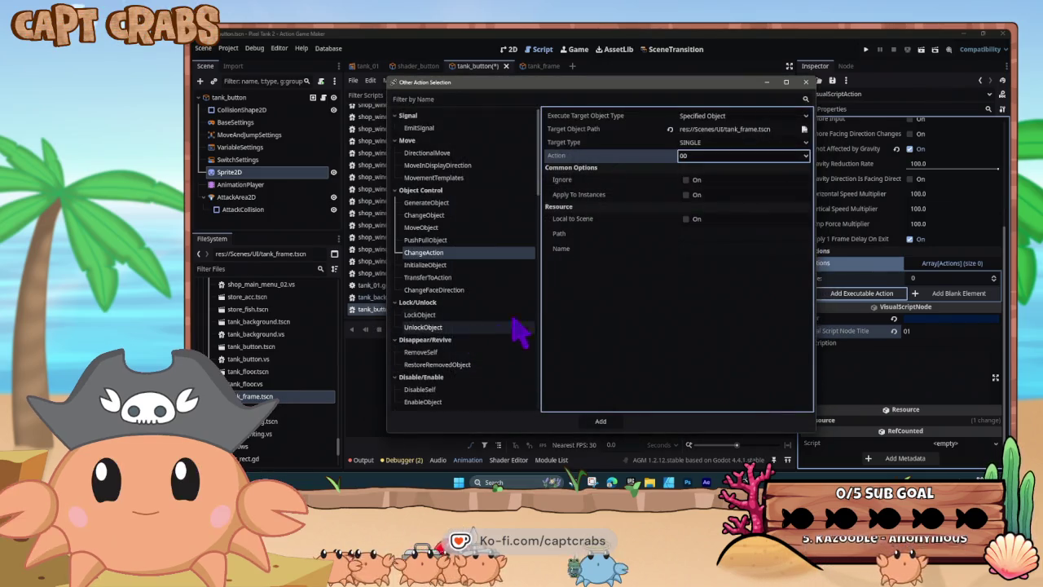
pyautogui.click(713, 156)
pyautogui.click(731, 206)
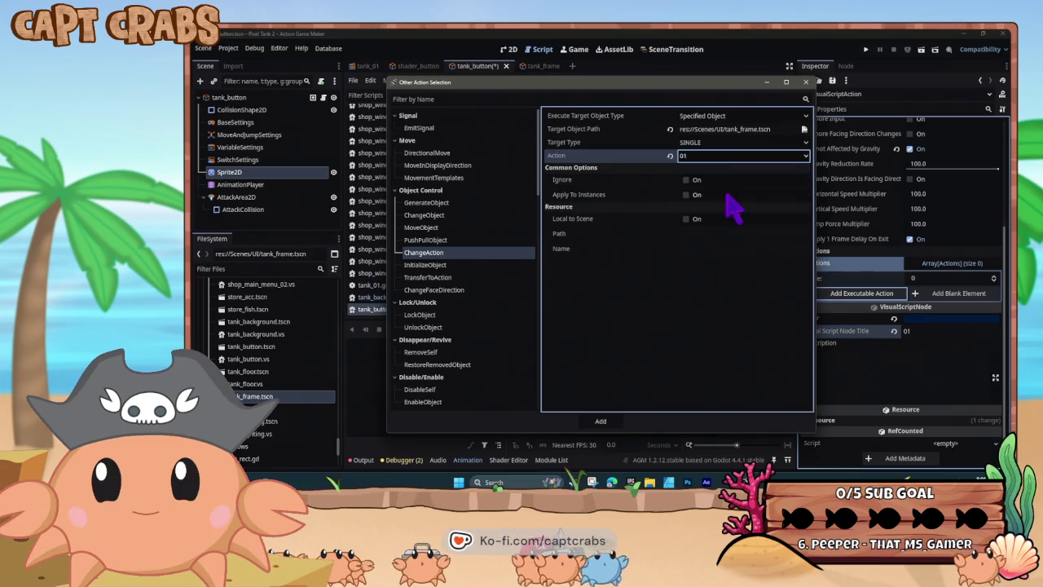
pyautogui.click(601, 420)
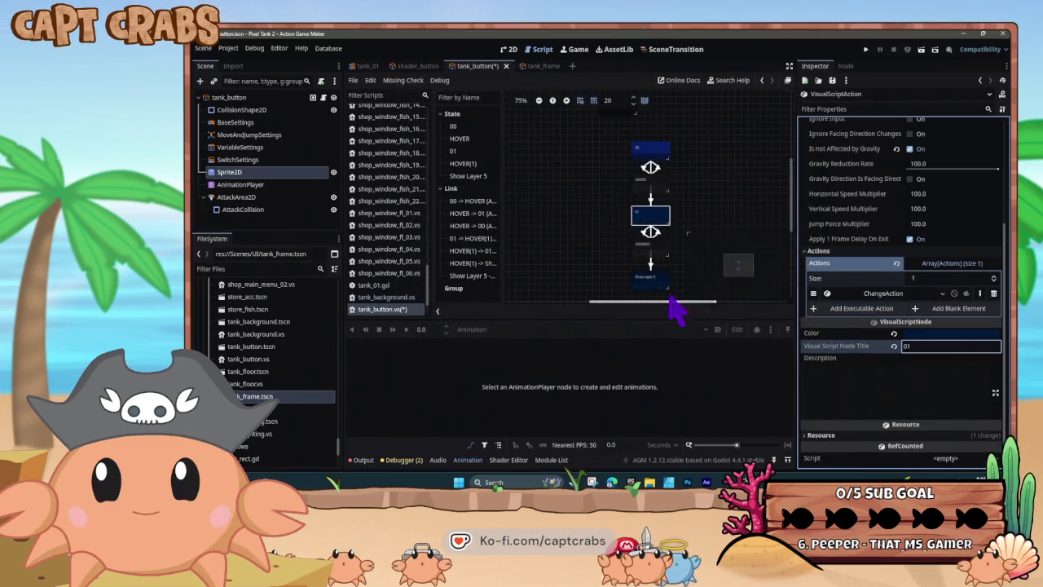
# Delete Show Layer 5's link to 00 and move the state under HOVER(1).
pyautogui.click(649, 281)
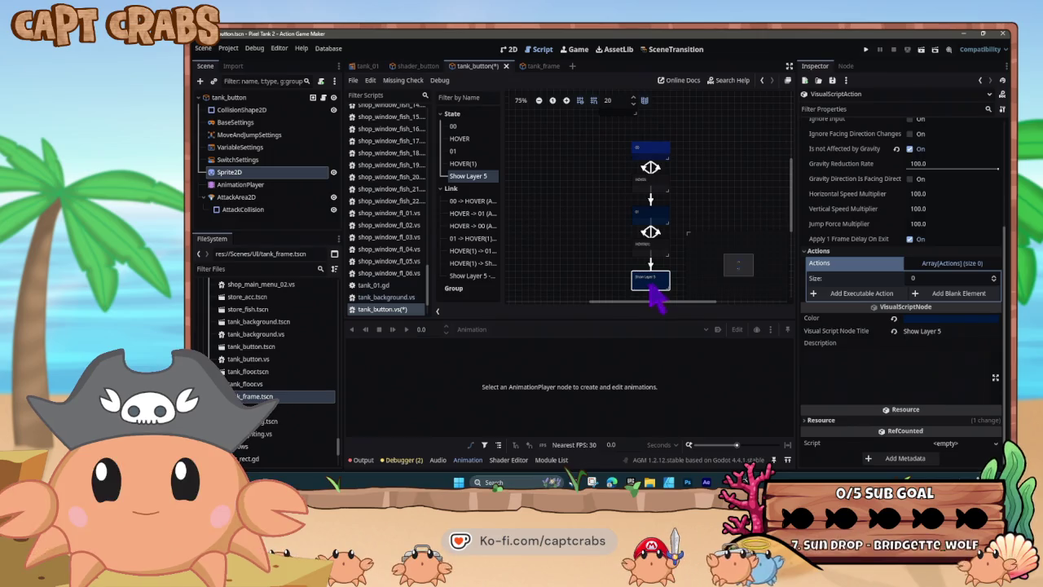
pyautogui.moveTo(625, 279); pyautogui.dragTo(577, 265)
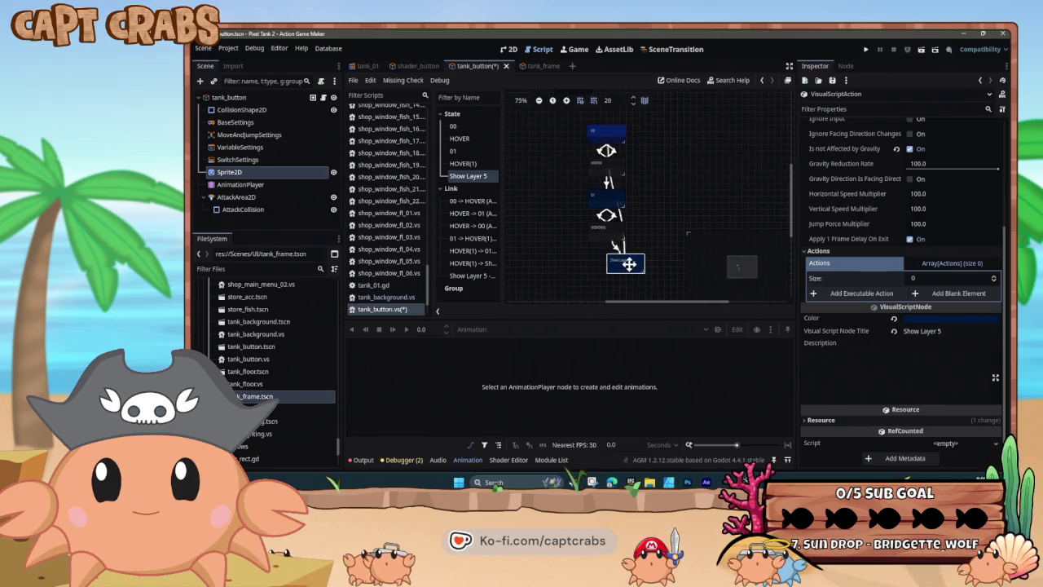
pyautogui.click(651, 256)
pyautogui.press('Delete')
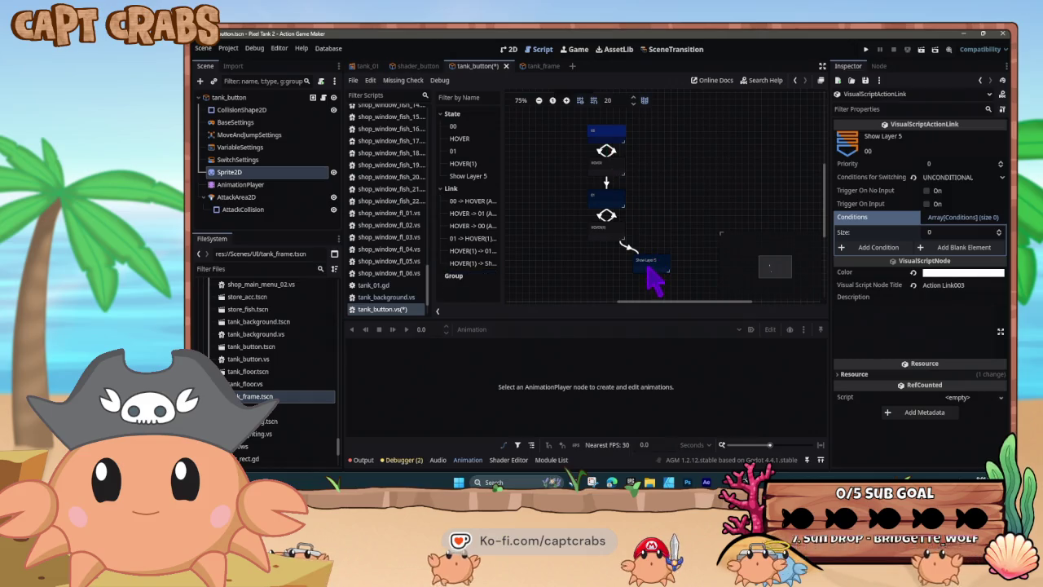
pyautogui.moveTo(657, 273); pyautogui.dragTo(600, 266)
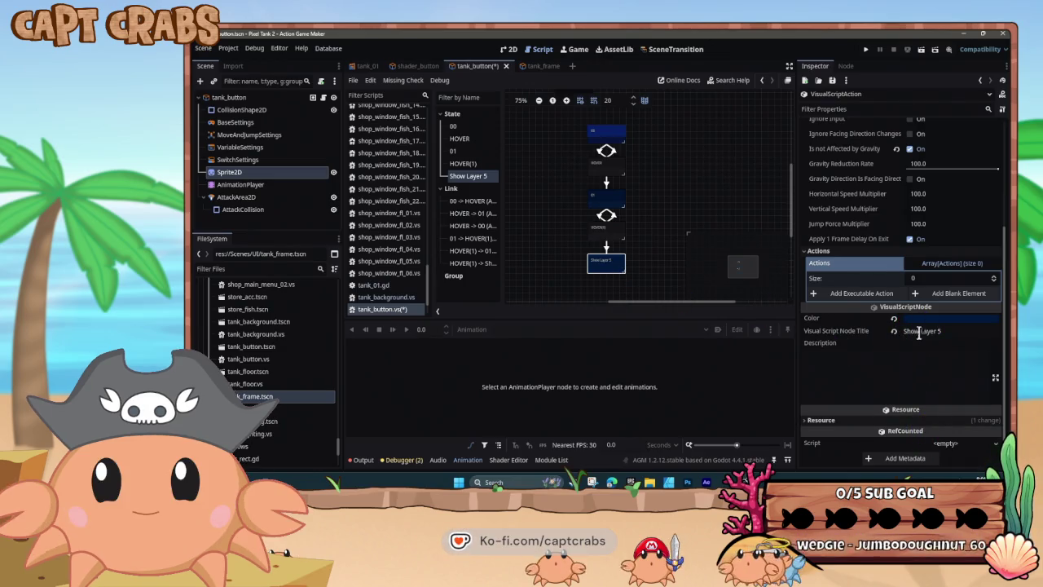
# Retitle the Show Layer 5 state to 02.
pyautogui.click(952, 331)
pyautogui.write('0')
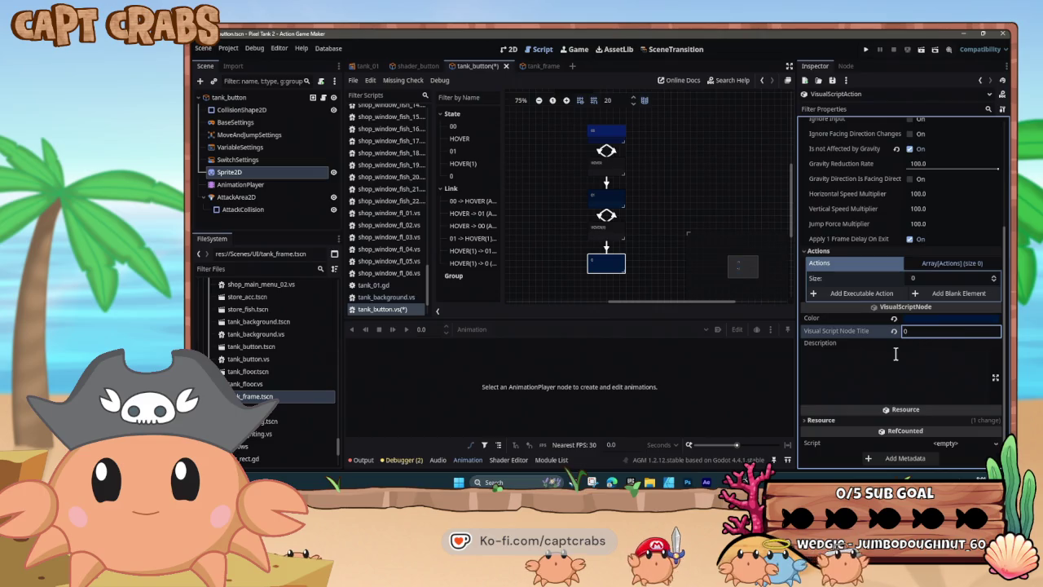
pyautogui.write('2')
pyautogui.press('Return')
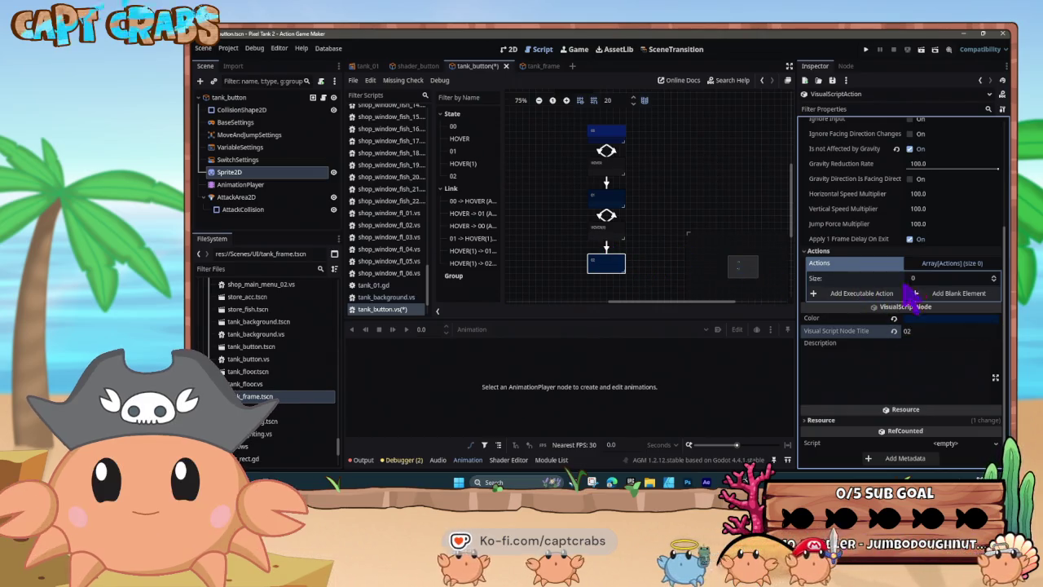
# Give state 02 a ChangeAction targeting tank_frame.tscn with action 02.
pyautogui.click(855, 294)
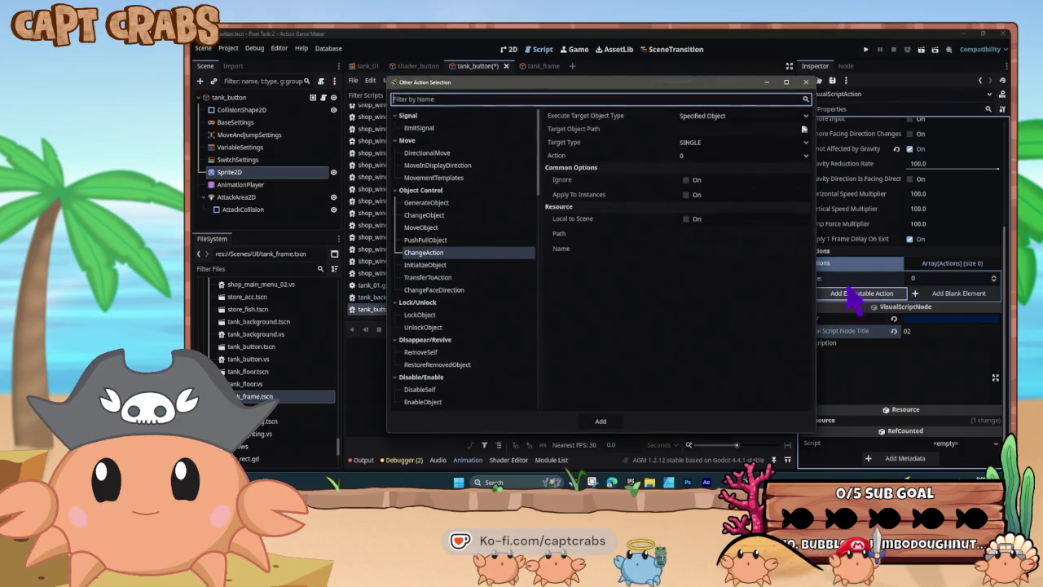
pyautogui.click(708, 156)
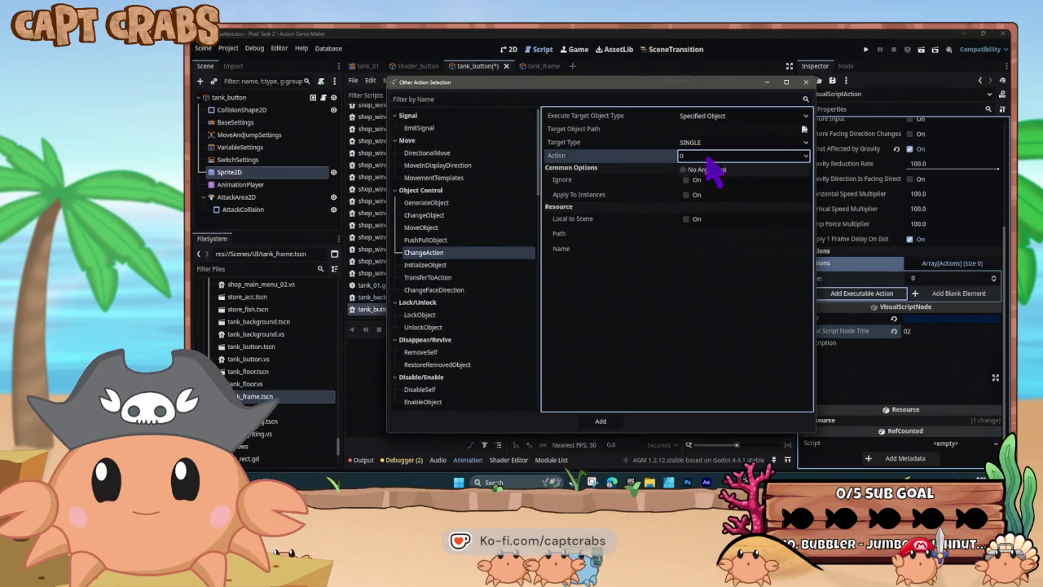
pyautogui.click(805, 130)
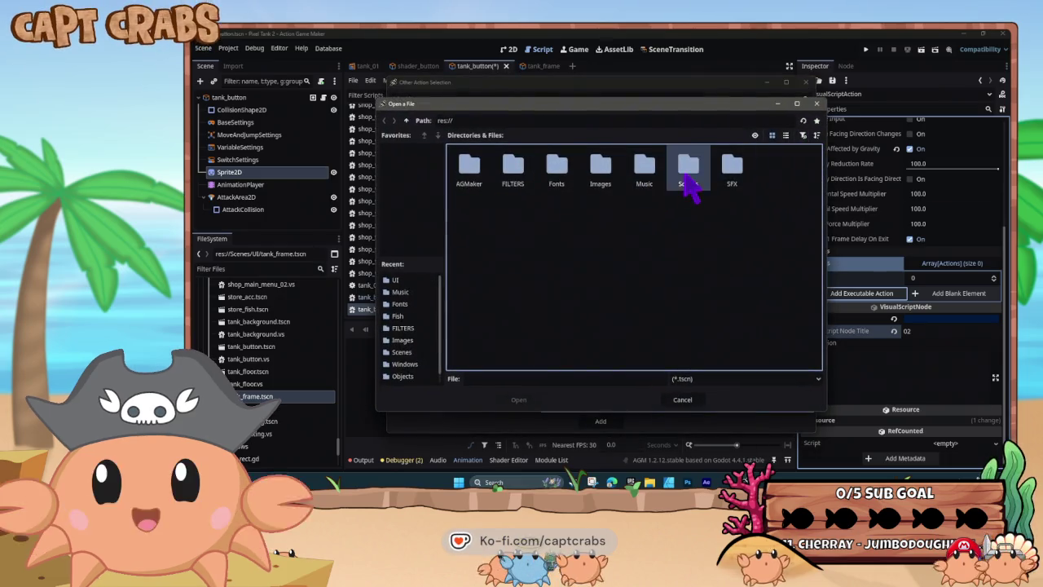
pyautogui.doubleClick(689, 183)
pyautogui.doubleClick(554, 170)
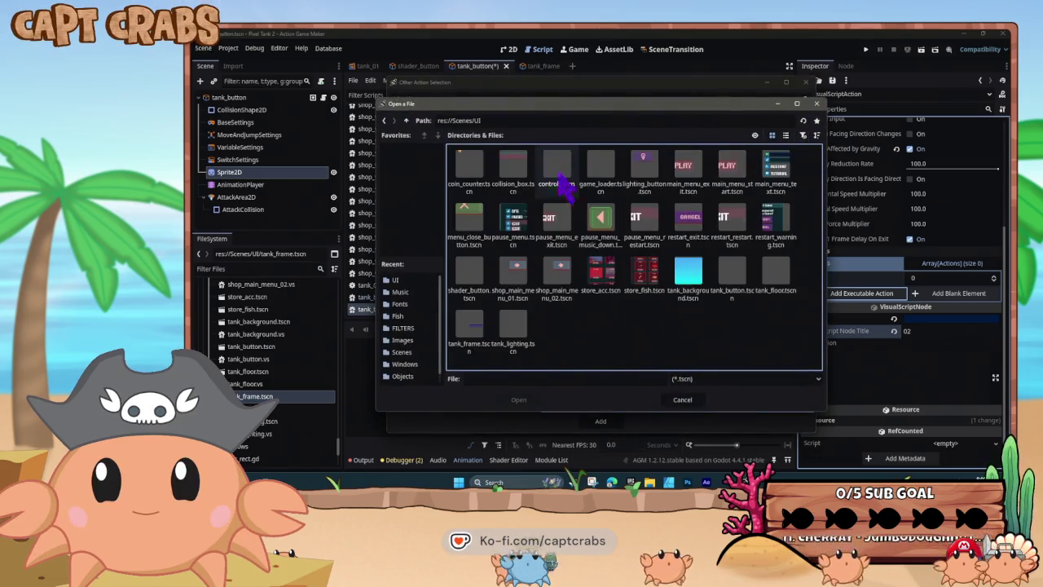
pyautogui.doubleClick(470, 330)
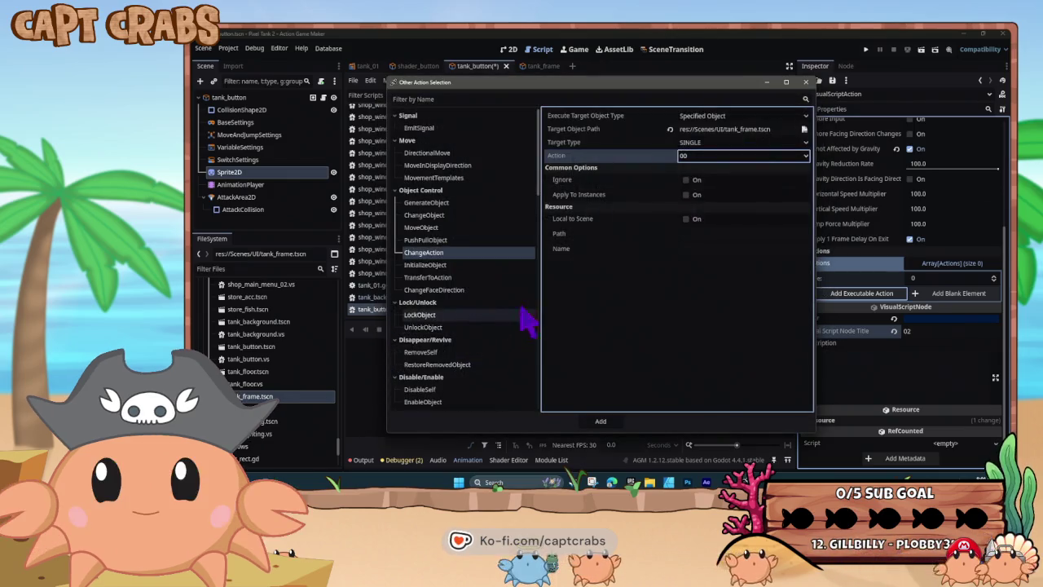
pyautogui.click(711, 157)
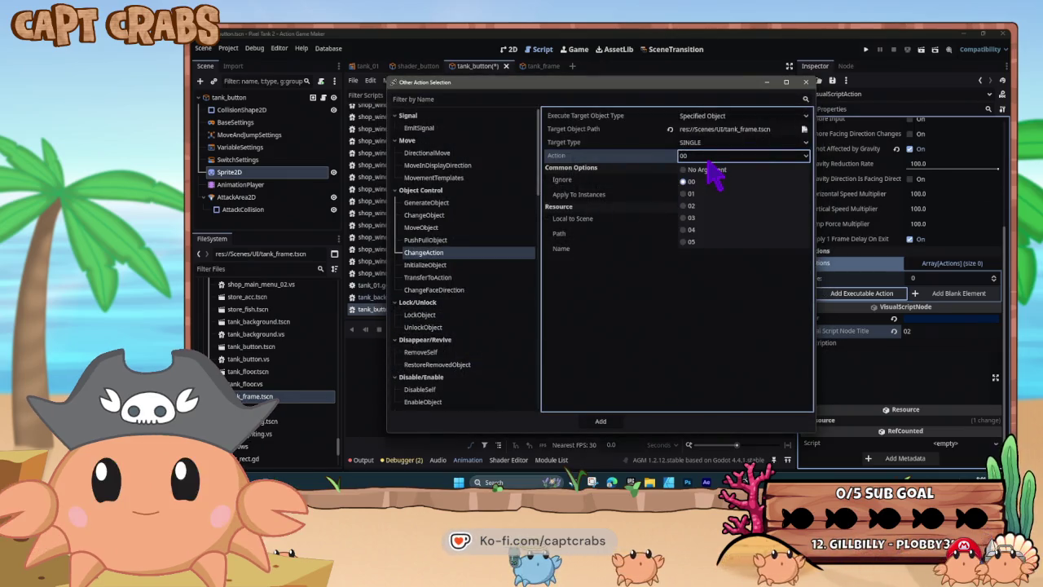
pyautogui.click(711, 205)
pyautogui.click(601, 422)
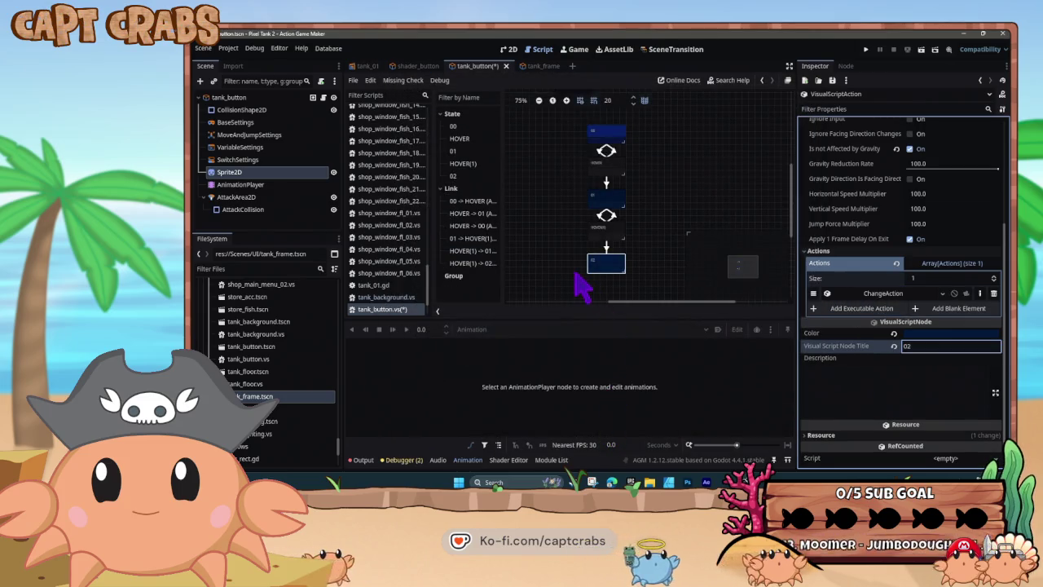
# Save tank_button, then duplicate HOVER(1) and 02 into HOVER(2) and 02(1).
pyautogui.hotkey('ctrl', 's')
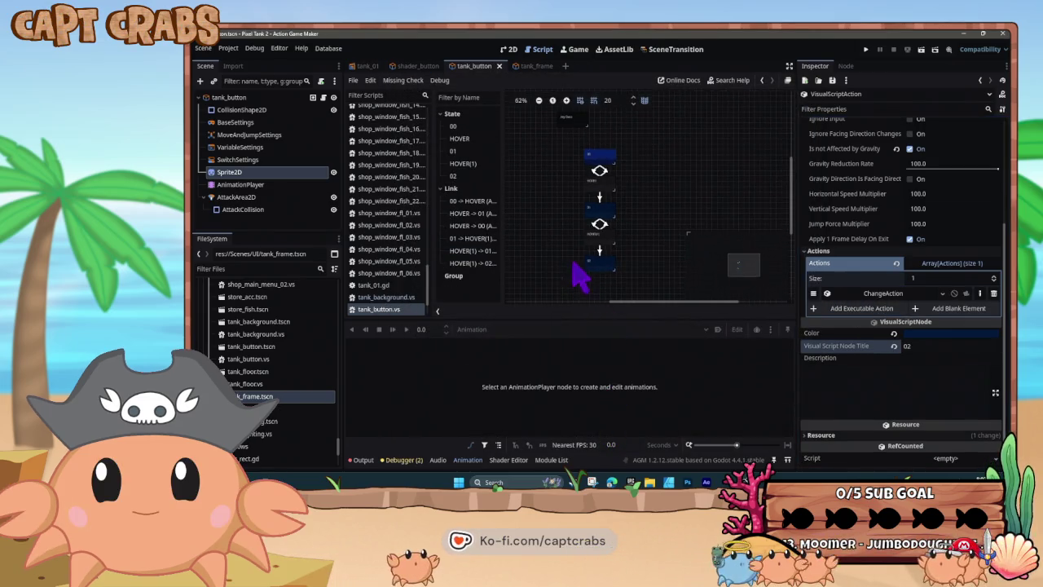
pyautogui.scroll(-2, 574, 269)
pyautogui.click(603, 181)
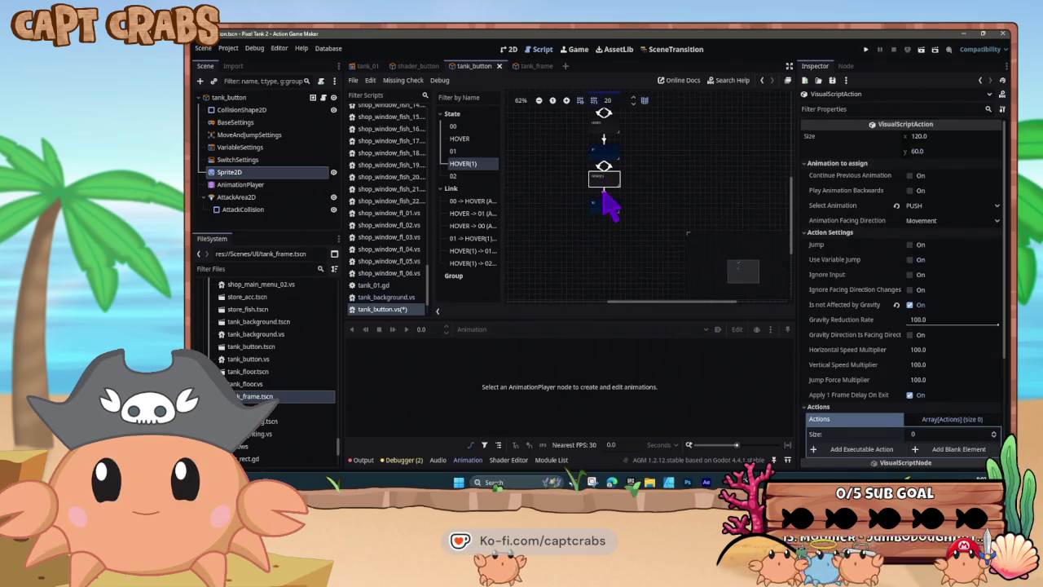
pyautogui.moveTo(604, 195); pyautogui.dragTo(603, 244)
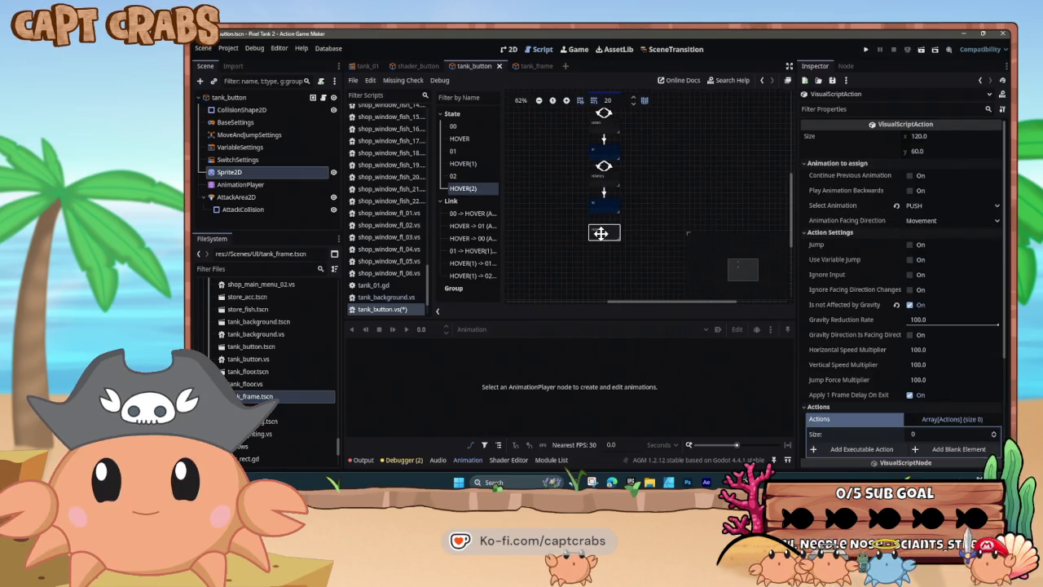
pyautogui.click(601, 206)
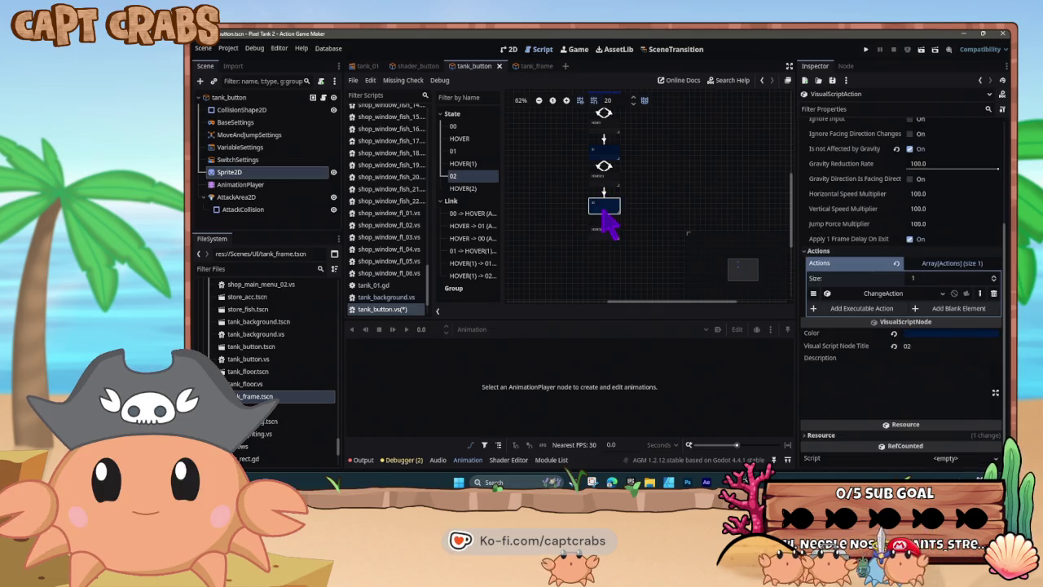
pyautogui.moveTo(610, 273); pyautogui.dragTo(601, 256)
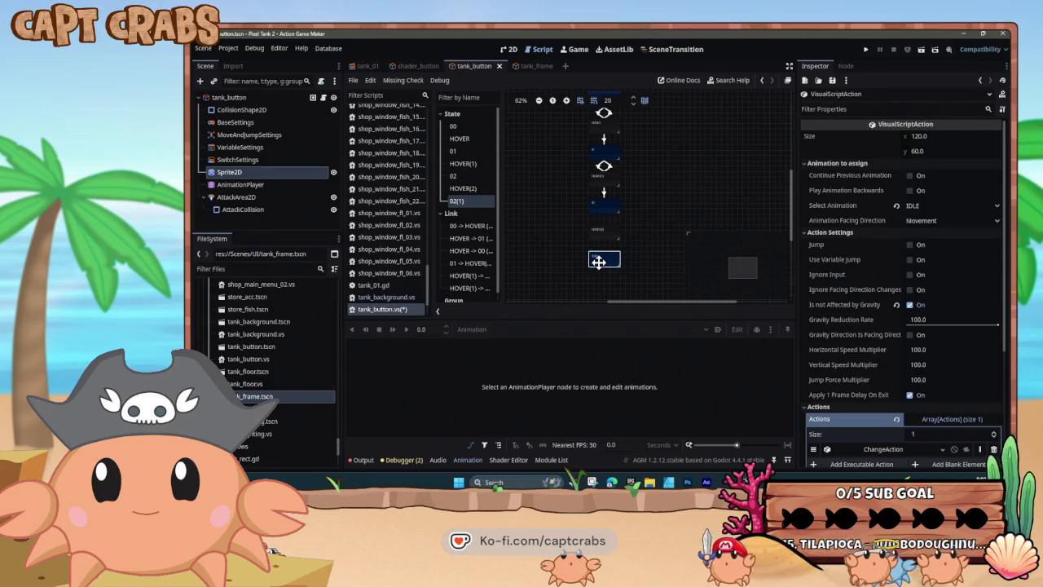
# Duplicate HOVER(2), 02(1) and HOVER(3) into HOVER(3), 02(2) and HOVER(4), aligned in the column.
pyautogui.click(607, 231)
pyautogui.moveTo(570, 274); pyautogui.dragTo(586, 224)
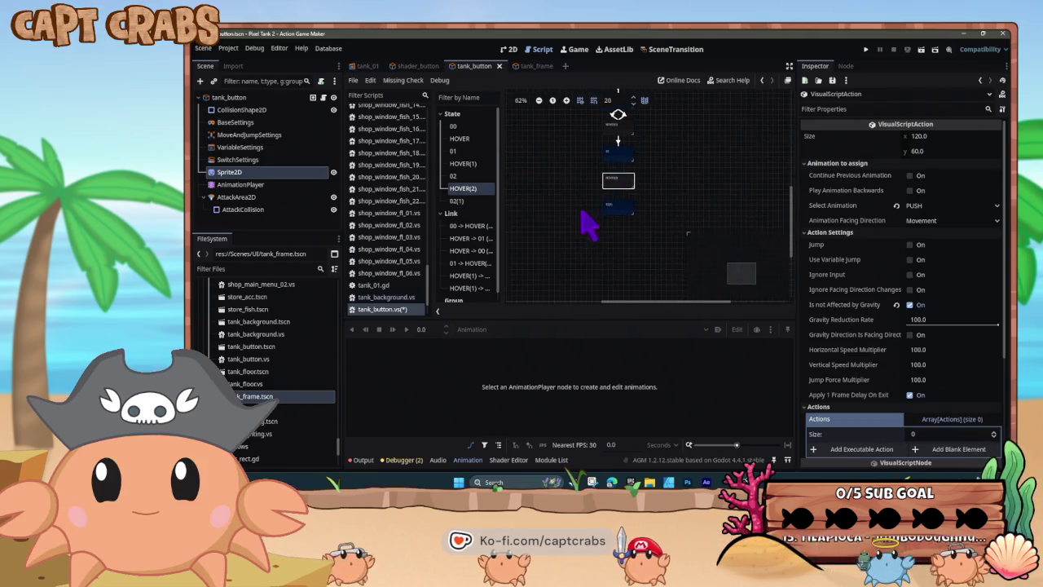
pyautogui.hotkey('ctrl', 'd')
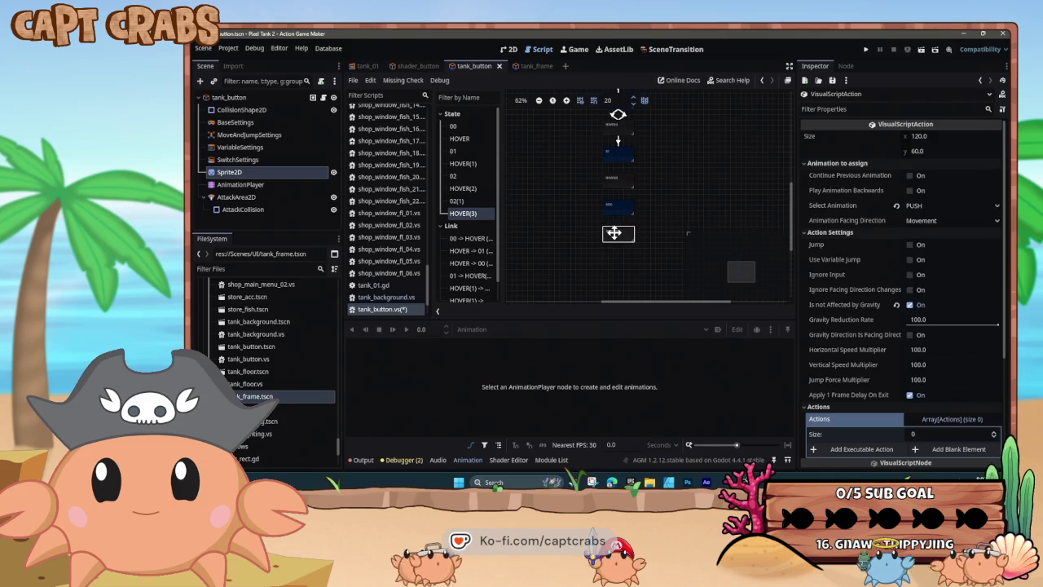
pyautogui.click(617, 206)
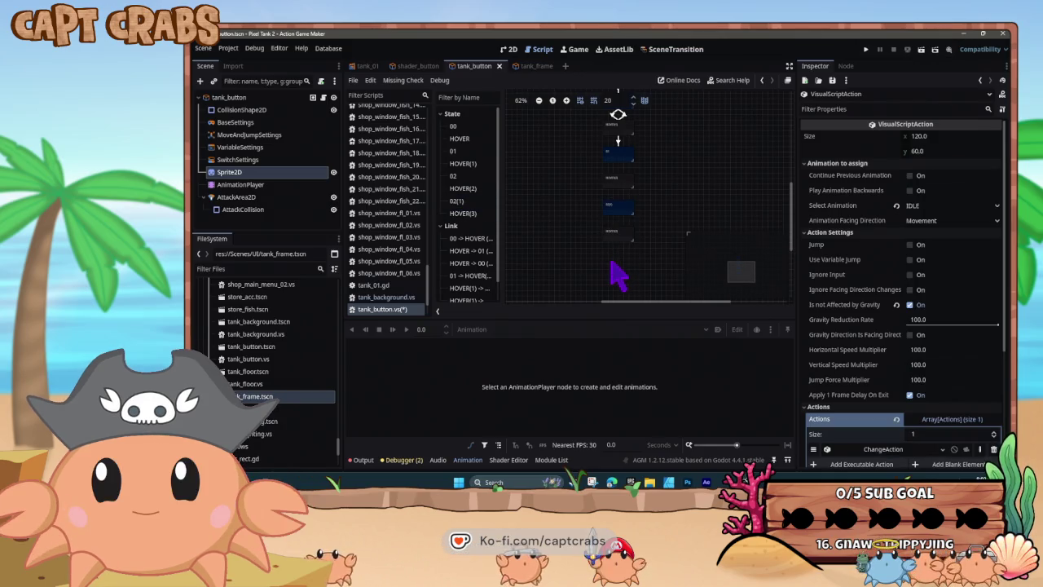
pyautogui.hotkey('ctrl', 'd')
pyautogui.moveTo(617, 272); pyautogui.dragTo(608, 256)
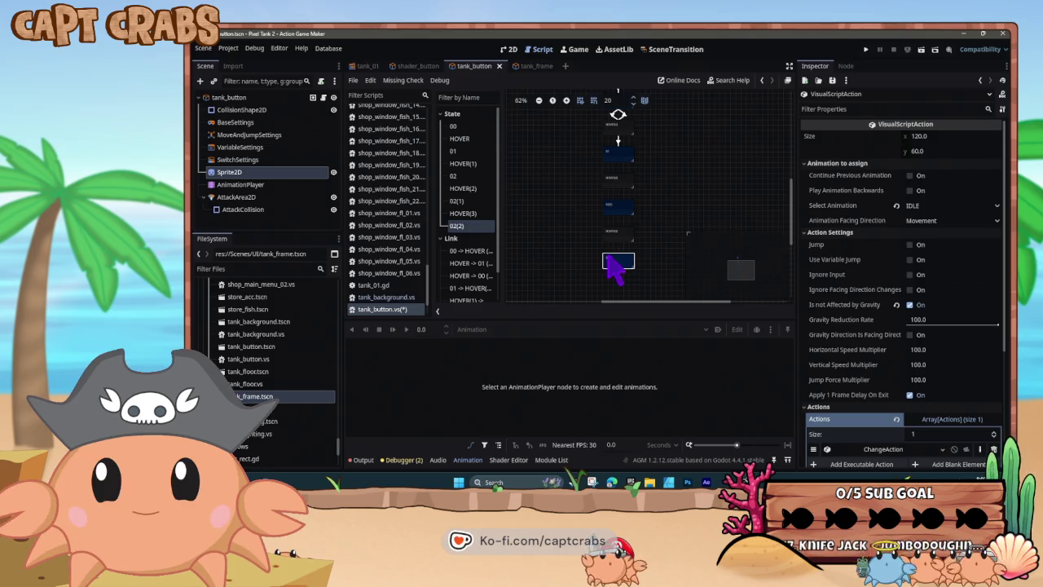
pyautogui.click(619, 237)
pyautogui.scroll(-1, 597, 263)
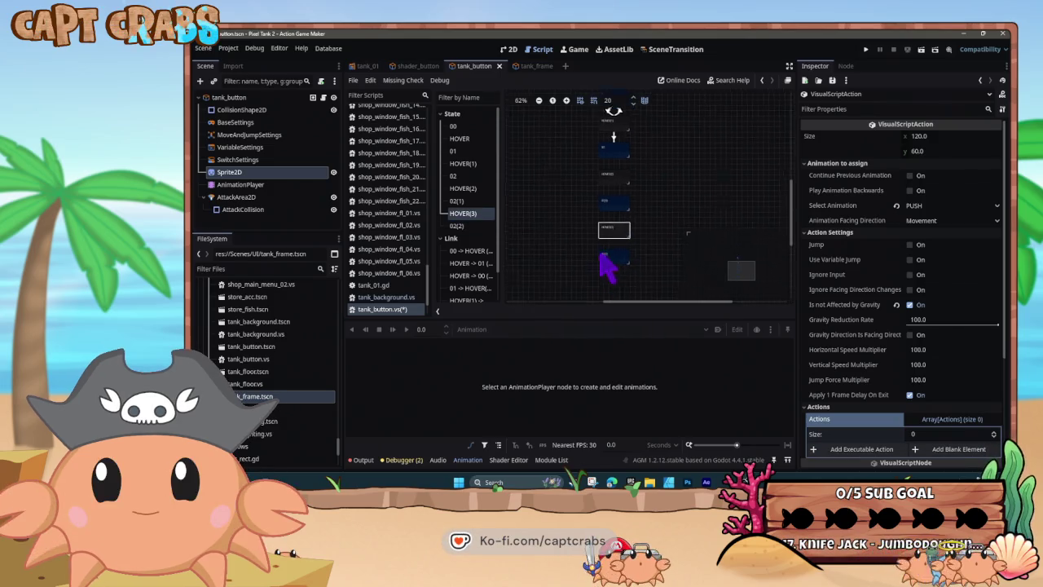
pyautogui.hotkey('ctrl', 'd')
pyautogui.moveTo(602, 264); pyautogui.dragTo(598, 260)
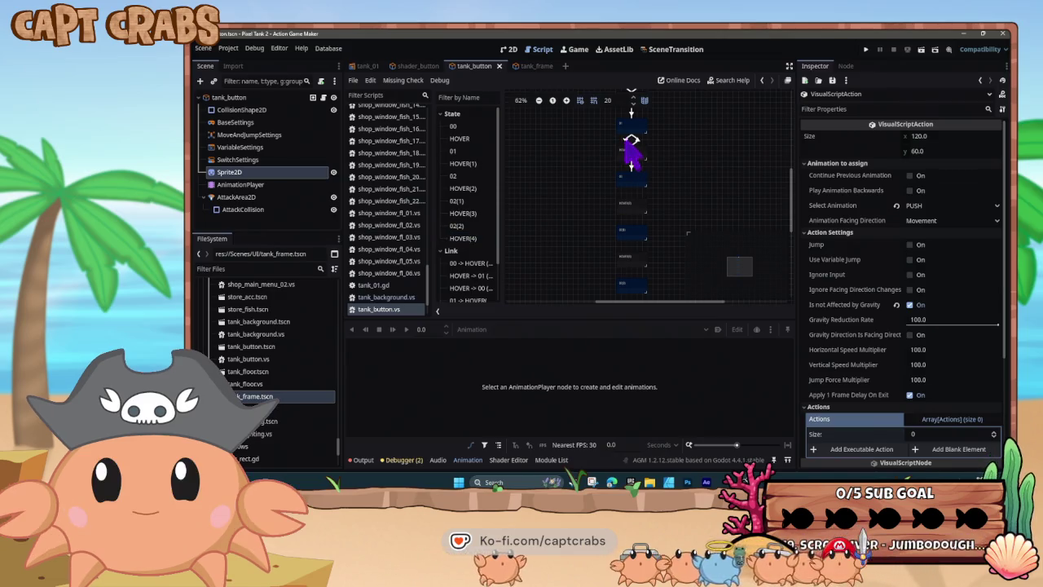
# Copy the 01 → HOVER(1) contact link and paste it starting from state 02.
pyautogui.click(468, 300)
pyautogui.rightClick(626, 142)
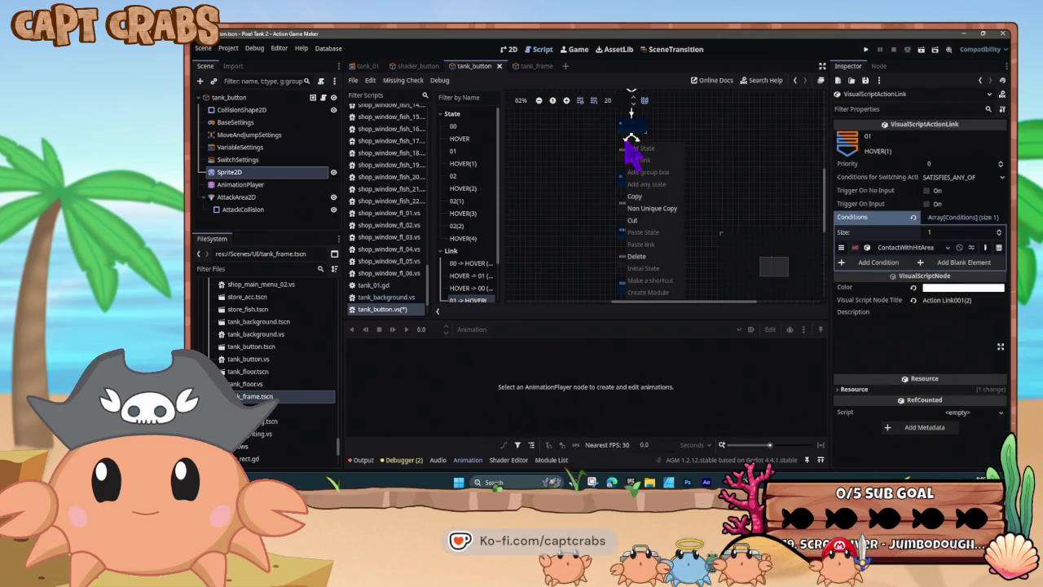
pyautogui.click(639, 198)
pyautogui.rightClick(633, 179)
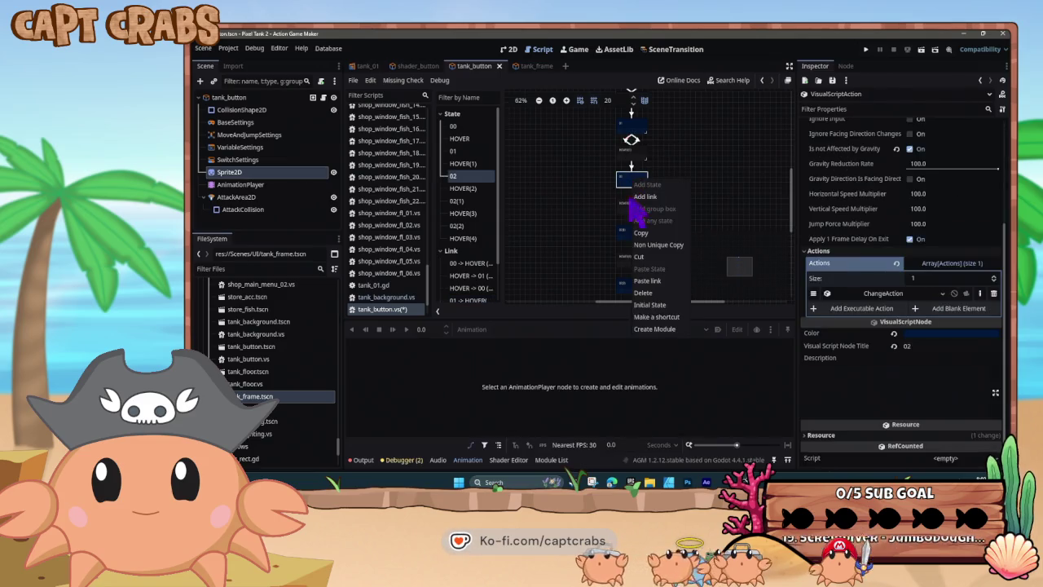
pyautogui.click(648, 281)
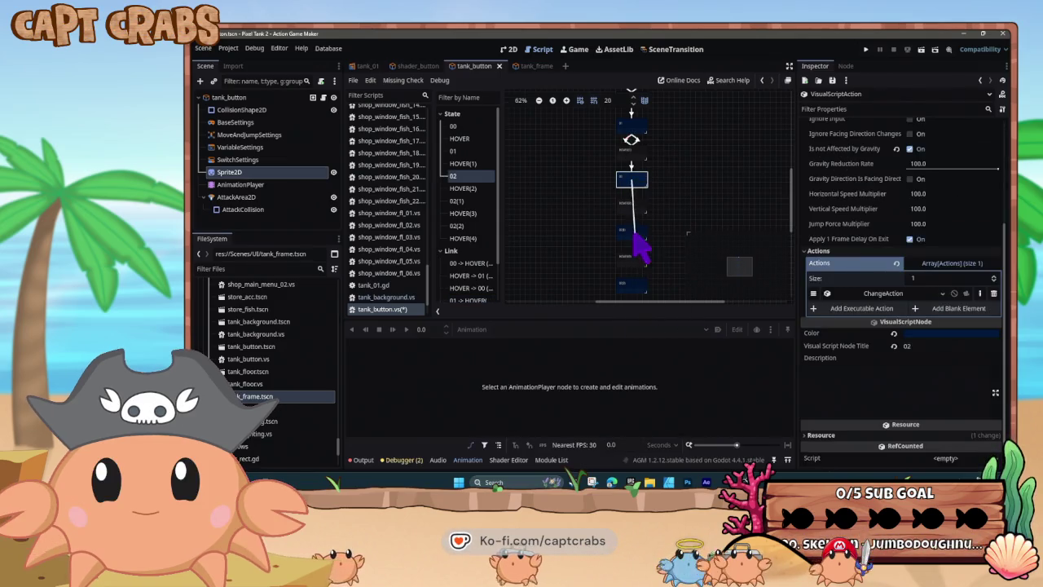
# Paste the contact link from 02(1) to HOVER(3) and from 02(2) to HOVER(4).
pyautogui.click(626, 237)
pyautogui.rightClick(626, 236)
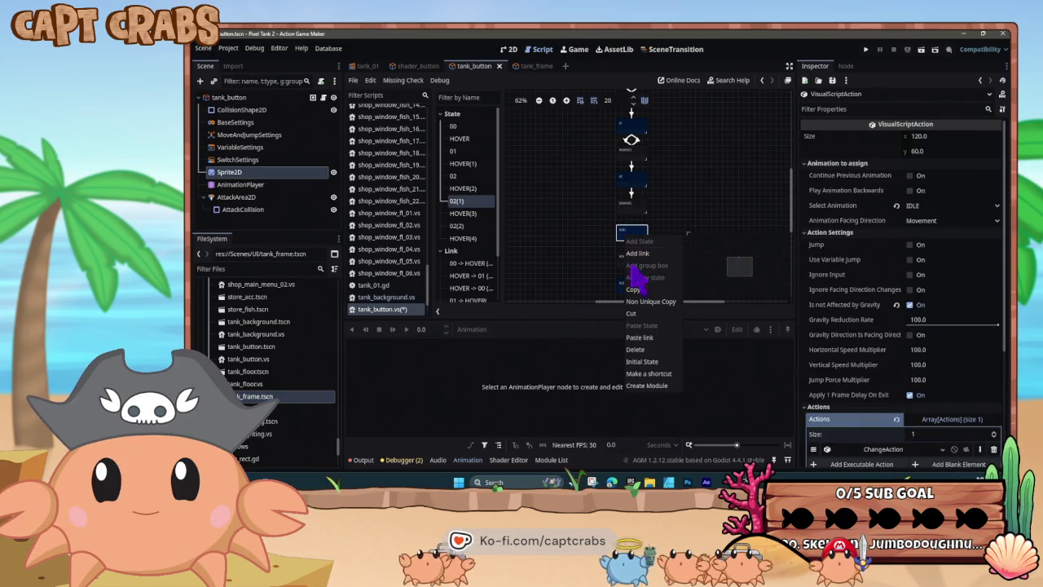
pyautogui.click(644, 336)
pyautogui.click(632, 280)
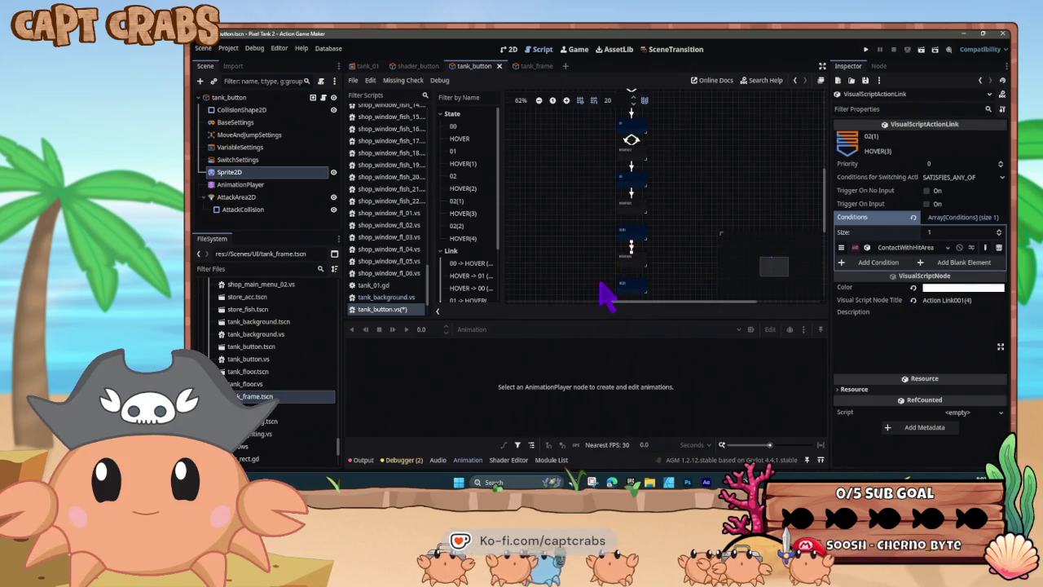
pyautogui.click(610, 235)
pyautogui.rightClick(609, 235)
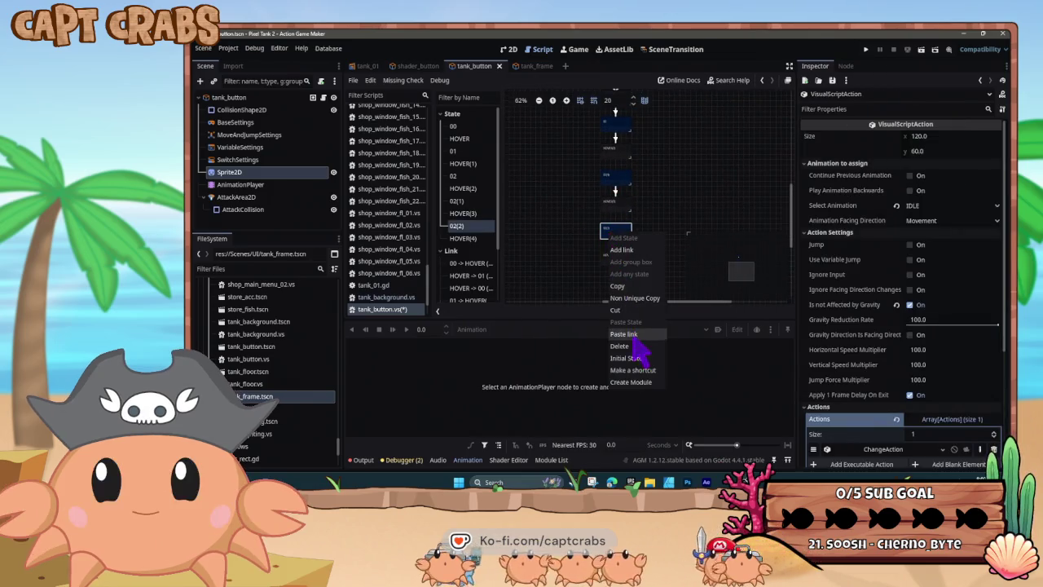
pyautogui.click(637, 336)
pyautogui.click(616, 272)
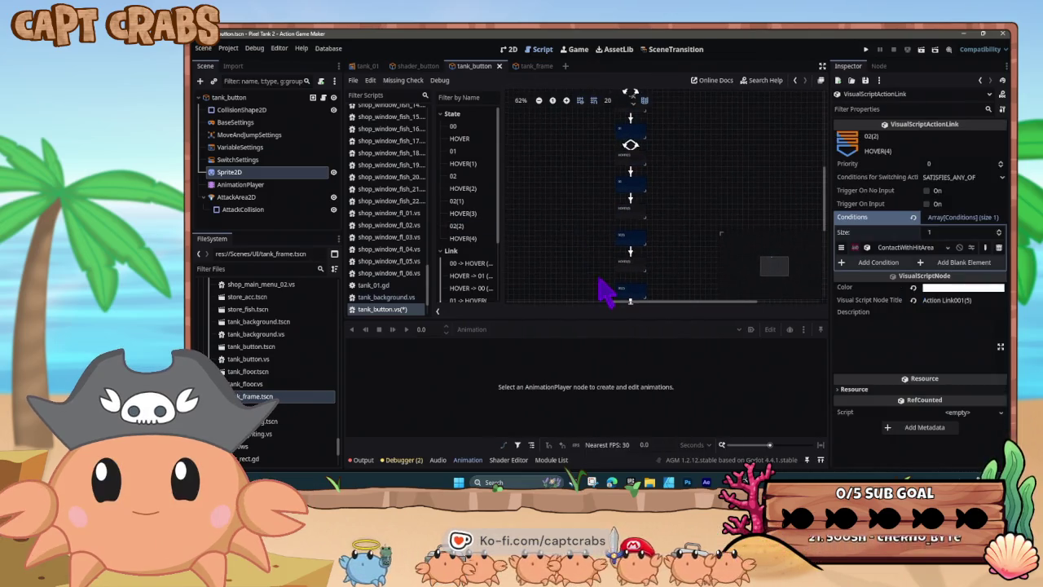
# Copy the HOVER(1) → 01 return link and paste it from HOVER(2).
pyautogui.rightClick(642, 157)
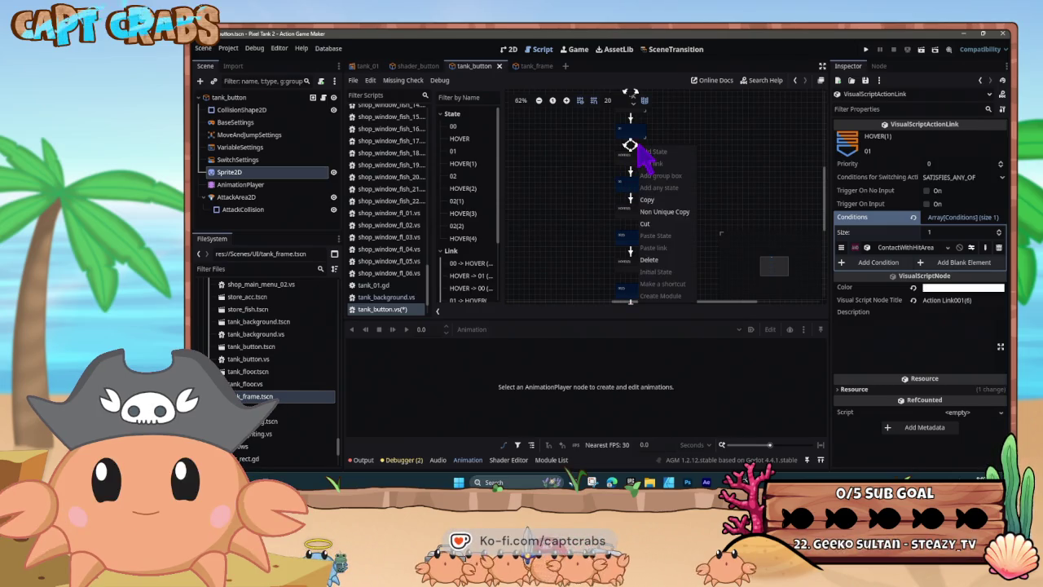
pyautogui.click(661, 213)
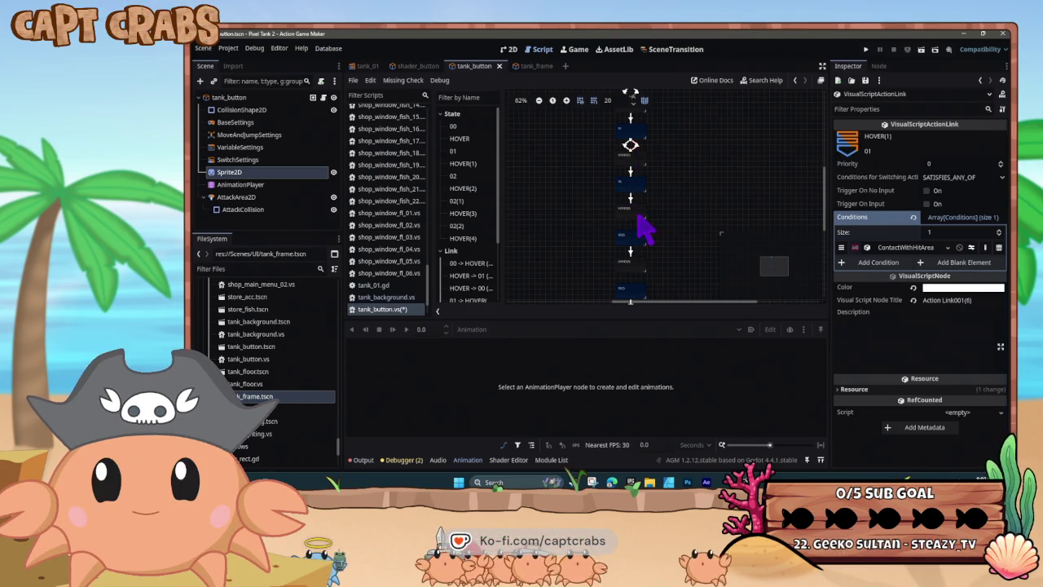
pyautogui.click(638, 216)
pyautogui.rightClick(639, 216)
pyautogui.click(674, 336)
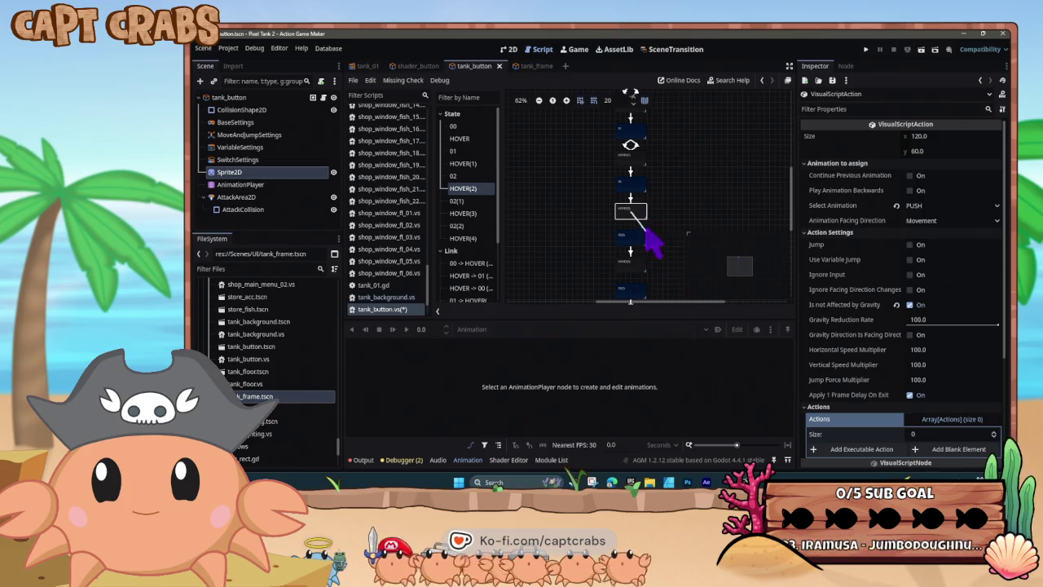
pyautogui.click(642, 198)
# Paste return links from HOVER(3) to 02(1) and from HOVER(4) to 02(2).
pyautogui.click(632, 269)
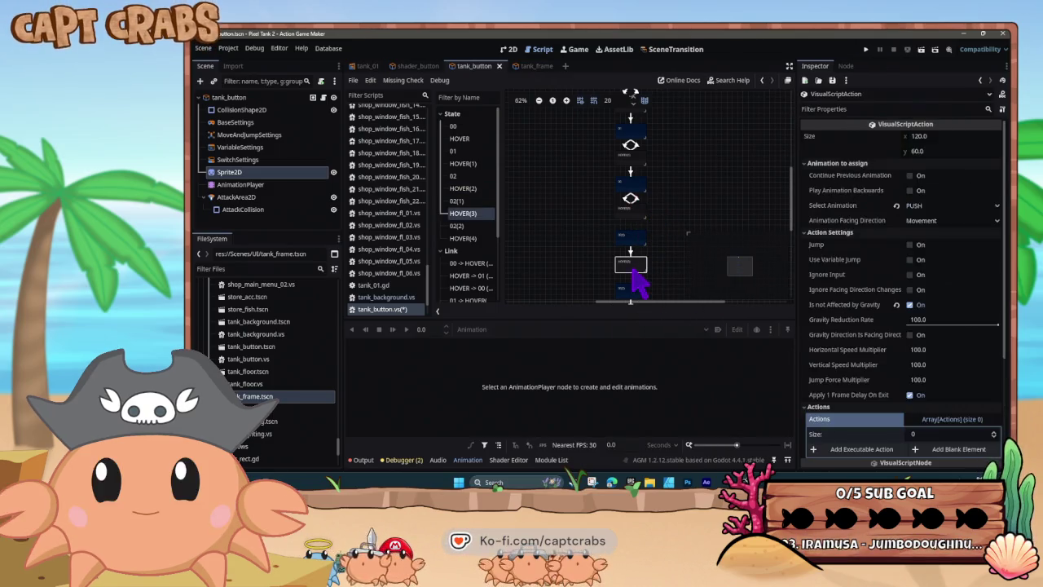
pyautogui.rightClick(633, 270)
pyautogui.click(662, 372)
pyautogui.click(640, 250)
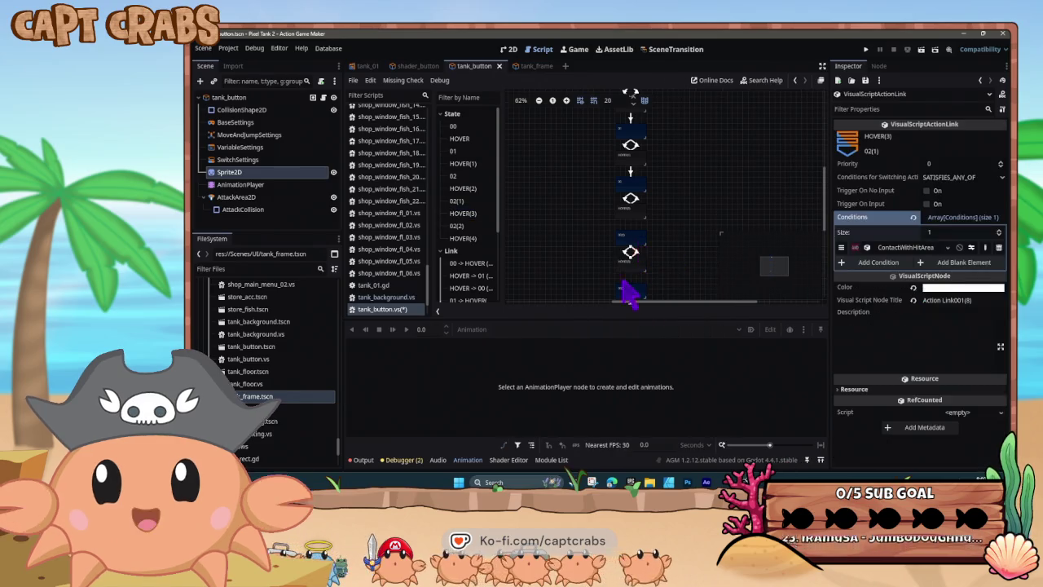
pyautogui.scroll(-1, 595, 277)
pyautogui.click(624, 269)
pyautogui.rightClick(625, 269)
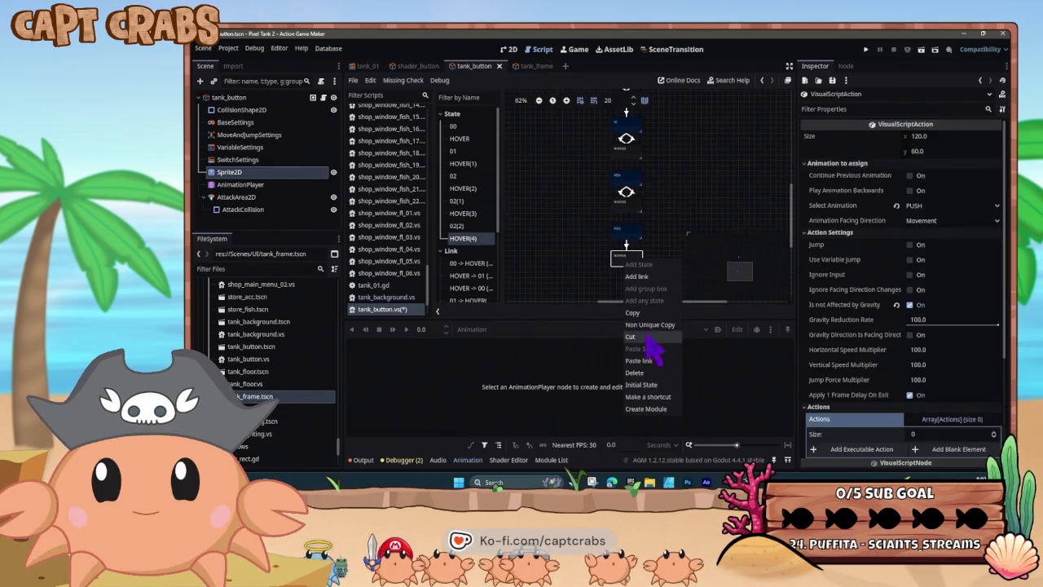
pyautogui.click(662, 369)
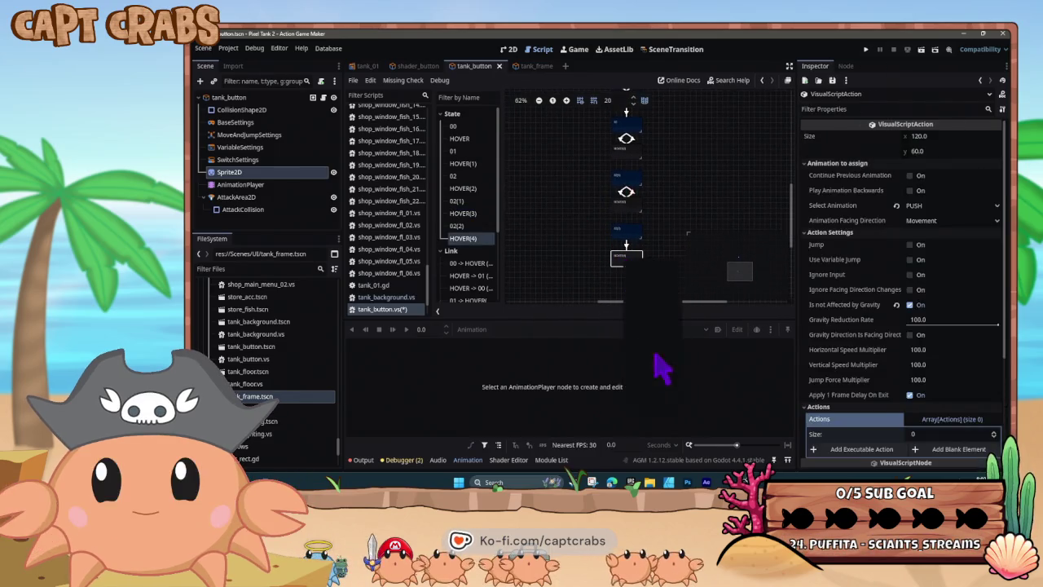
pyautogui.click(631, 244)
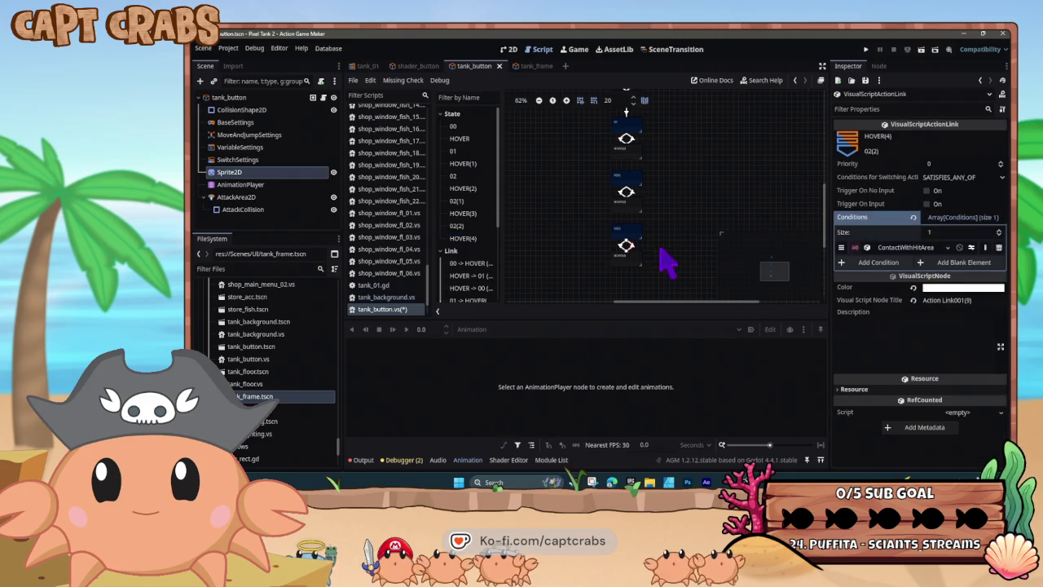
pyautogui.click(634, 175)
# Copy the HOVER(1) → 02 link and paste it from HOVER(2), and from HOVER(3) to 02(2).
pyautogui.rightClick(632, 177)
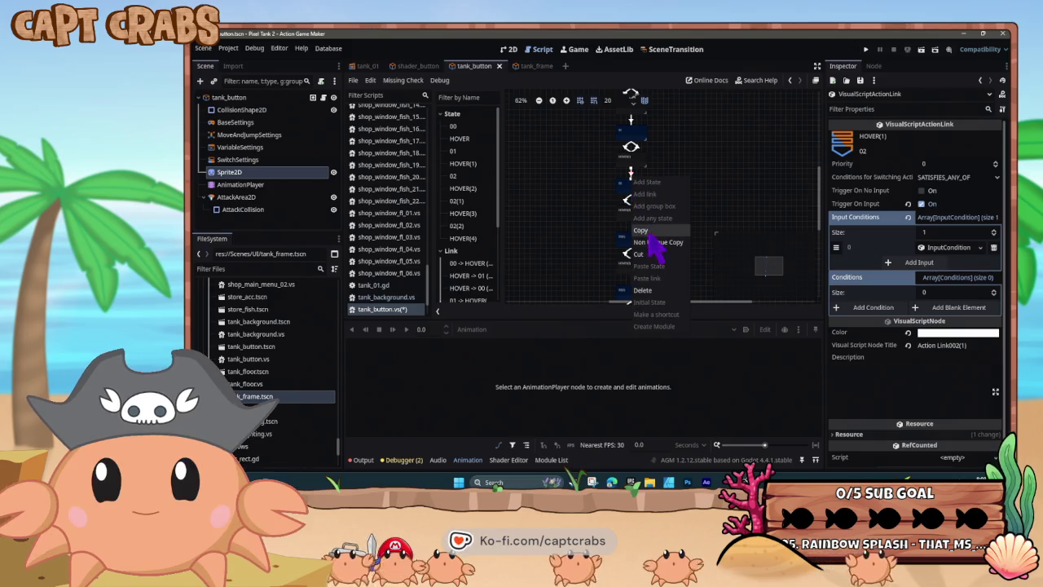
pyautogui.click(644, 231)
pyautogui.rightClick(628, 221)
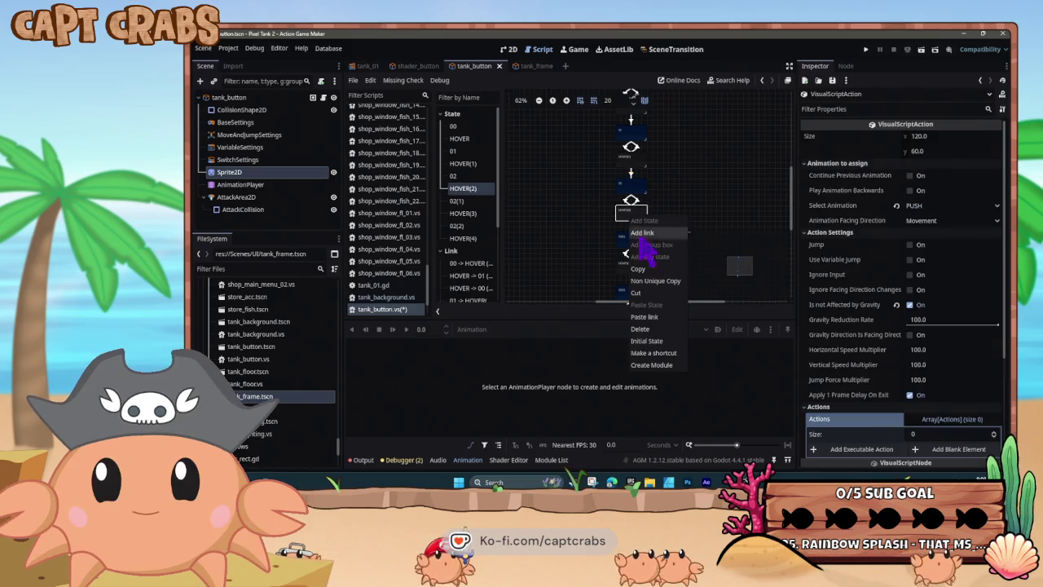
pyautogui.click(657, 314)
pyautogui.click(632, 238)
pyautogui.click(632, 265)
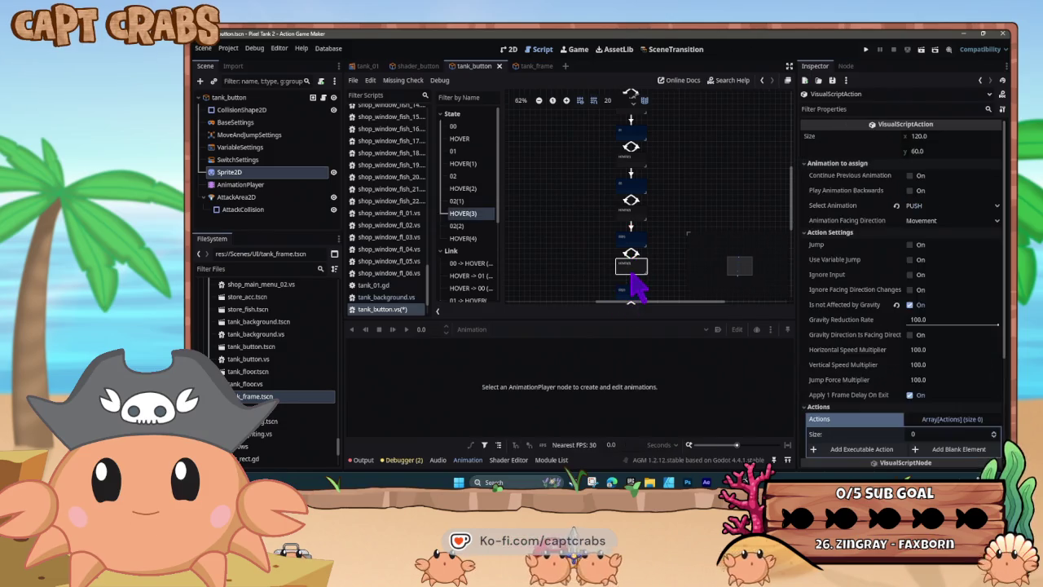
pyautogui.rightClick(633, 272)
pyautogui.click(644, 372)
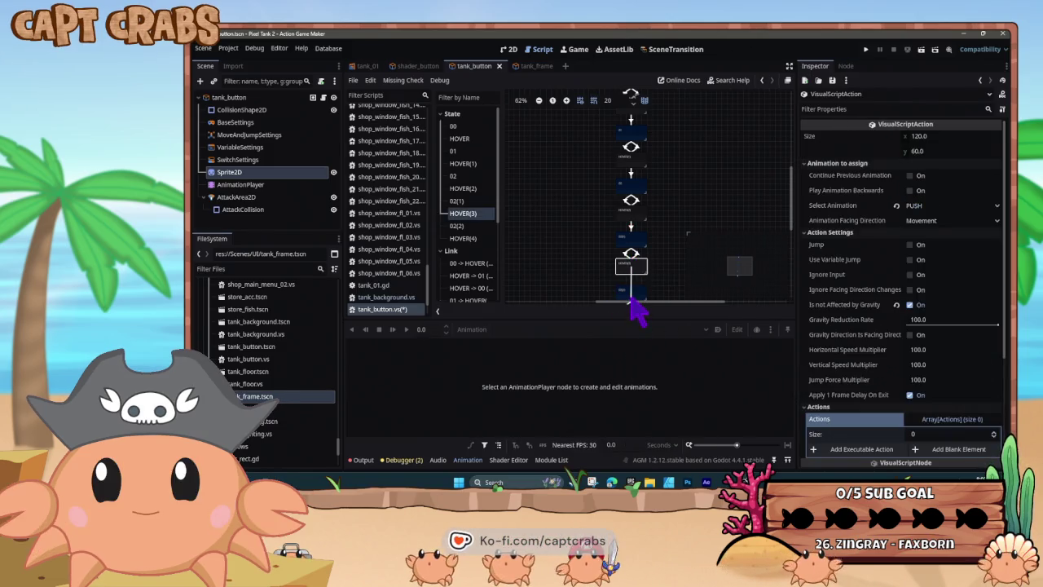
pyautogui.click(633, 300)
# Add a new link from HOVER(4) back to state 00.
pyautogui.moveTo(593, 233); pyautogui.dragTo(592, 237)
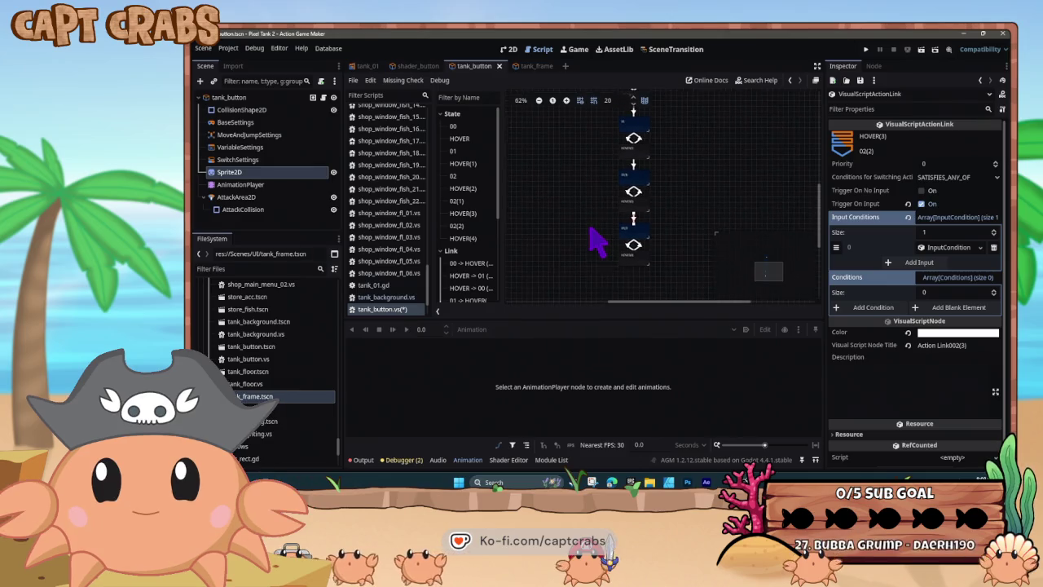
pyautogui.click(634, 262)
pyautogui.rightClick(635, 263)
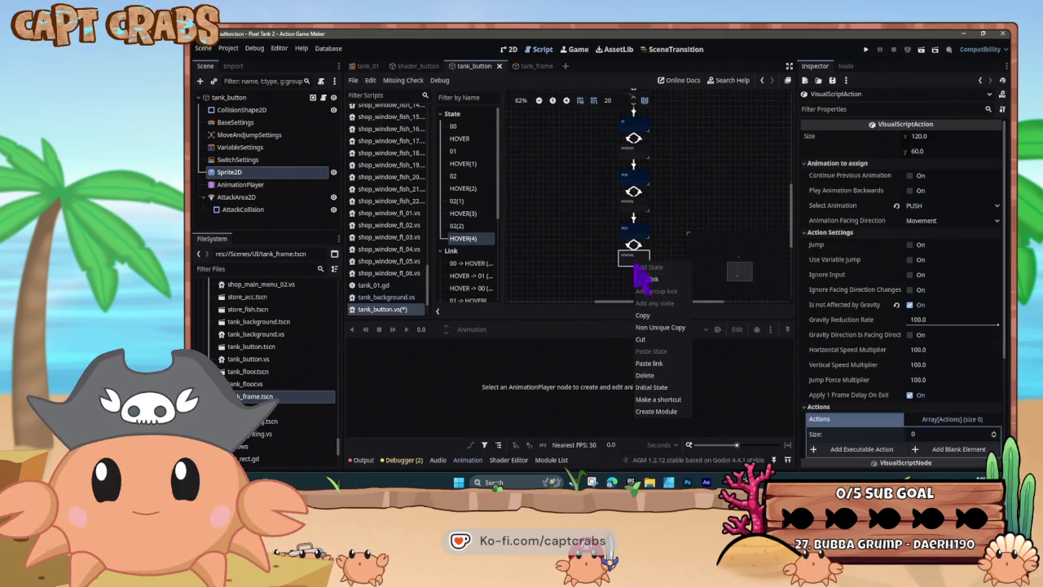
pyautogui.click(669, 363)
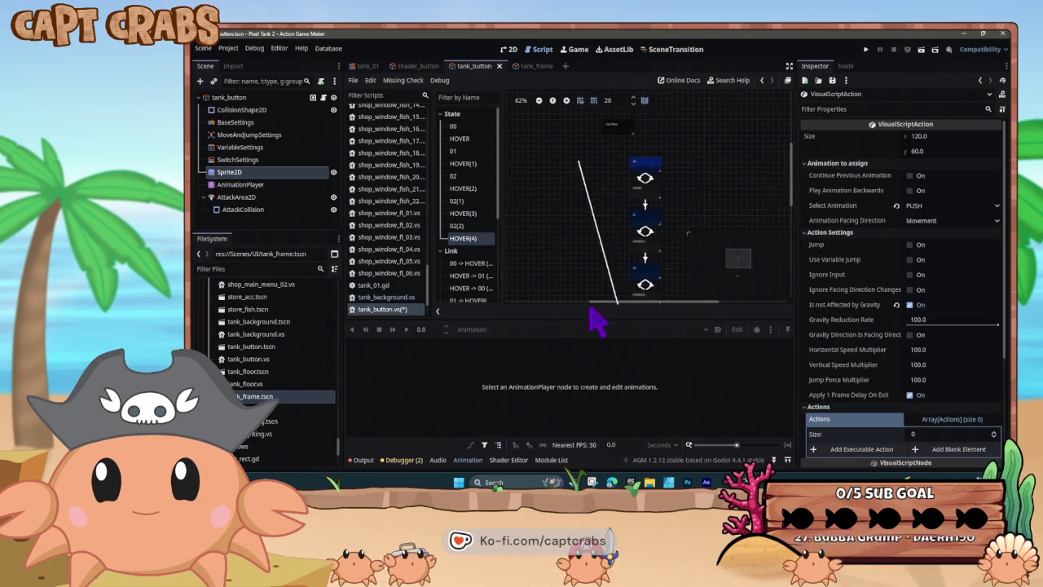
pyautogui.click(648, 154)
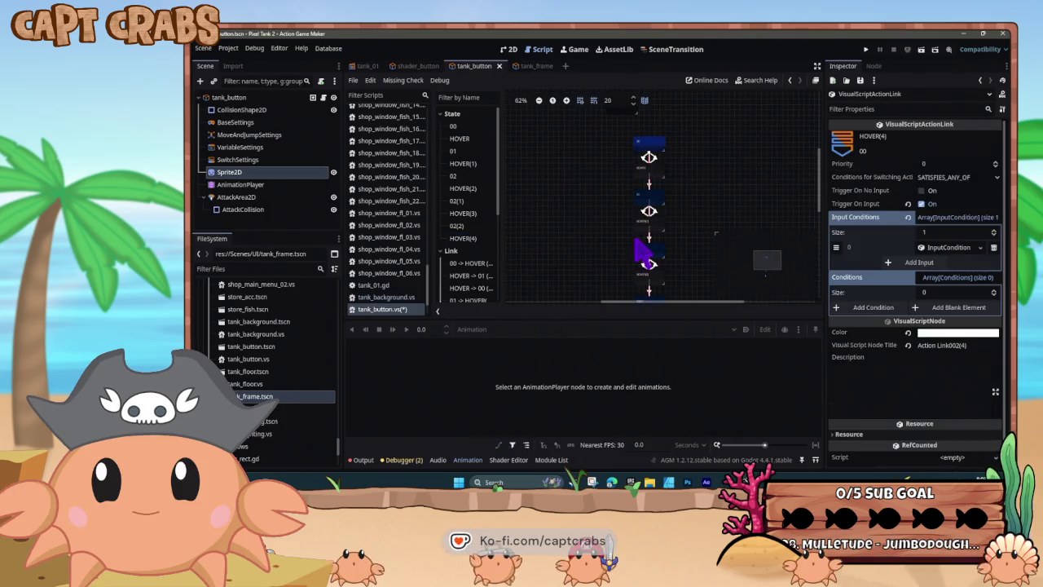
pyautogui.moveTo(603, 271); pyautogui.dragTo(577, 226)
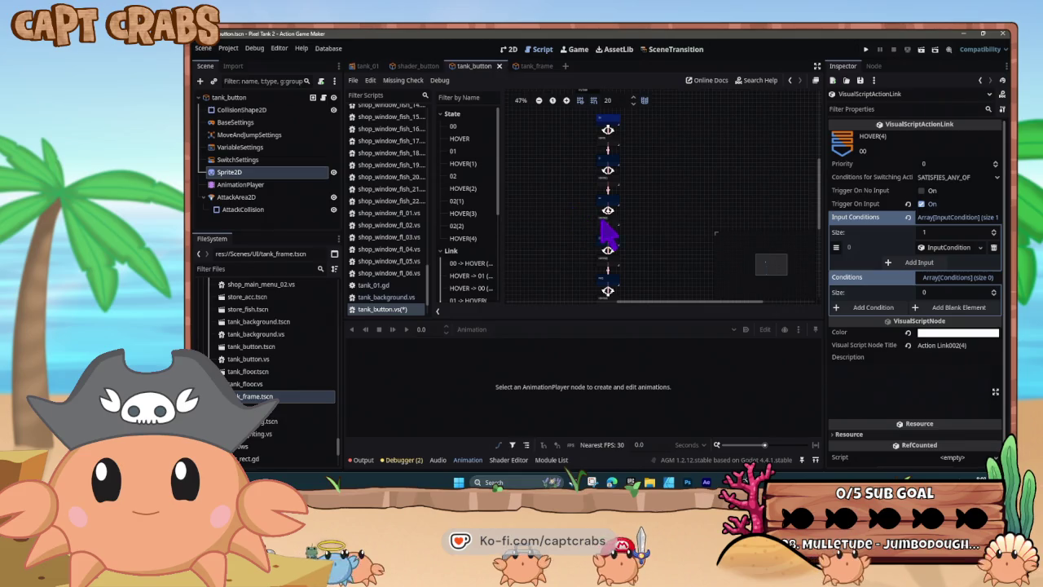
pyautogui.scroll(3, 615, 249)
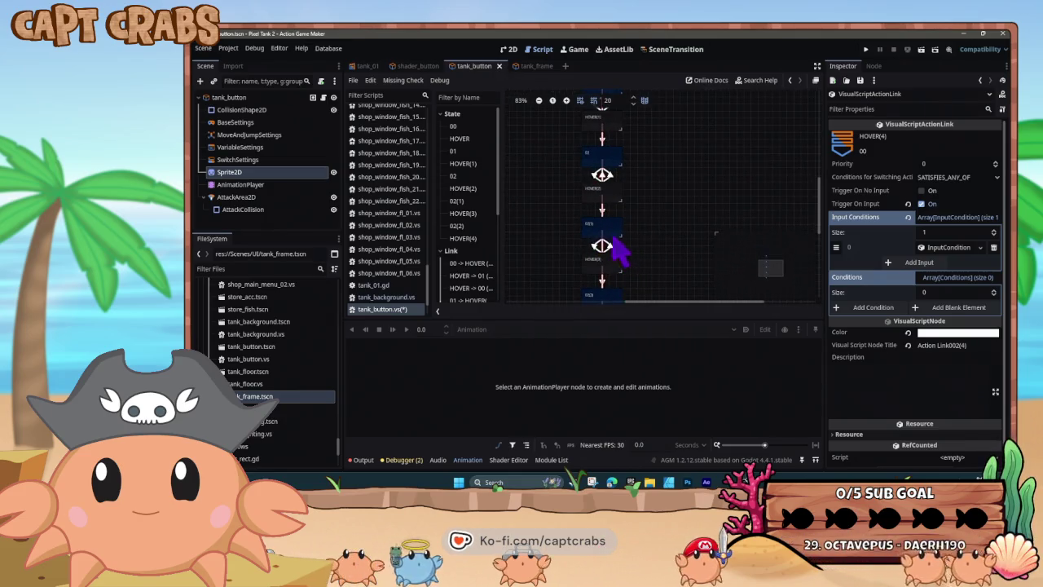
# Set 02(1)'s ChangeAction to action 03 and rename the state 03.
pyautogui.click(613, 231)
pyautogui.scroll(-2, 850, 396)
pyautogui.click(880, 363)
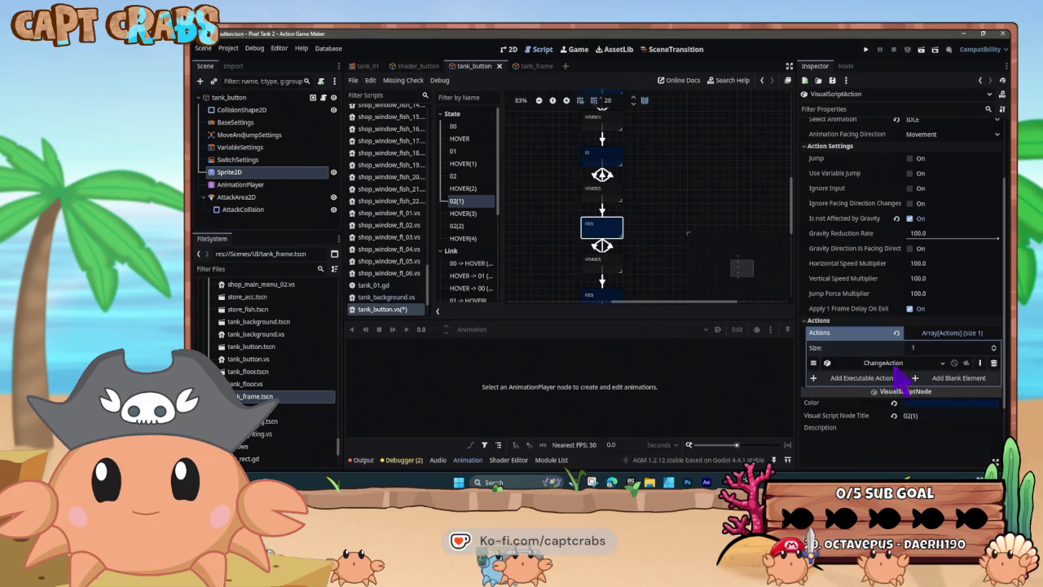
pyautogui.click(921, 416)
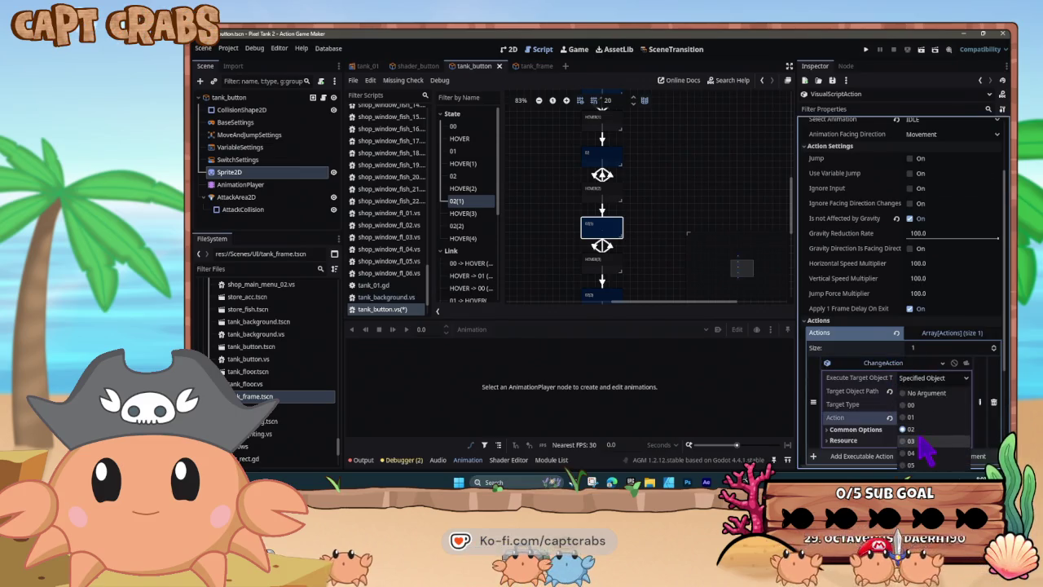
pyautogui.click(919, 454)
pyautogui.click(895, 364)
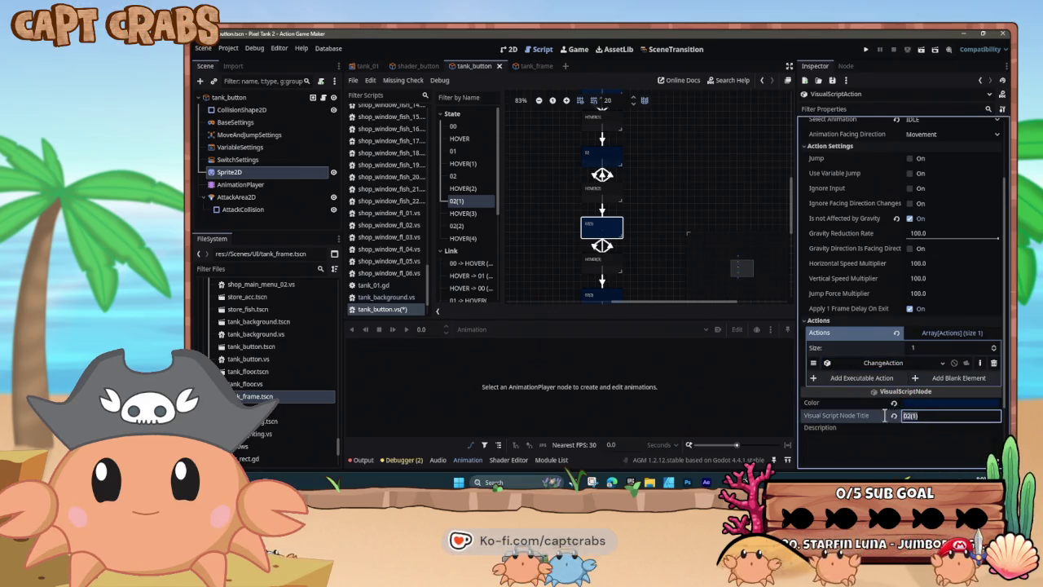
pyautogui.click(913, 416)
pyautogui.write('03')
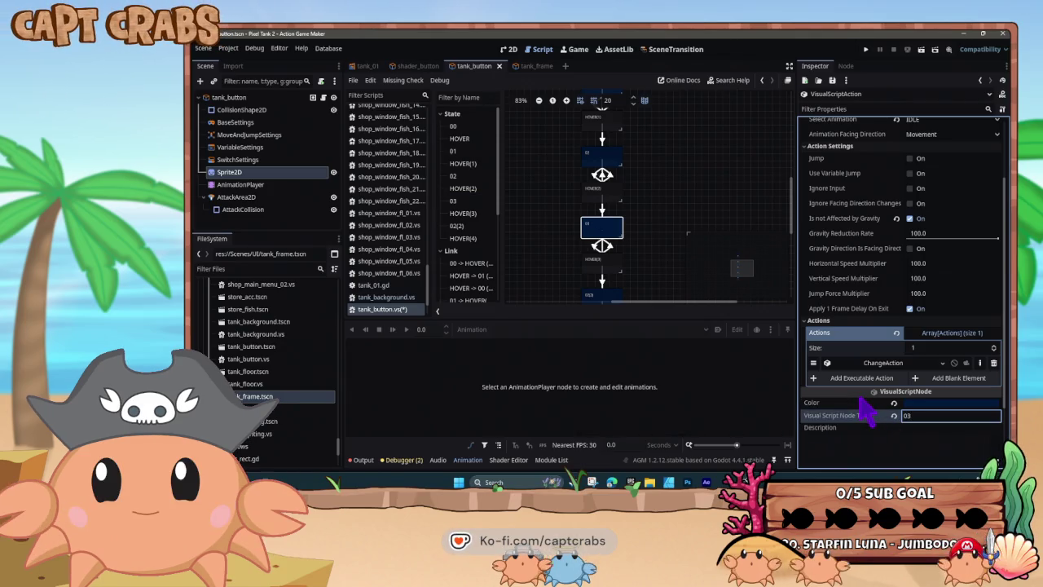
pyautogui.press('Return')
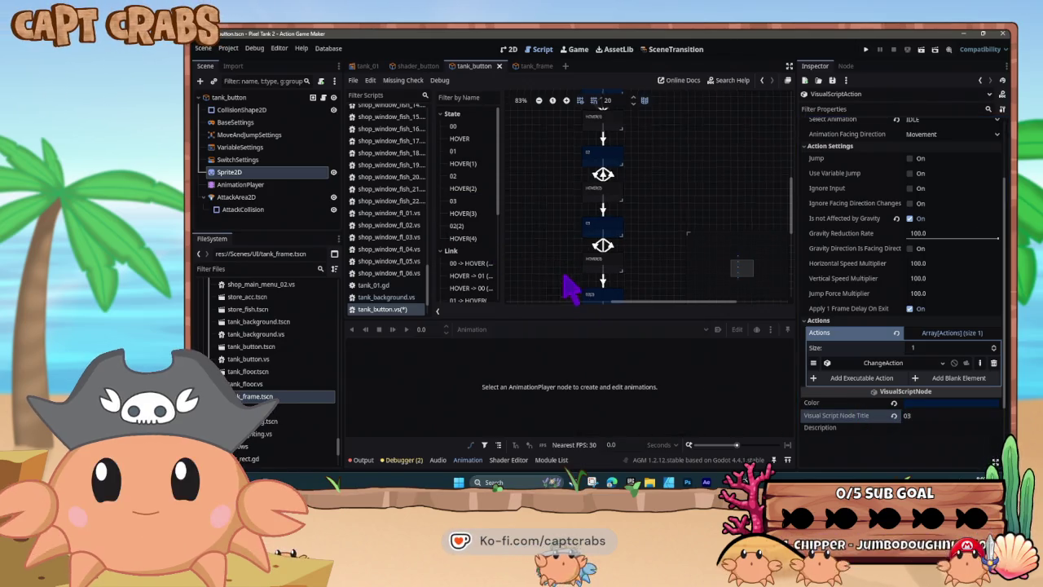
# Set 02(2)'s ChangeAction to action 04, rename it 04, save, and run the game.
pyautogui.scroll(-2, 570, 286)
pyautogui.click(606, 241)
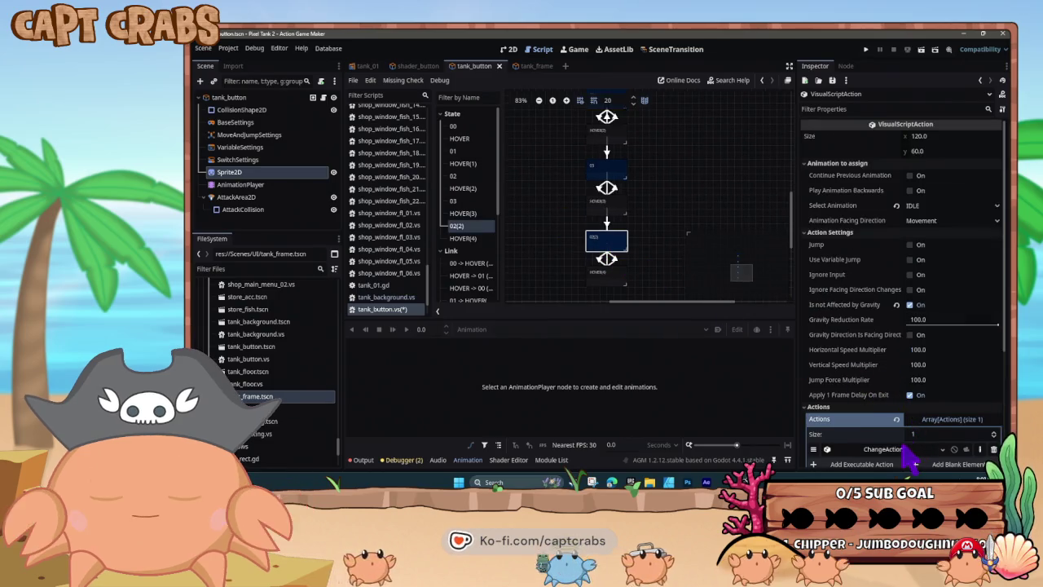
pyautogui.click(905, 449)
pyautogui.click(919, 375)
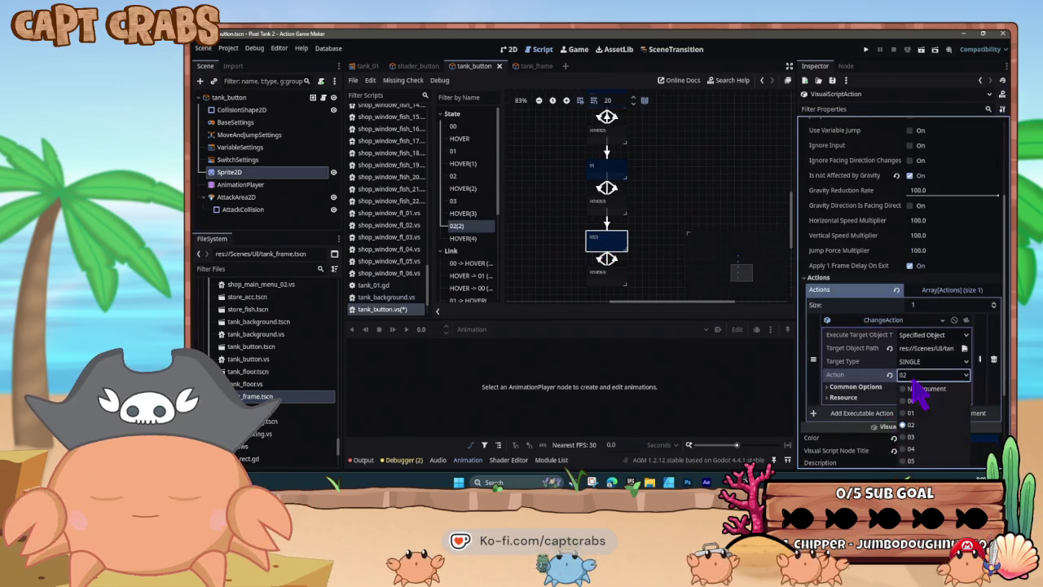
pyautogui.click(911, 449)
pyautogui.click(920, 451)
pyautogui.write('04')
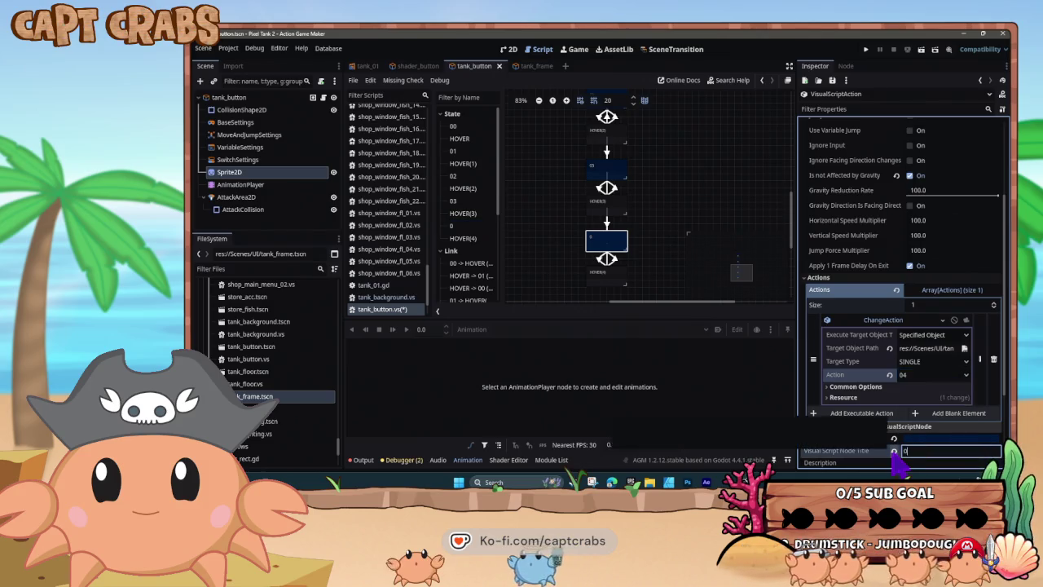
pyautogui.hotkey('ctrl', 's')
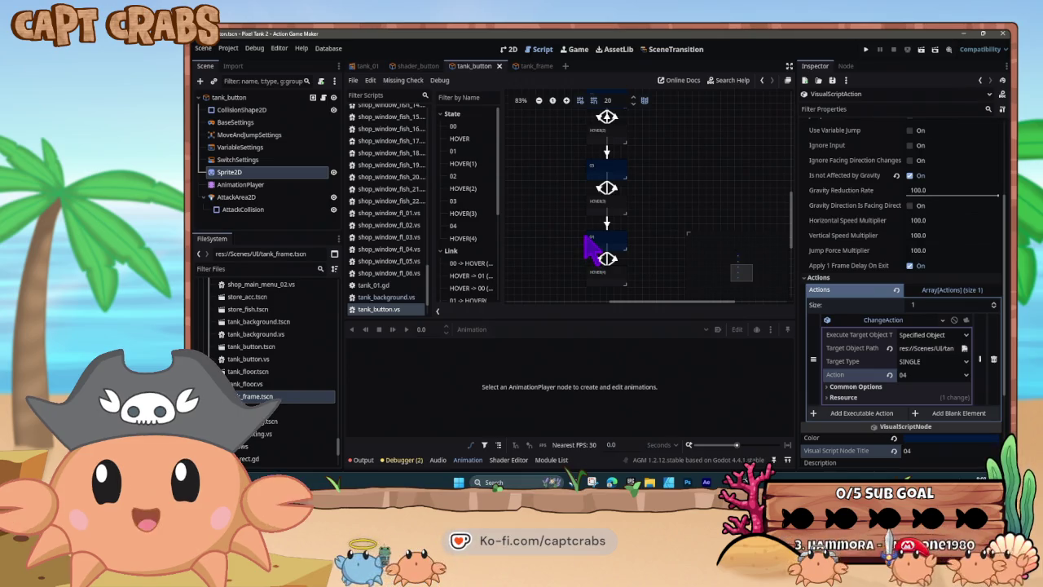
pyautogui.press('F5')
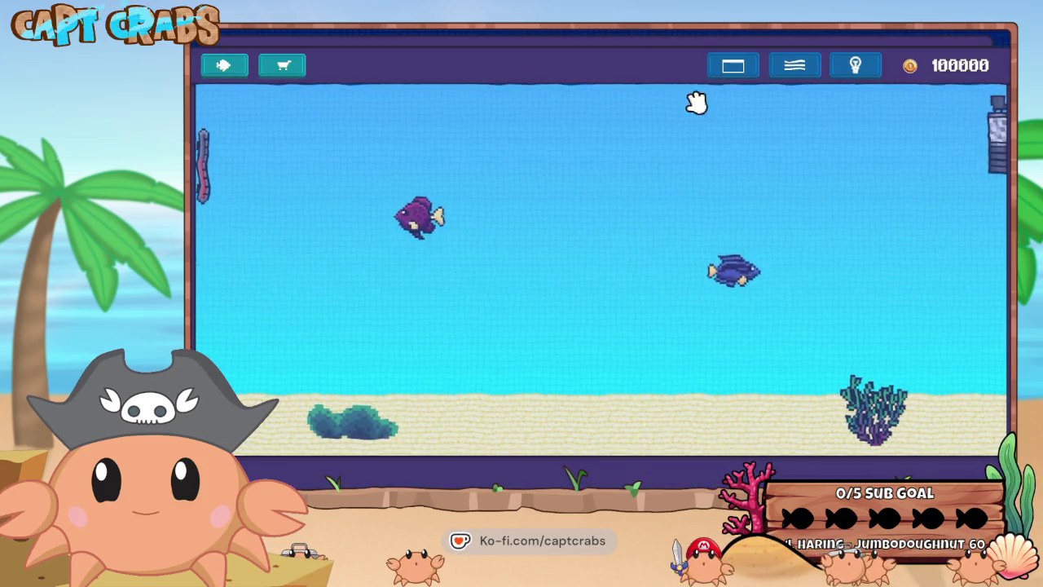
# Cycle the tank frame through maroon, green, lavender and purple, ending on dark grey.
pyautogui.click(729, 72)
pyautogui.click(731, 72)
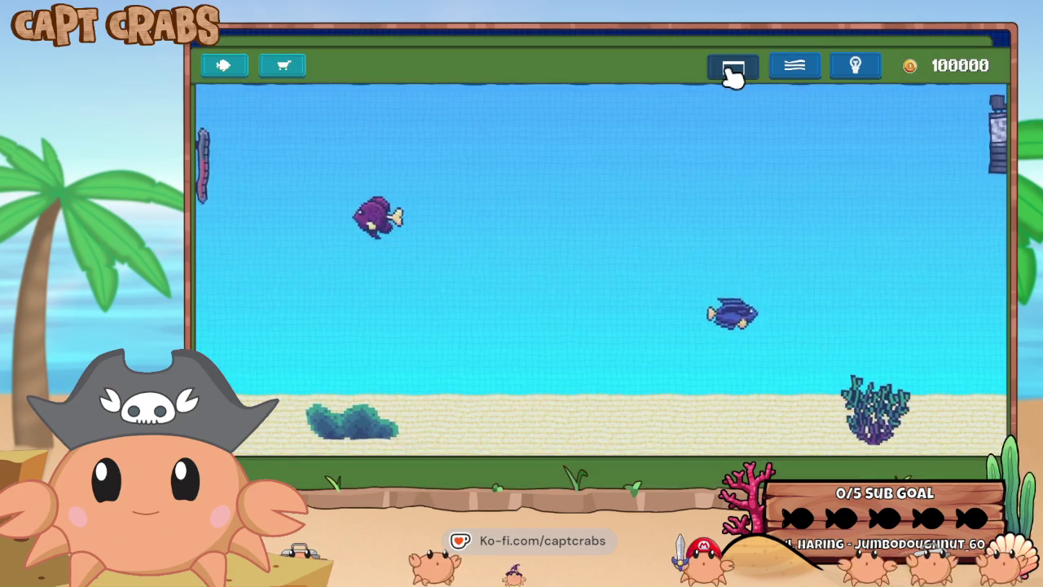
pyautogui.click(733, 72)
pyautogui.click(733, 73)
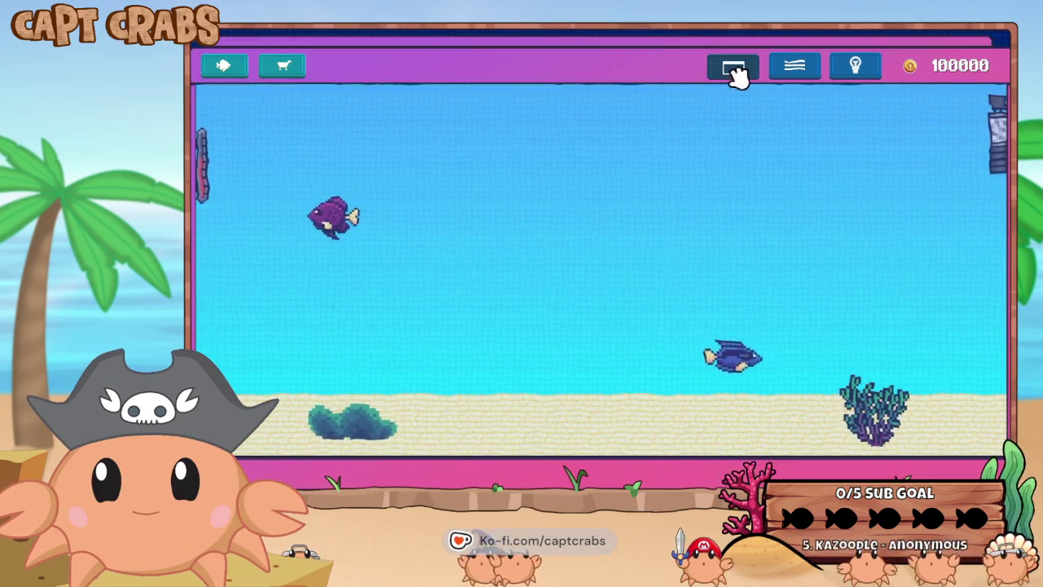
pyautogui.click(735, 73)
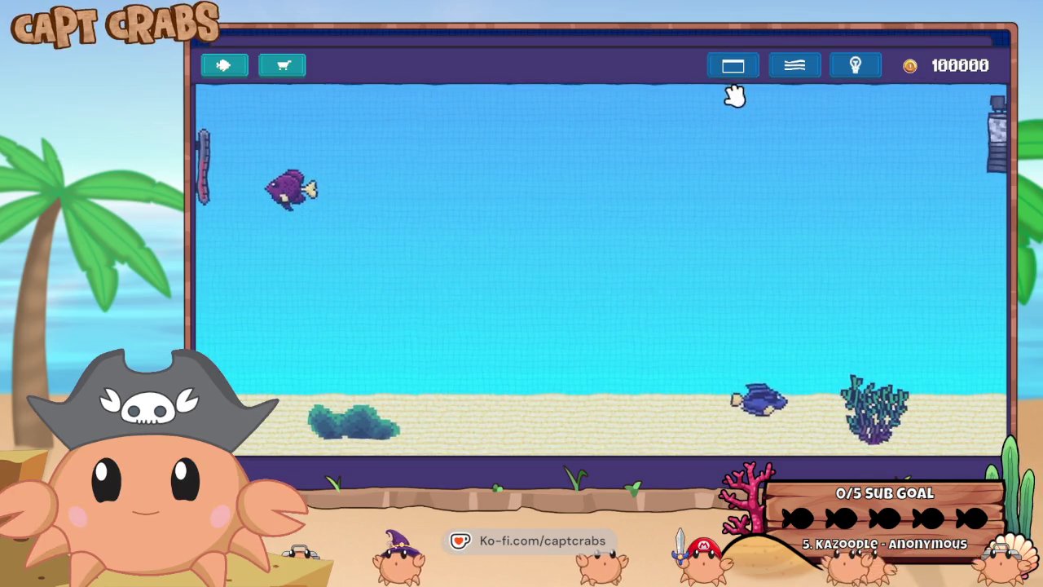
pyautogui.click(742, 77)
pyautogui.click(742, 77)
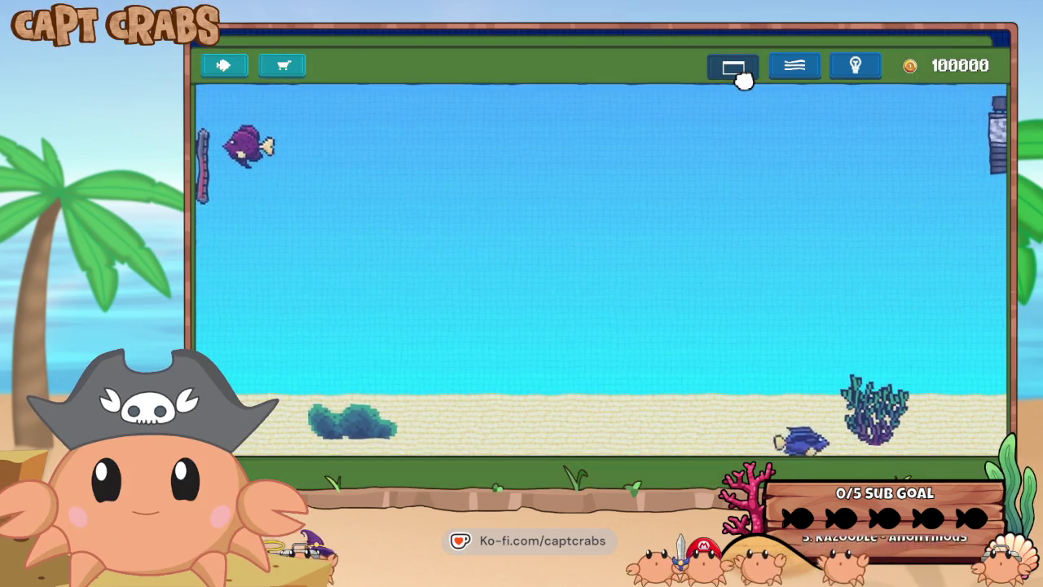
pyautogui.click(745, 74)
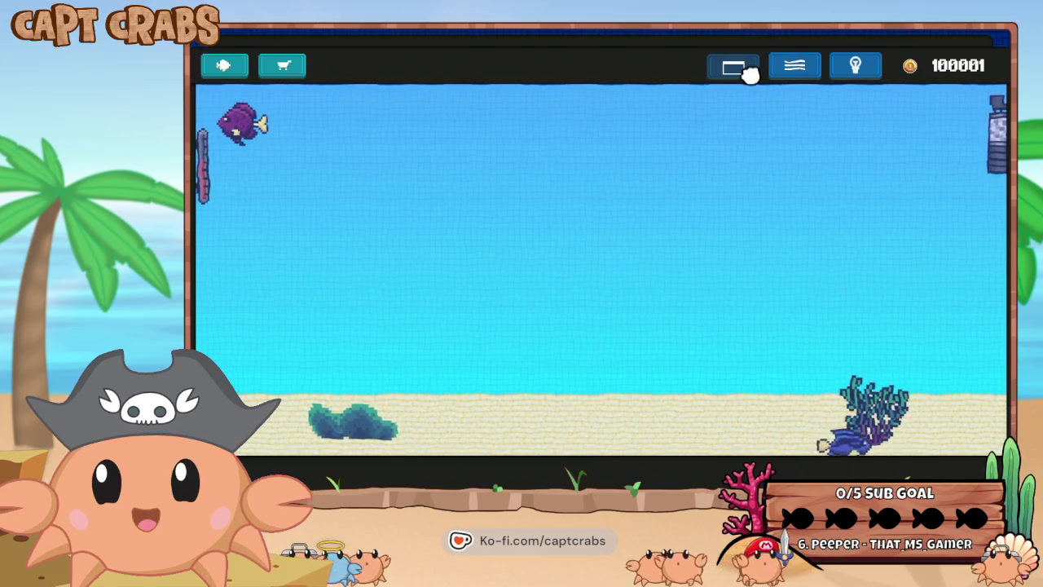
# Switch to brighter water and turn on several diagonal underwater light rays.
pyautogui.click(789, 71)
pyautogui.click(852, 66)
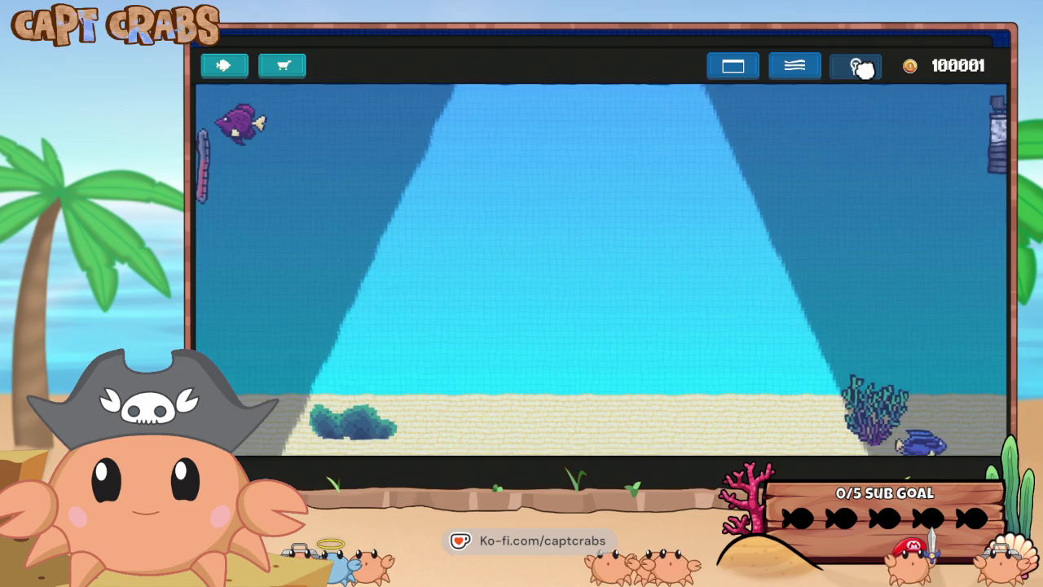
pyautogui.click(861, 70)
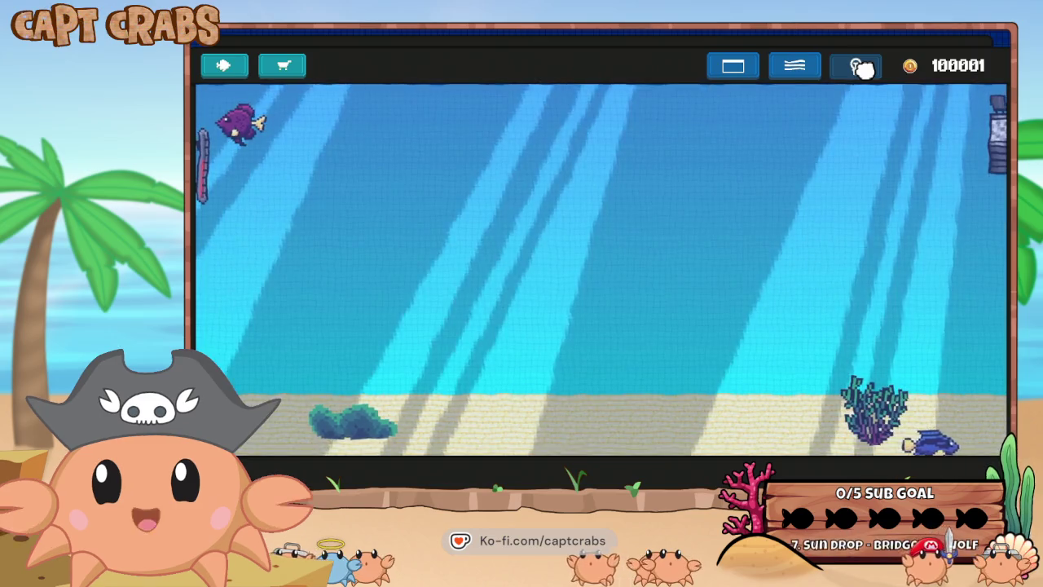
# Buy the 500-coin background and coral decoration in the shop, then place the coral.
pyautogui.click(304, 67)
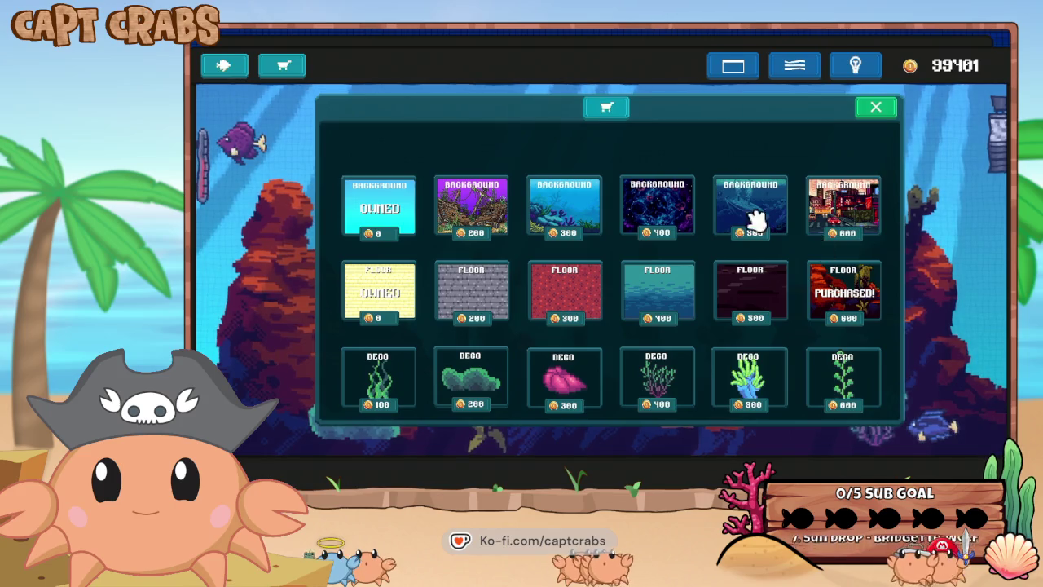
pyautogui.click(731, 219)
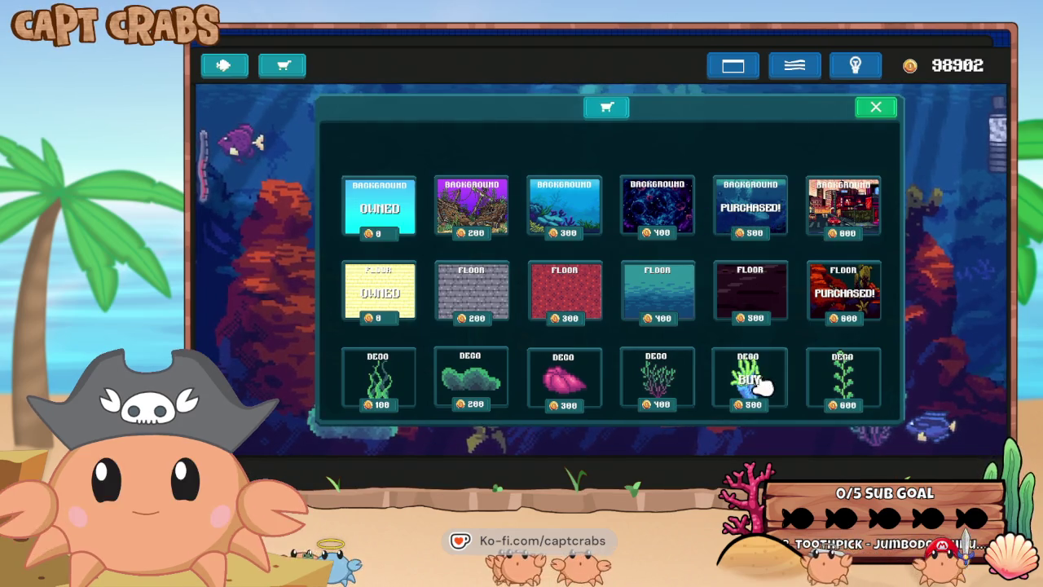
pyautogui.click(765, 388)
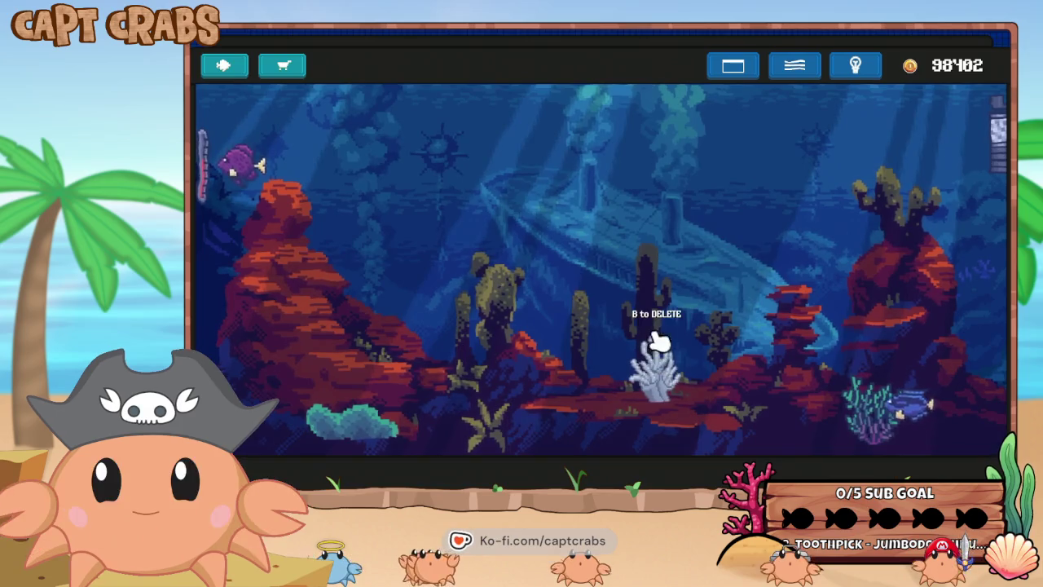
pyautogui.click(654, 359)
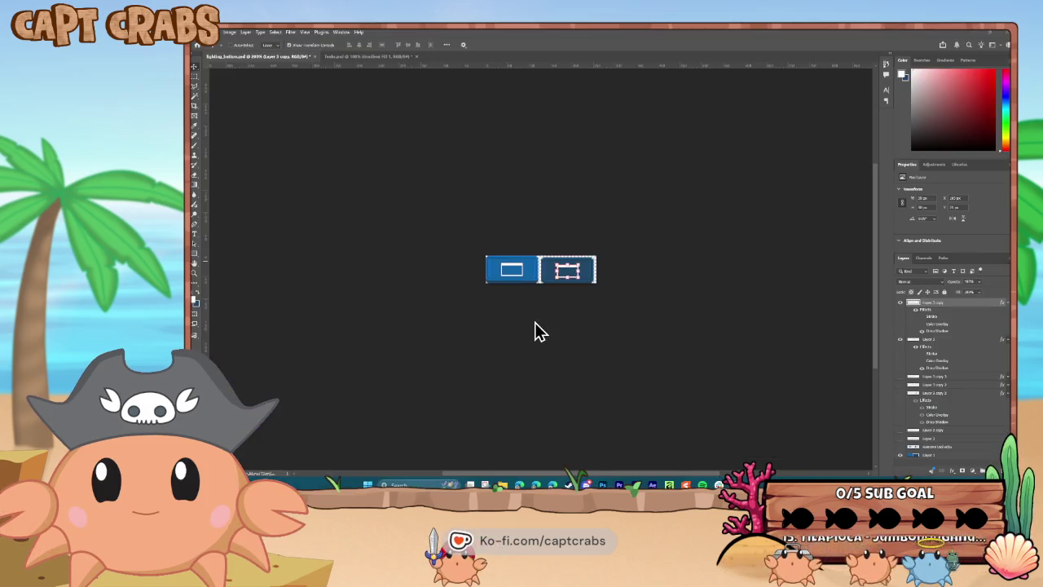
# Restack the rectangle icon layer, show the bulbs, and shrink the lightbulb icon on the left button.
pyautogui.hotkey('ctrl', '+')
pyautogui.hotkey('ctrl', '+')
pyautogui.hotkey('ctrl', '+')
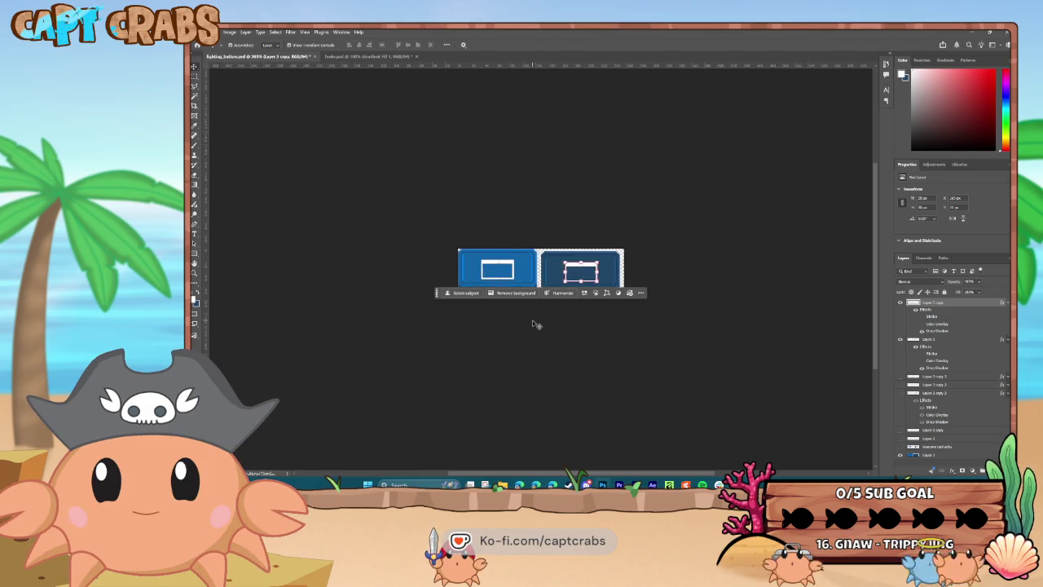
pyautogui.hotkey('ctrl', '+')
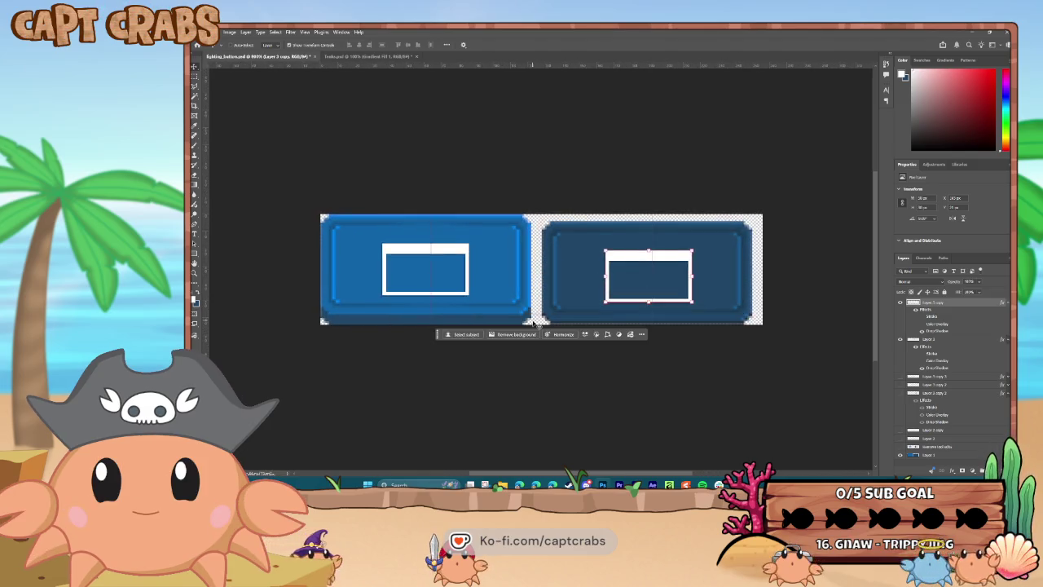
pyautogui.moveTo(946, 352)
pyautogui.mouseDown()
pyautogui.moveTo(929, 322)
pyautogui.moveTo(914, 332)
pyautogui.mouseUp()
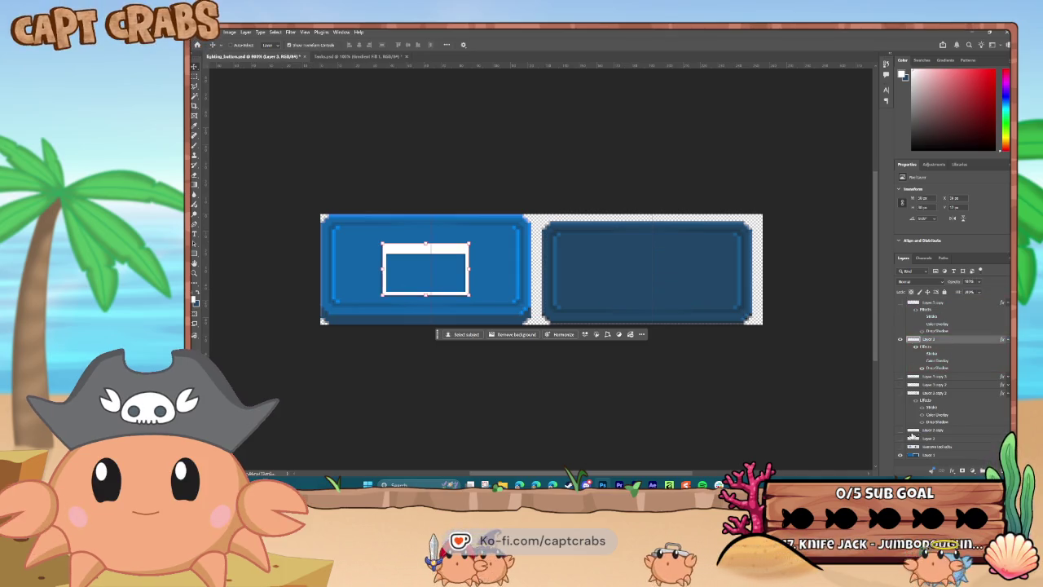
pyautogui.click(900, 431)
pyautogui.click(899, 431)
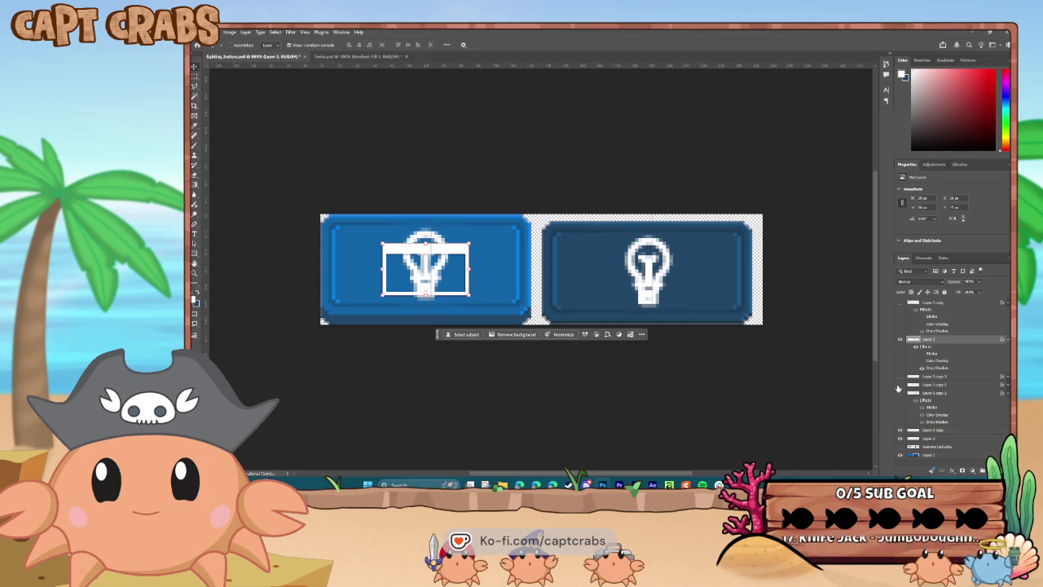
pyautogui.click(929, 454)
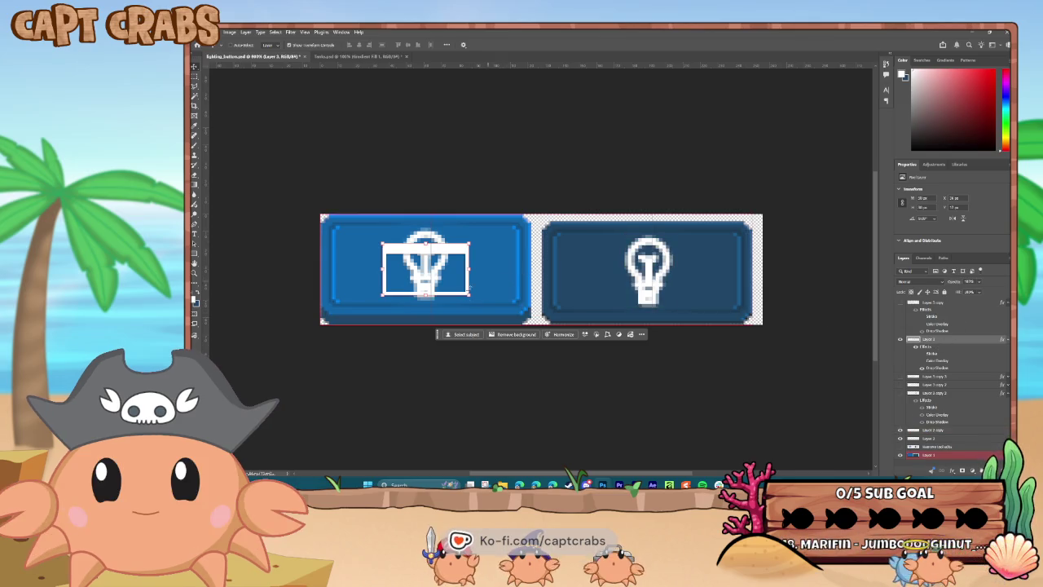
pyautogui.moveTo(470, 294); pyautogui.dragTo(422, 274)
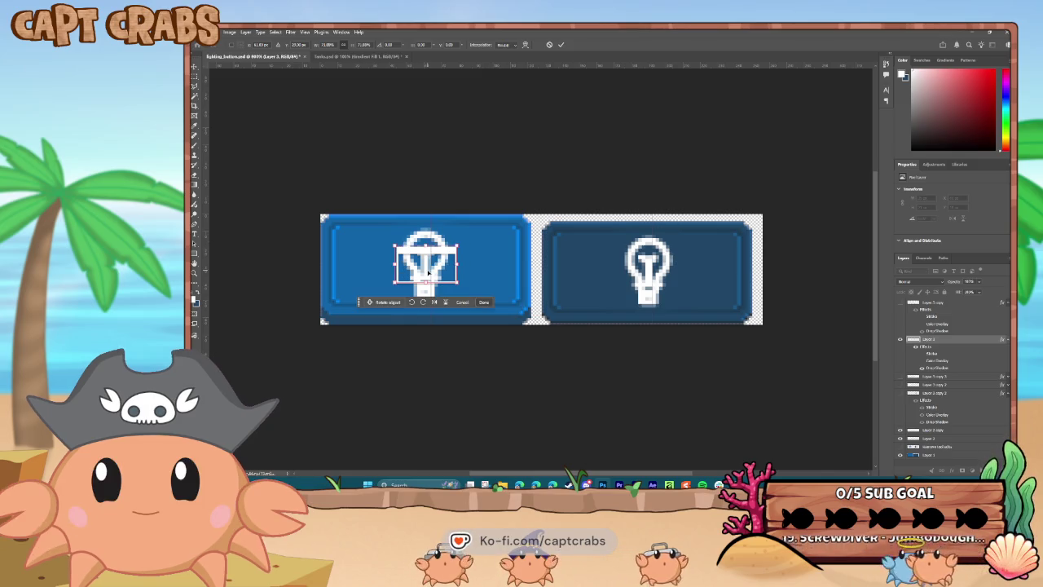
pyautogui.press('Return')
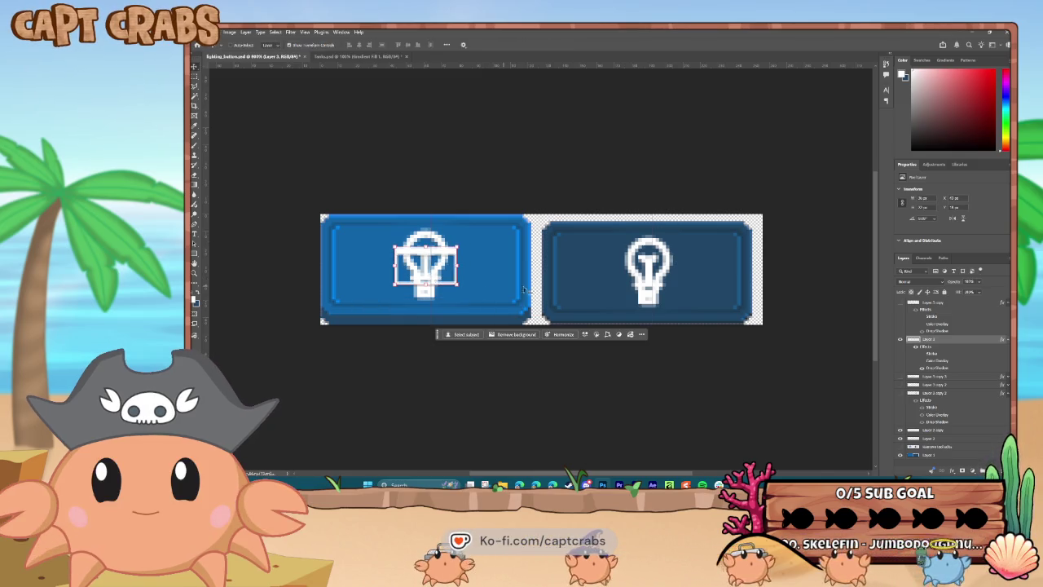
# Duplicate the lightbulb layer onto the right button, move it to the top, and hide the bulbs.
pyautogui.rightClick(943, 339)
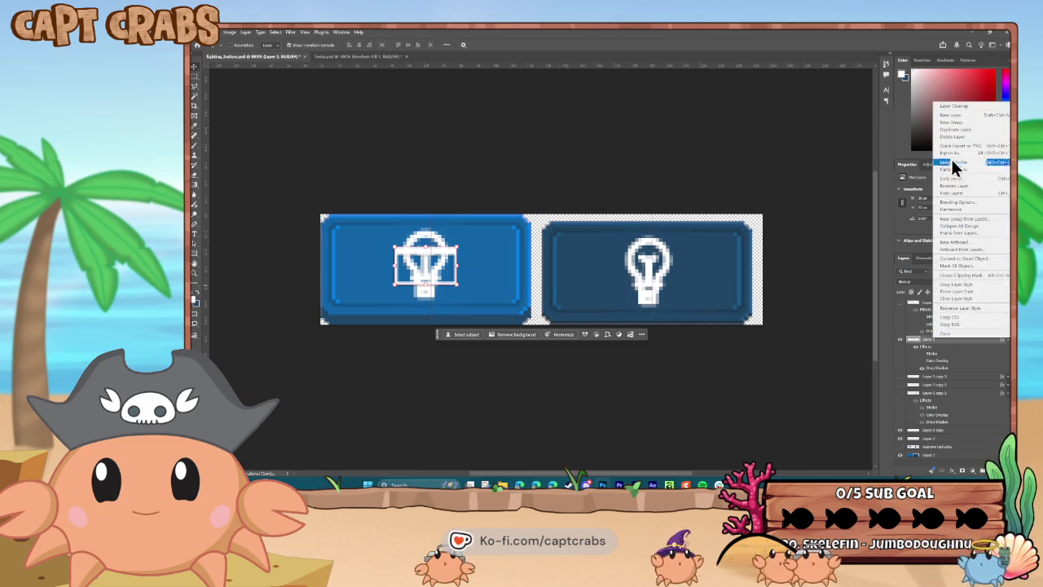
pyautogui.click(947, 132)
pyautogui.press('Return')
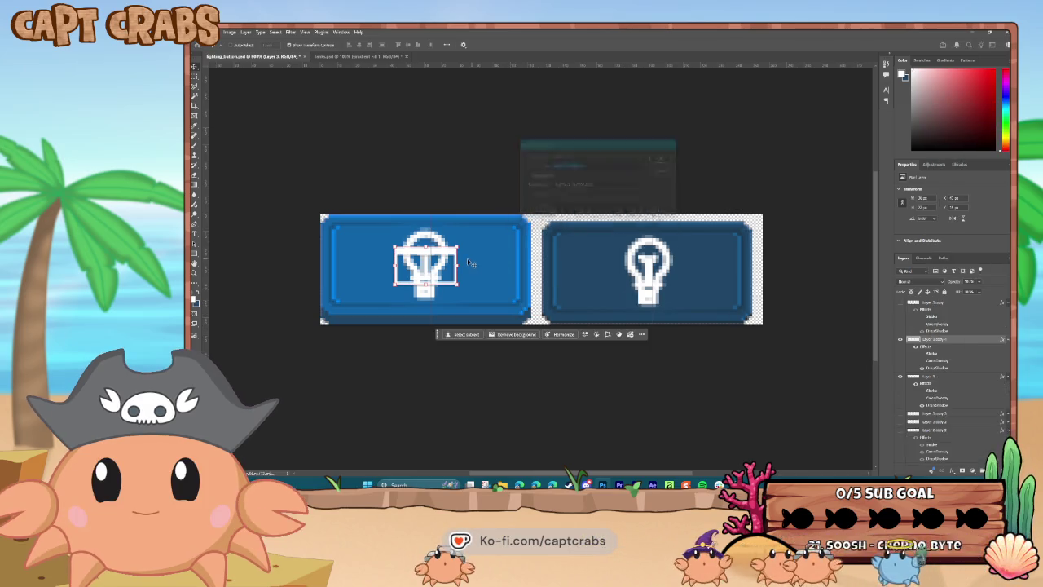
pyautogui.moveTo(427, 262); pyautogui.dragTo(650, 262)
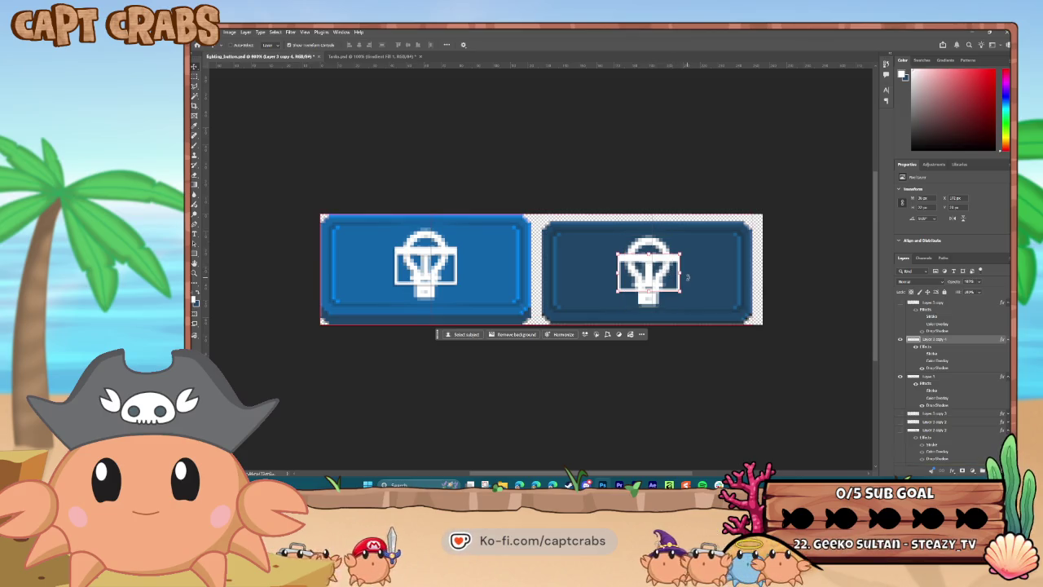
pyautogui.moveTo(941, 307); pyautogui.dragTo(941, 300)
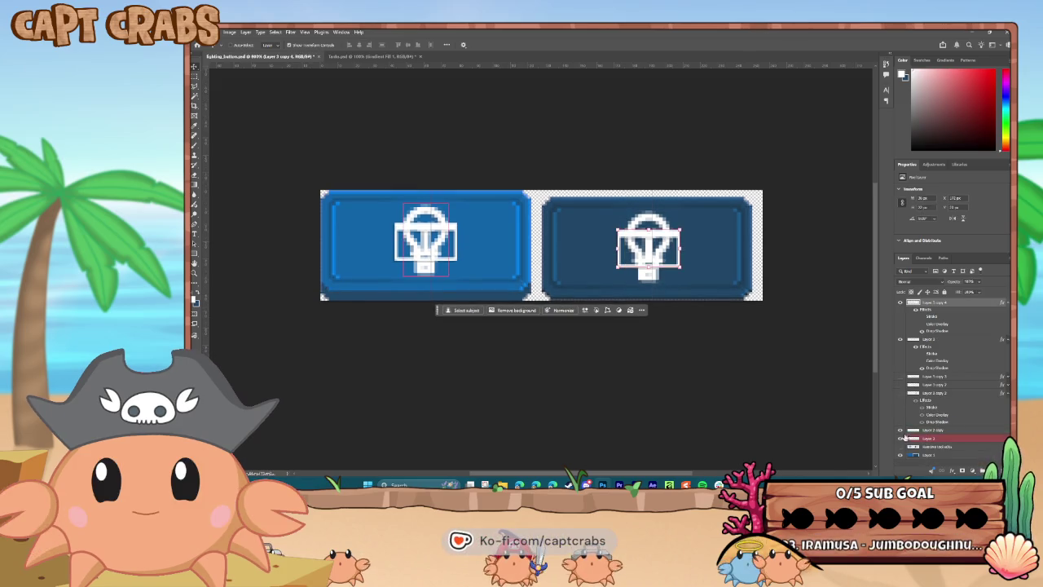
pyautogui.click(901, 441)
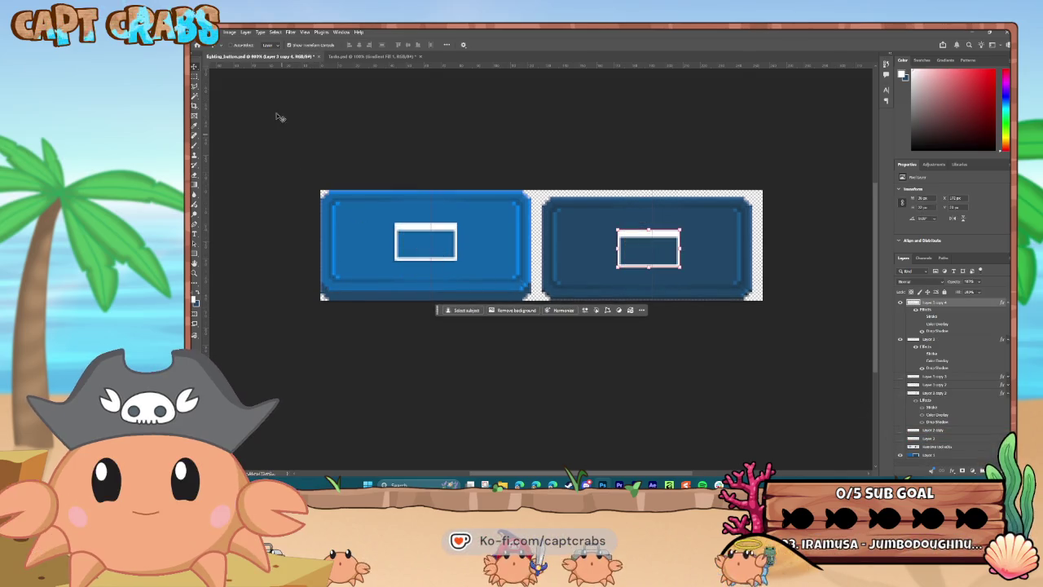
pyautogui.click(203, 32)
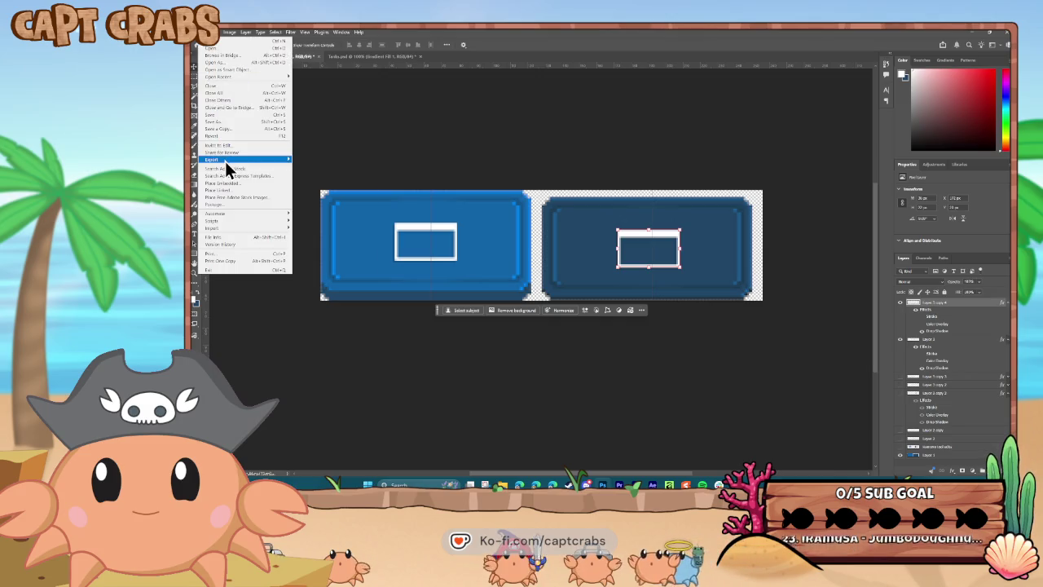
# Quick-export the two-button artwork as PNG, overwriting the existing lighting_button file.
pyautogui.moveTo(245, 159)
pyautogui.click(317, 160)
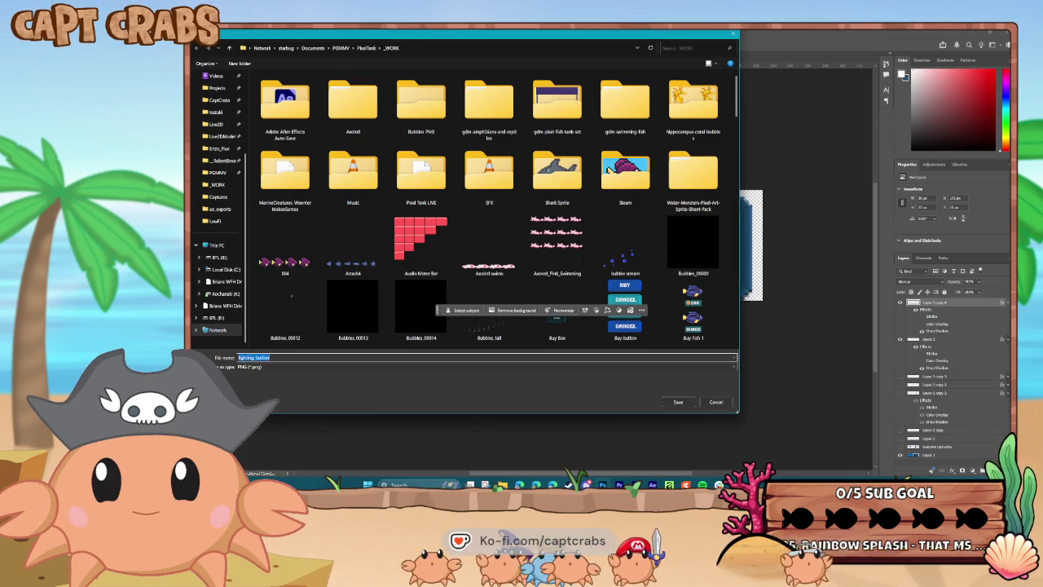
pyautogui.scroll(-10, 434, 298)
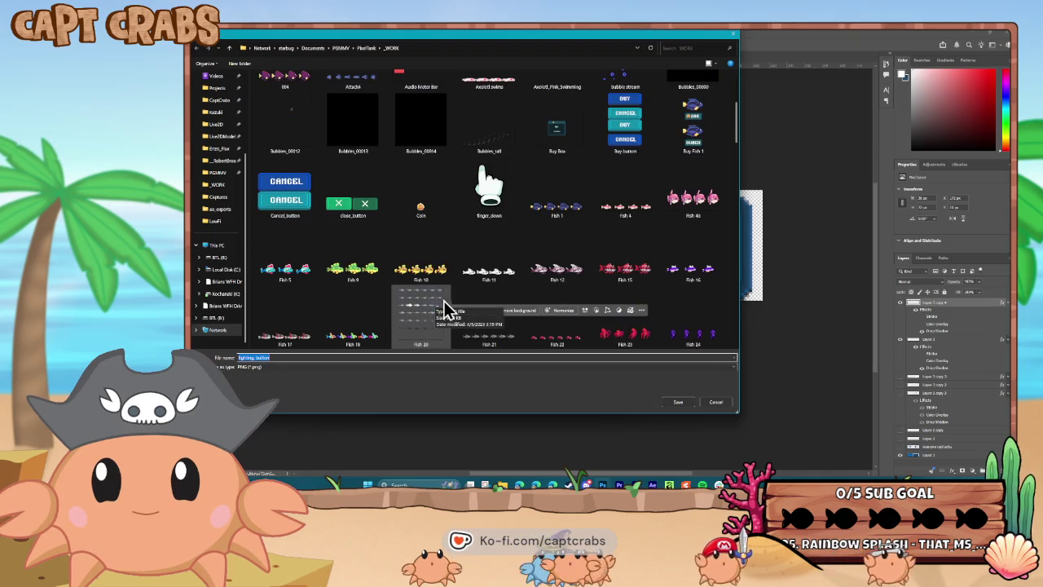
pyautogui.scroll(-3, 453, 308)
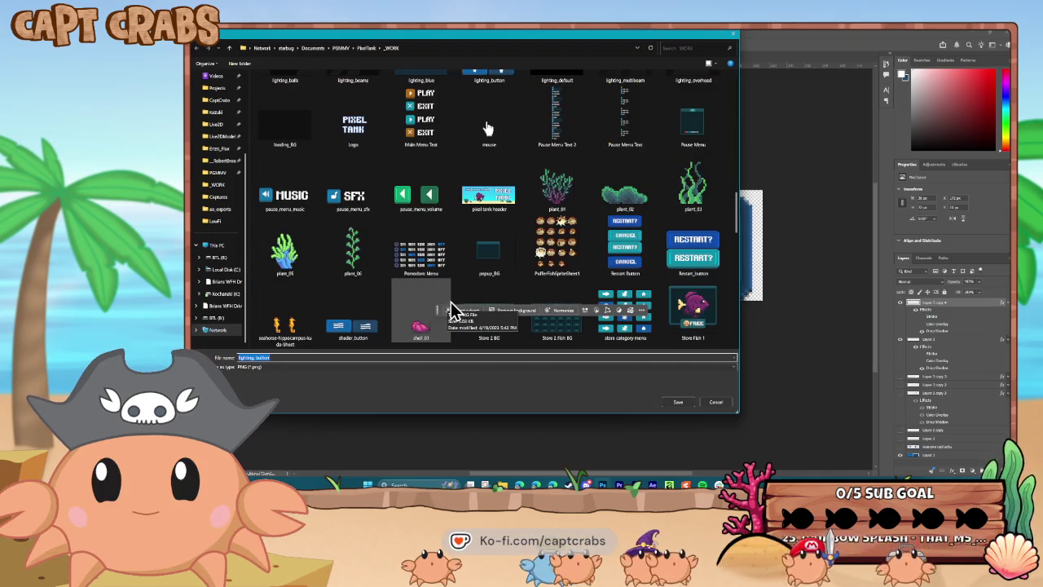
pyautogui.scroll(-3, 453, 310)
pyautogui.scroll(-3, 453, 308)
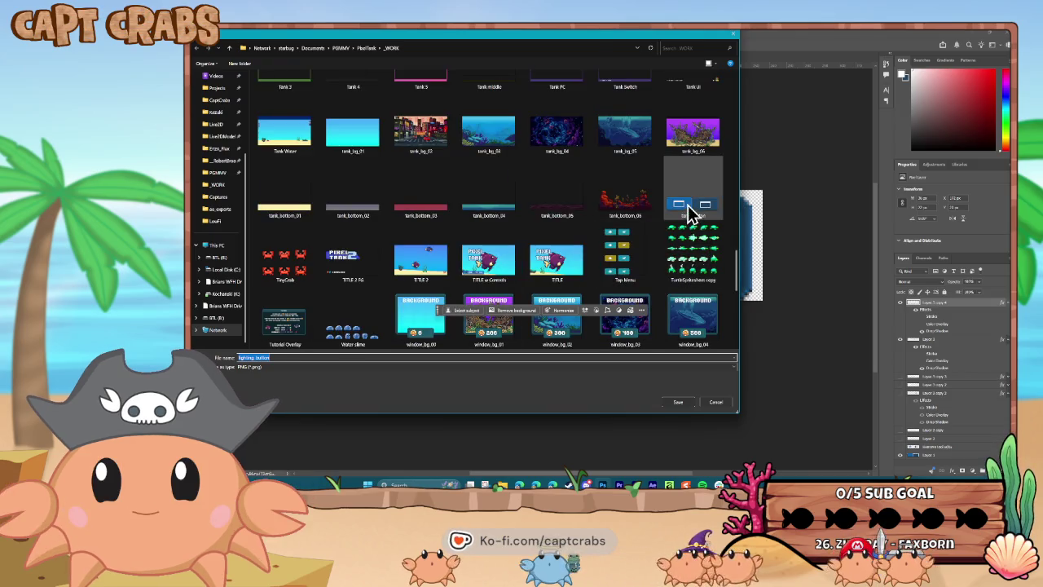
pyautogui.doubleClick(687, 214)
pyautogui.click(625, 265)
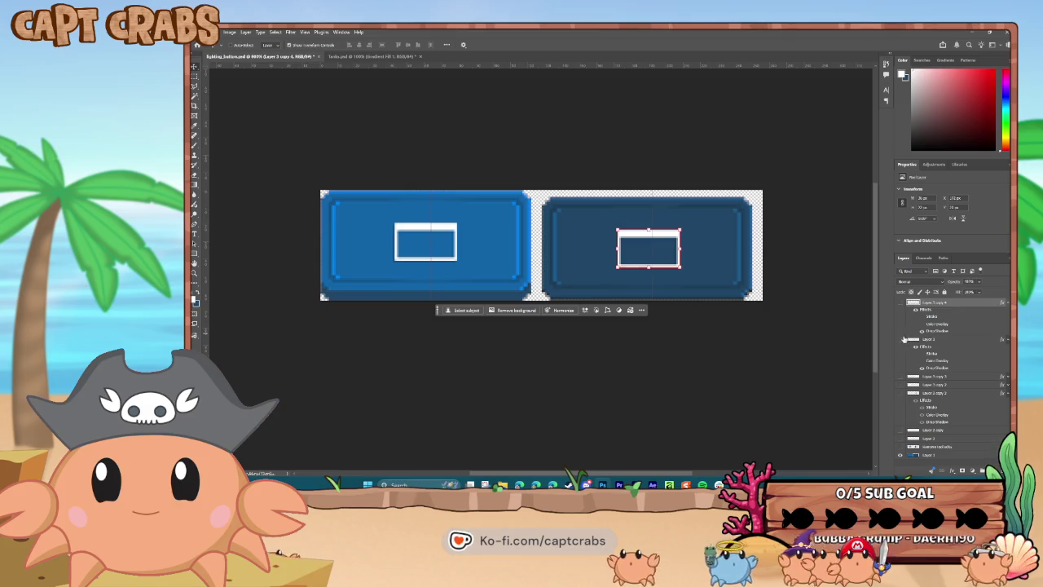
# Swap the rectangle icons for the wavy-lines icon and shrink it on the left button.
pyautogui.moveTo(904, 339); pyautogui.dragTo(902, 378)
pyautogui.click(900, 445)
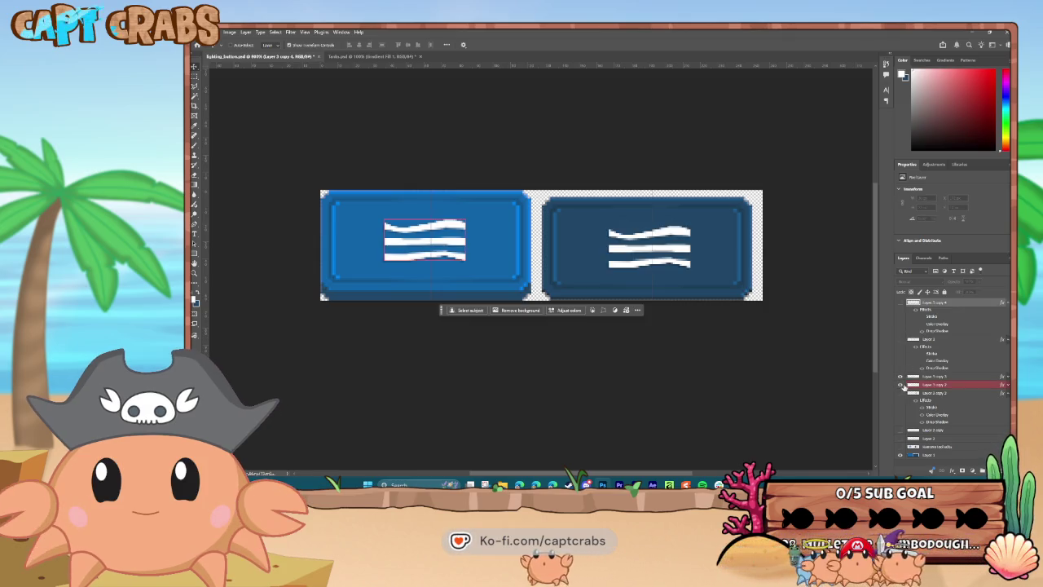
pyautogui.moveTo(900, 432); pyautogui.dragTo(900, 438)
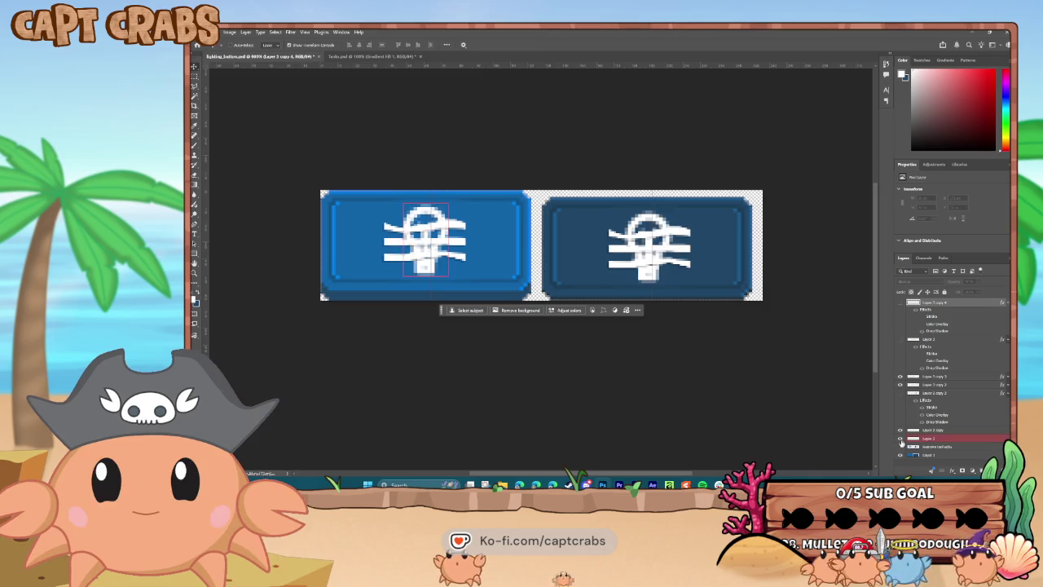
pyautogui.click(900, 380)
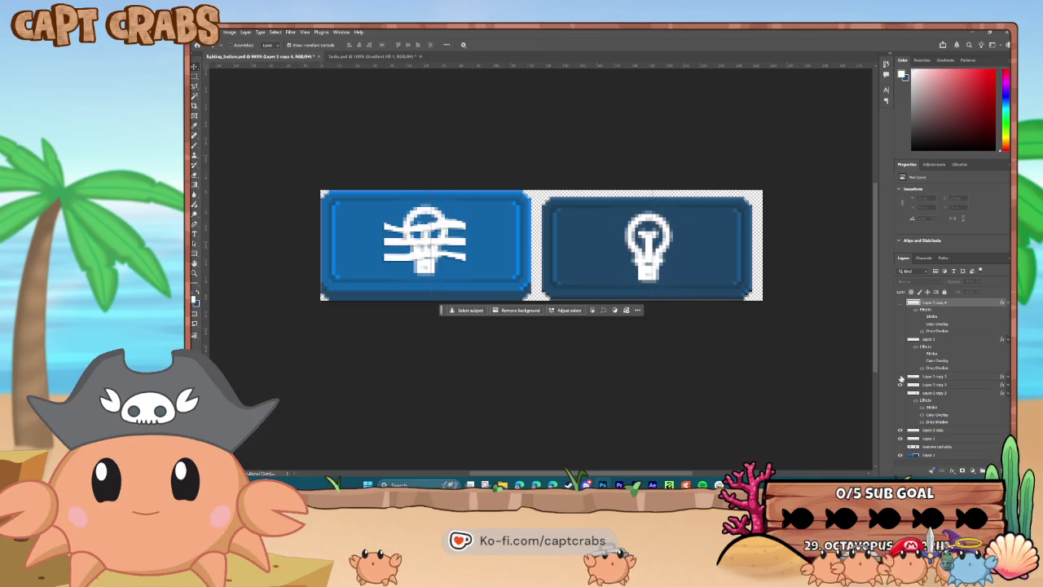
pyautogui.click(931, 430)
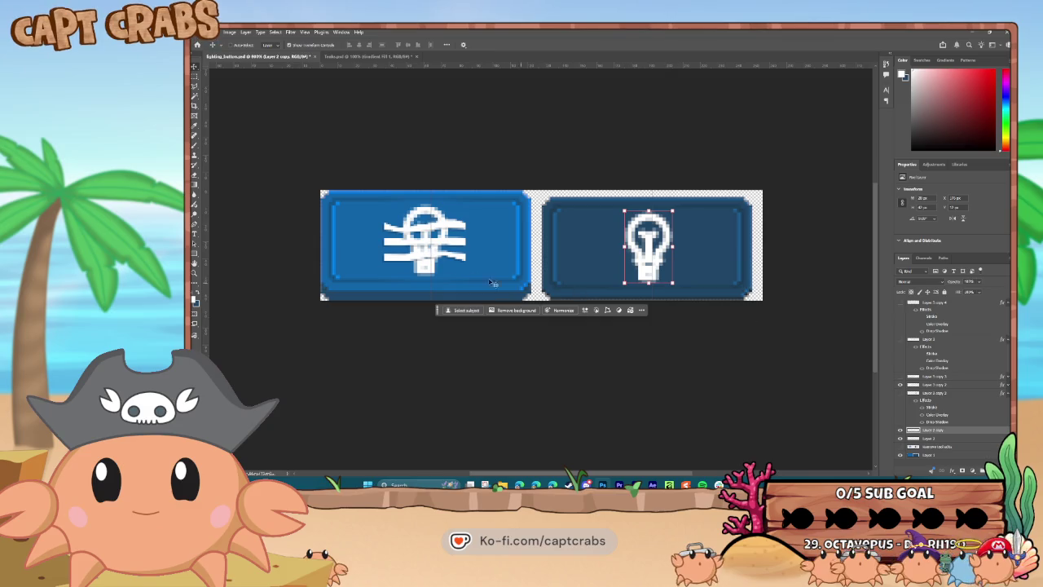
pyautogui.click(932, 385)
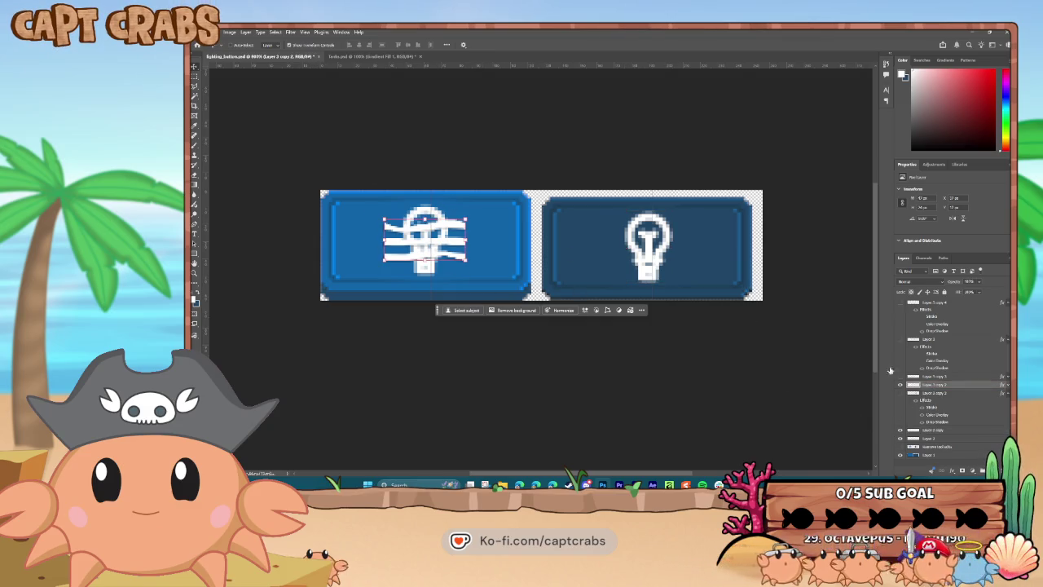
pyautogui.moveTo(467, 259); pyautogui.dragTo(440, 241)
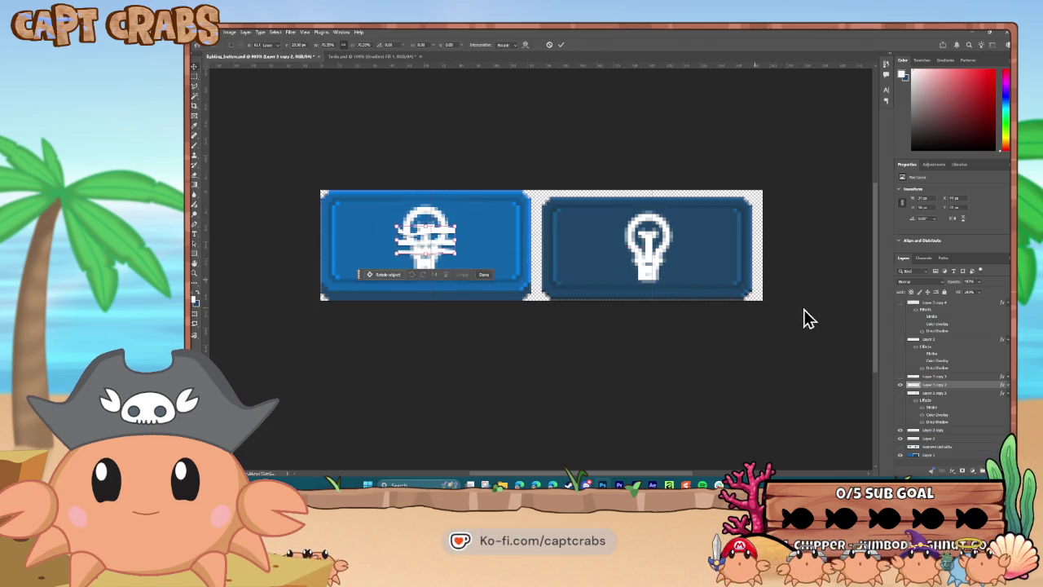
pyautogui.press('Return')
# Duplicate the wavy icon onto the right button, delete the empty Layer 3 copy 3, and hide the bulb.
pyautogui.rightClick(936, 381)
pyautogui.click(964, 174)
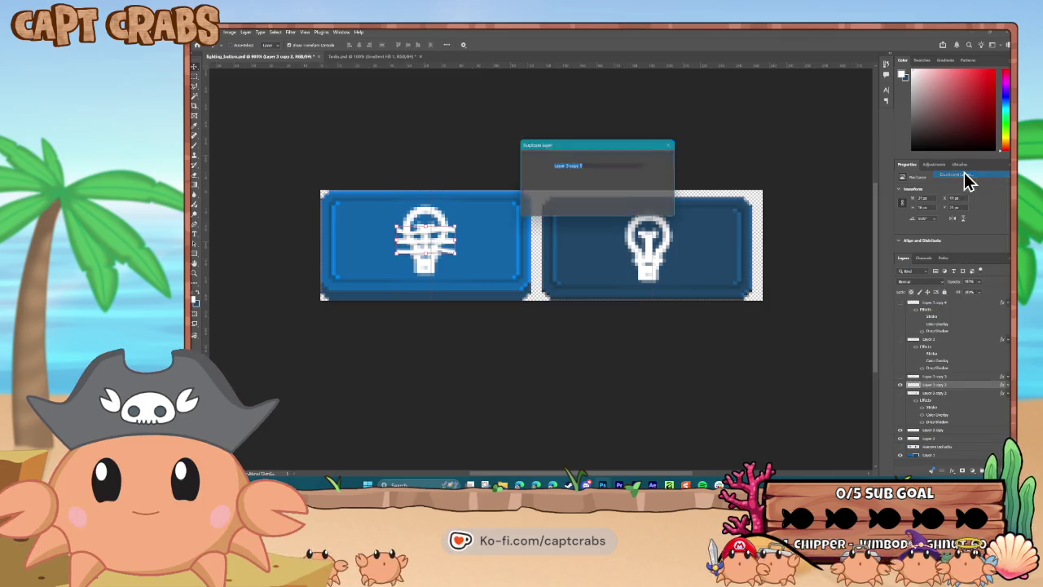
pyautogui.press('Return')
pyautogui.moveTo(416, 255); pyautogui.dragTo(642, 252)
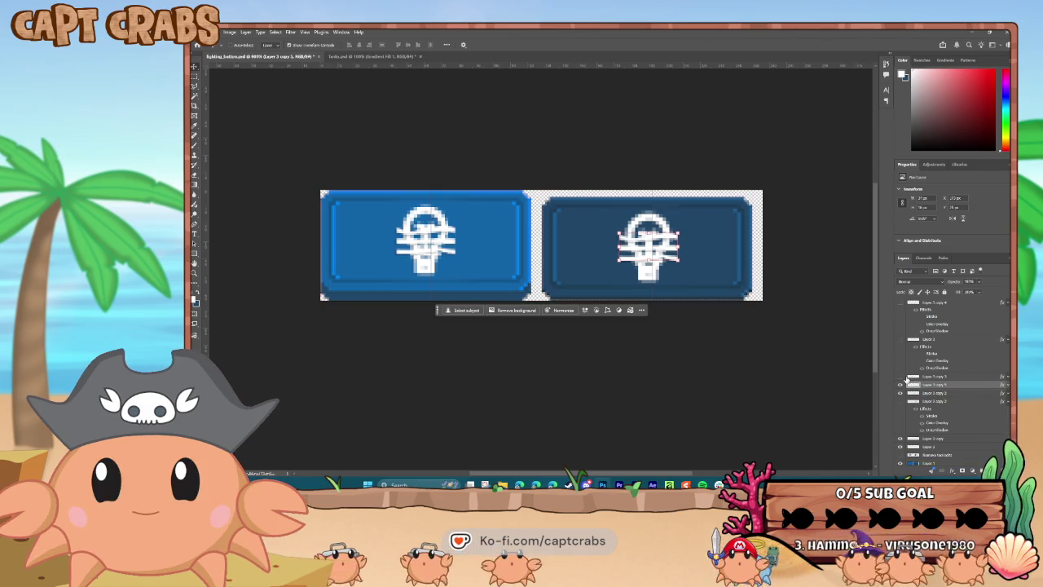
pyautogui.click(901, 378)
pyautogui.click(901, 378)
pyautogui.click(933, 375)
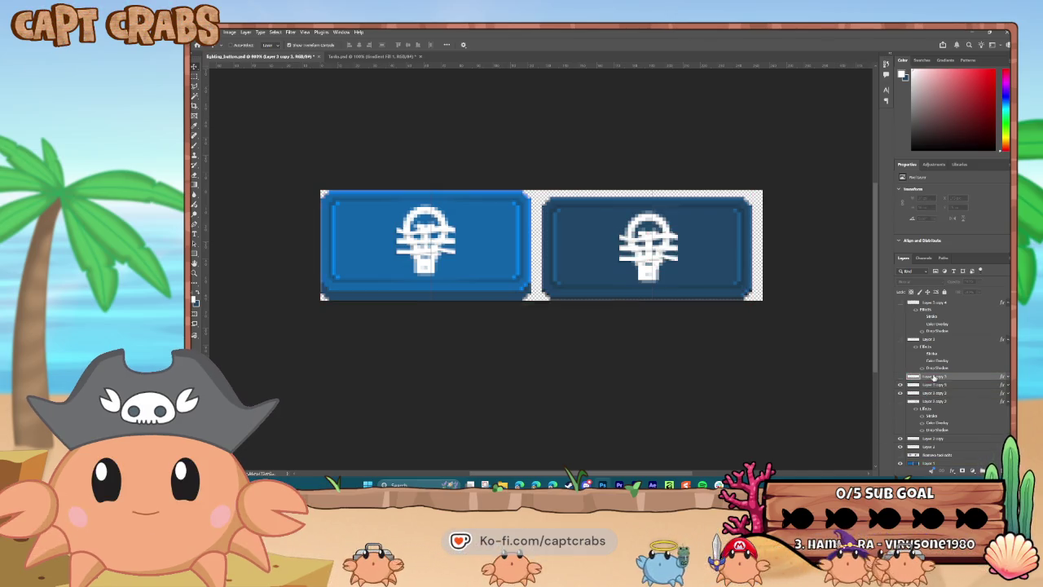
pyautogui.press('Delete')
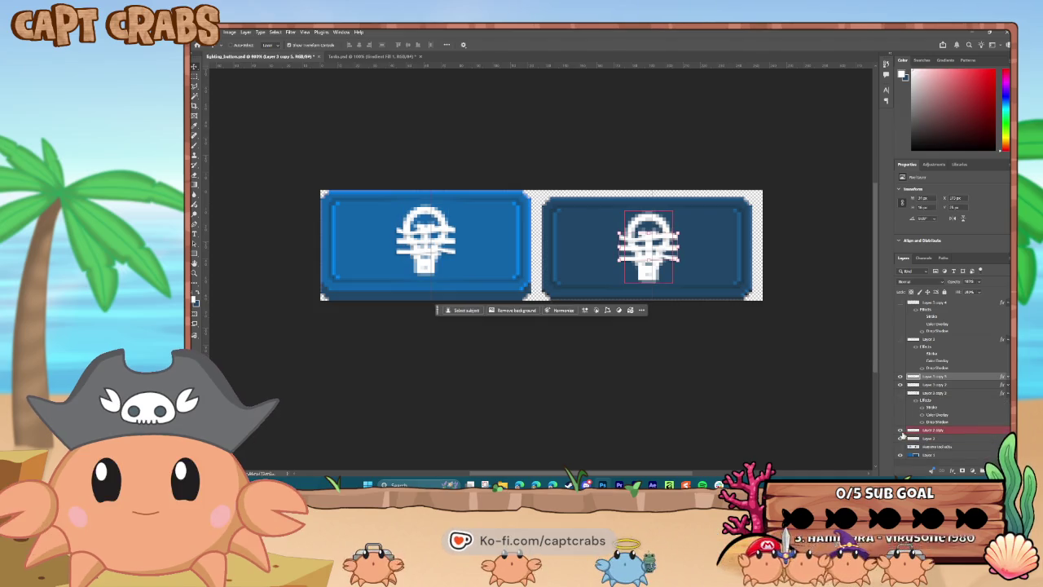
pyautogui.click(901, 439)
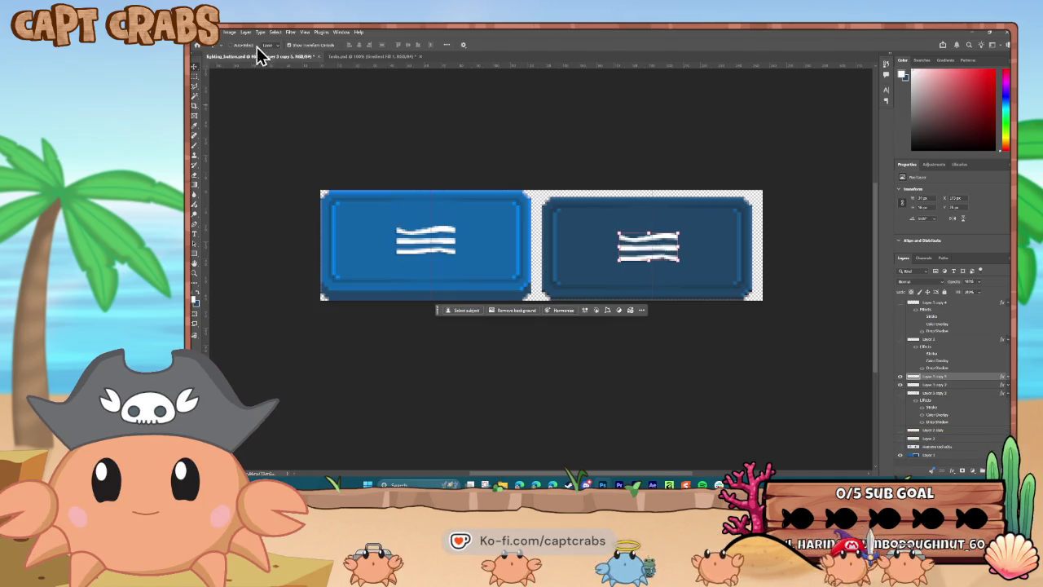
pyautogui.click(204, 32)
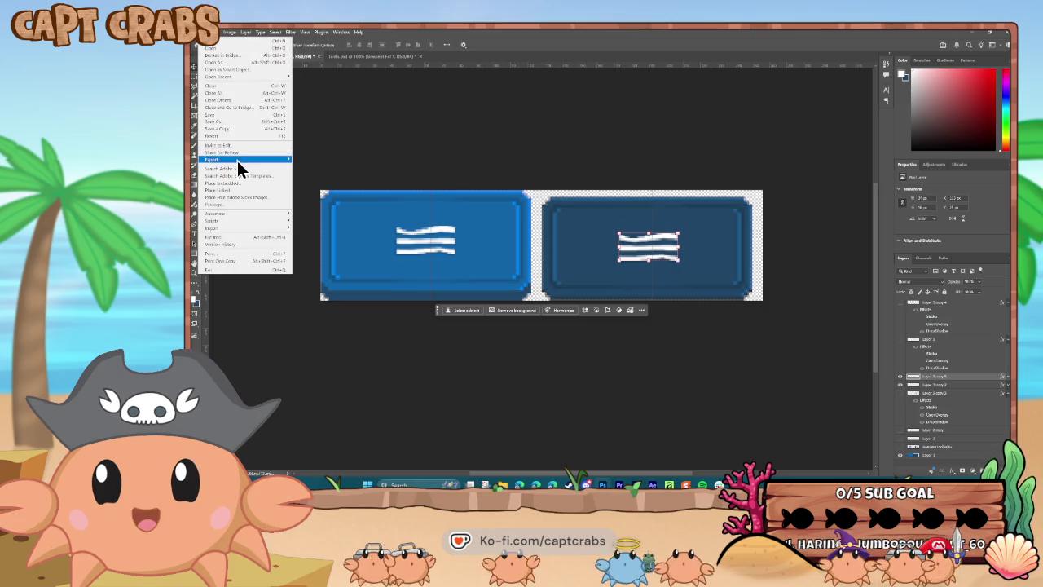
# Quick-export the wave-icon buttons as PNG, replacing shader_button.png in the _WORK folder.
pyautogui.moveTo(237, 160)
pyautogui.click(310, 162)
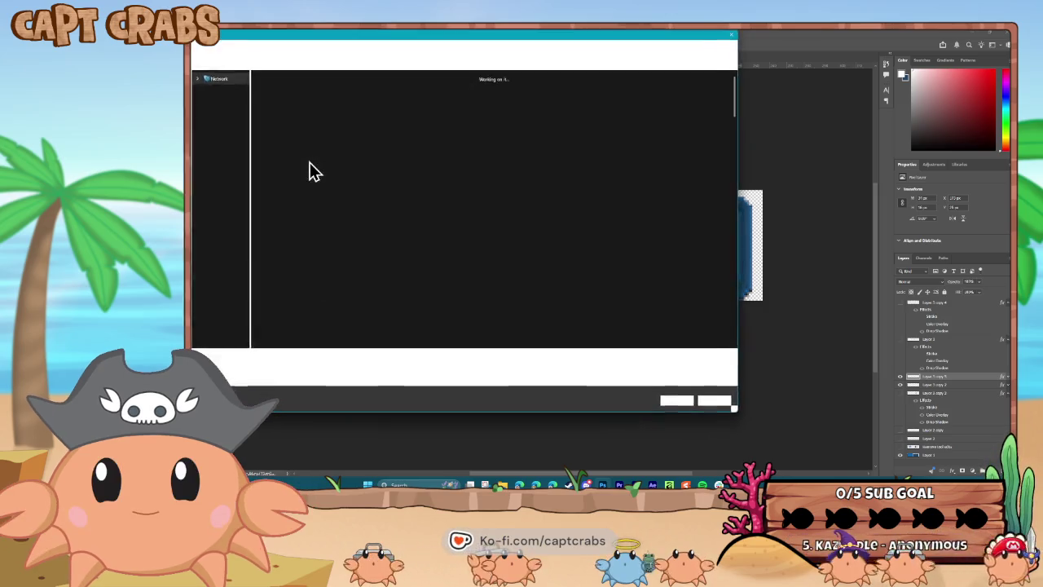
pyautogui.scroll(-5, 432, 260)
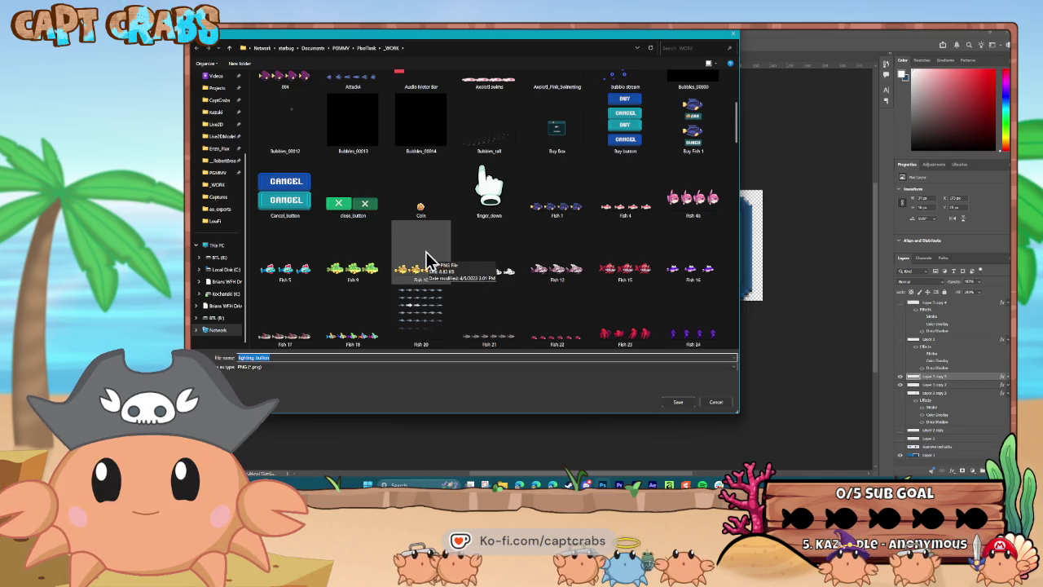
pyautogui.scroll(-3, 427, 259)
pyautogui.scroll(-10, 427, 259)
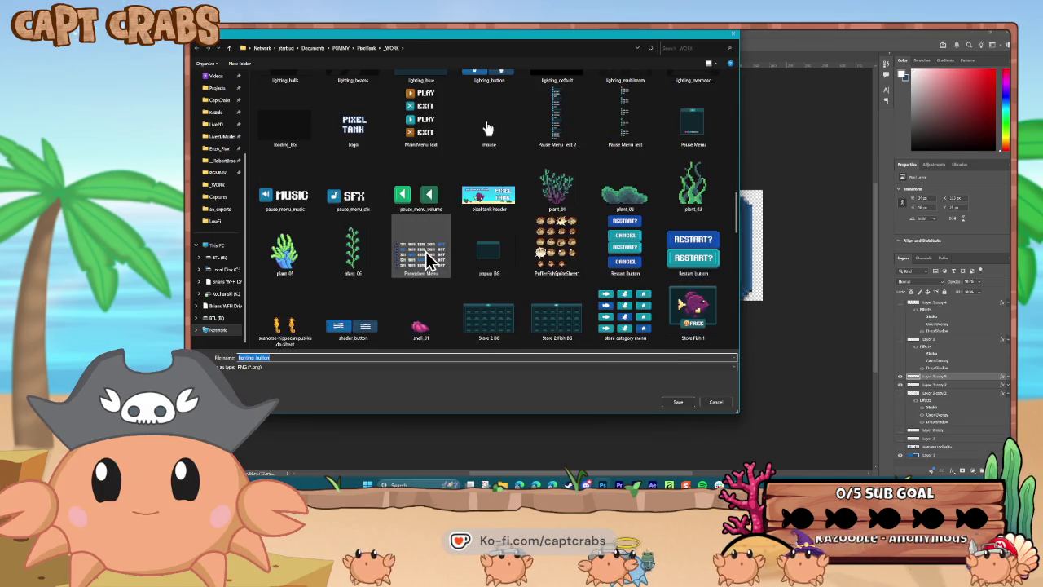
pyautogui.scroll(-3, 428, 259)
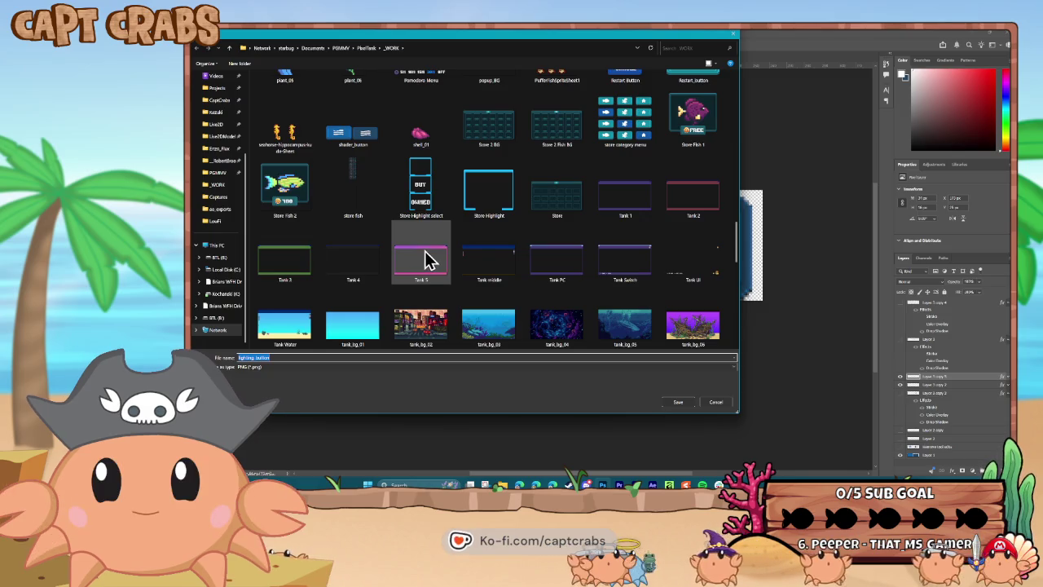
pyautogui.click(369, 142)
pyautogui.press('Return')
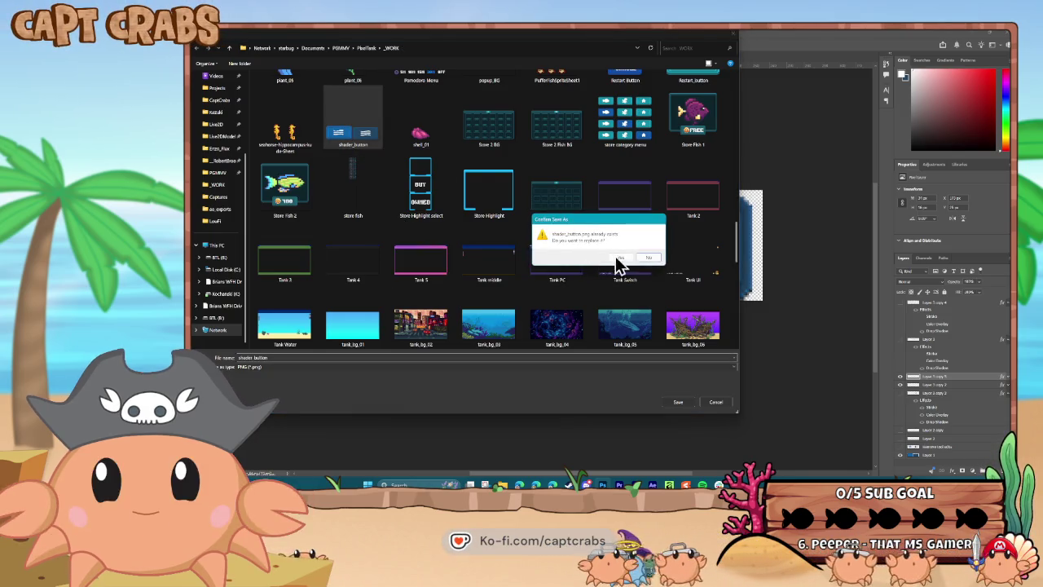
pyautogui.click(618, 259)
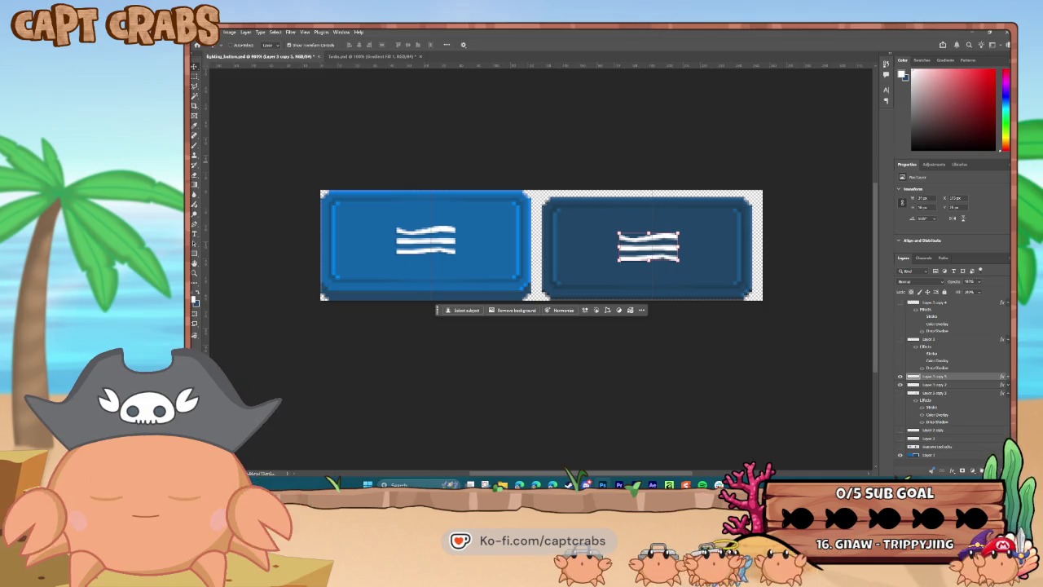
pyautogui.hotkey('alt', 'Tab')
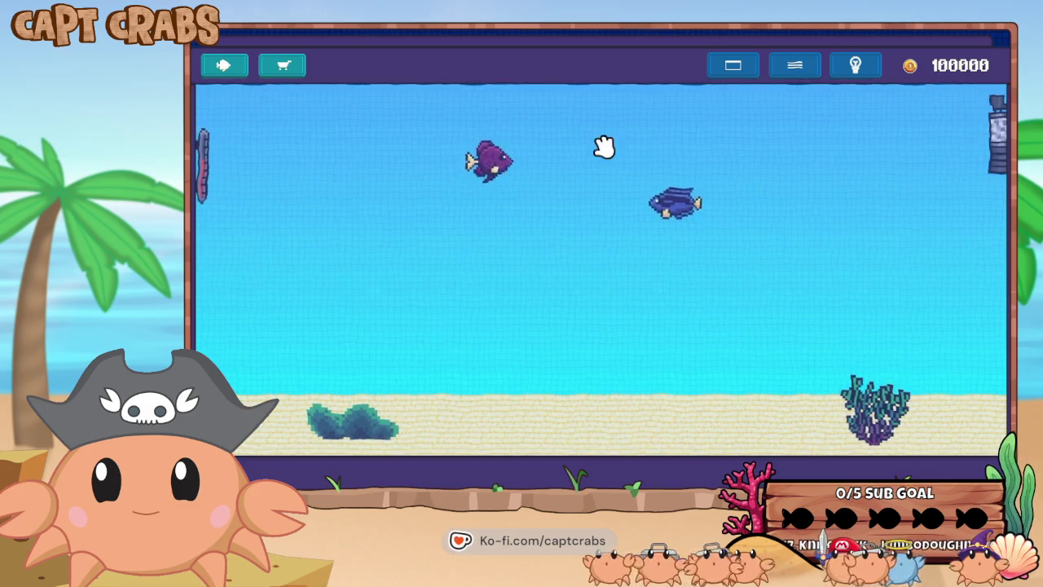
# Change the frame colour, switch the screen filter off, and turn on the spotlight.
pyautogui.click(728, 82)
pyautogui.click(729, 83)
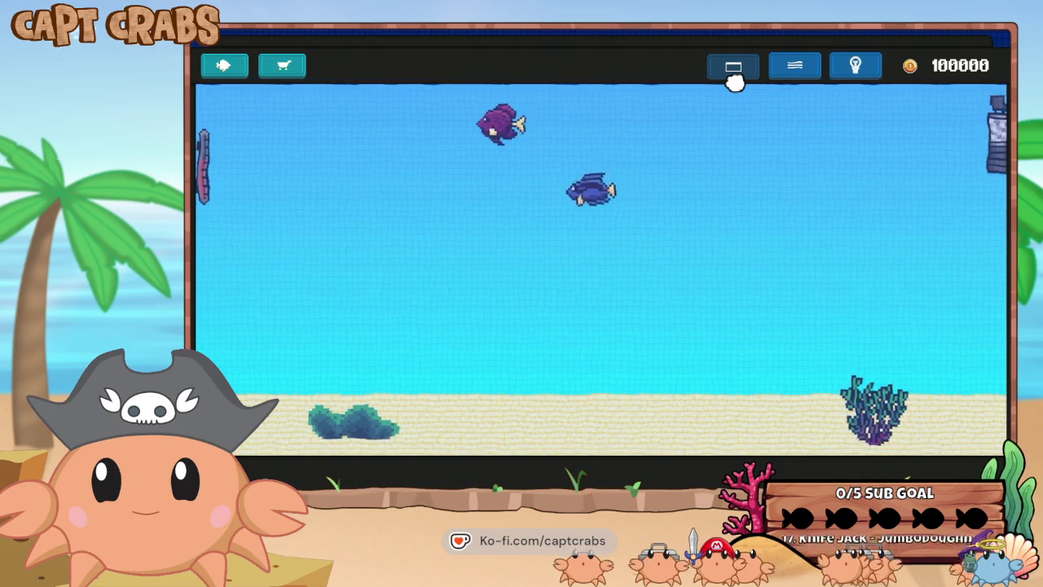
pyautogui.click(793, 71)
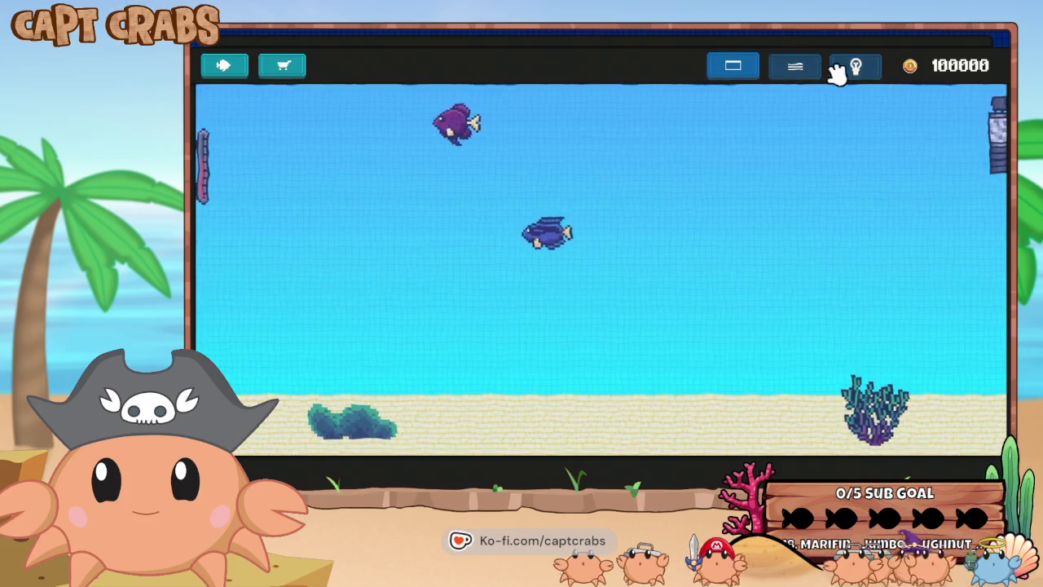
pyautogui.click(856, 72)
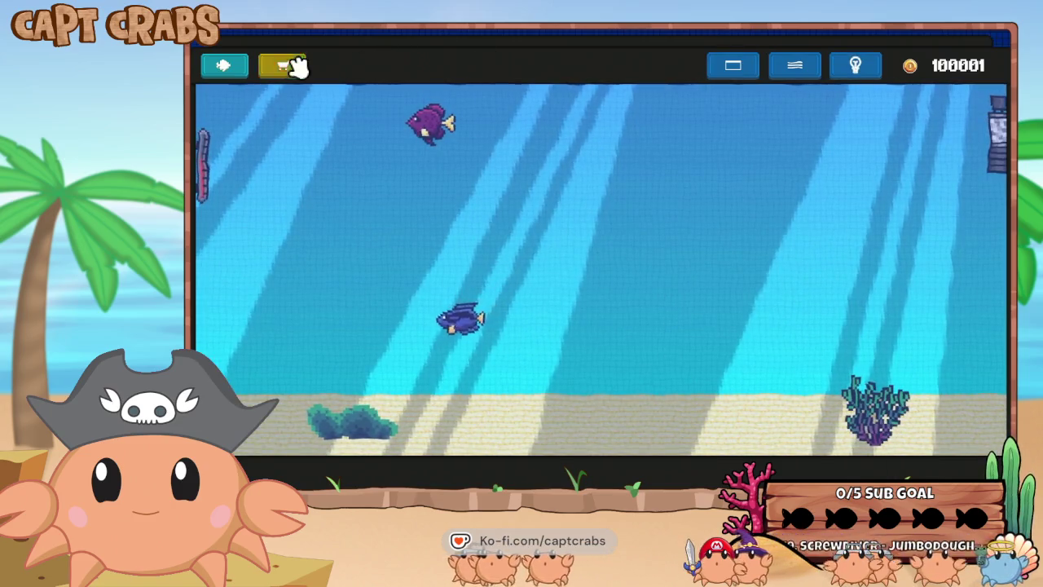
# Buy the 600-coin floor, 500-coin submarine background and 500-coin coral, and place the coral.
pyautogui.click(285, 65)
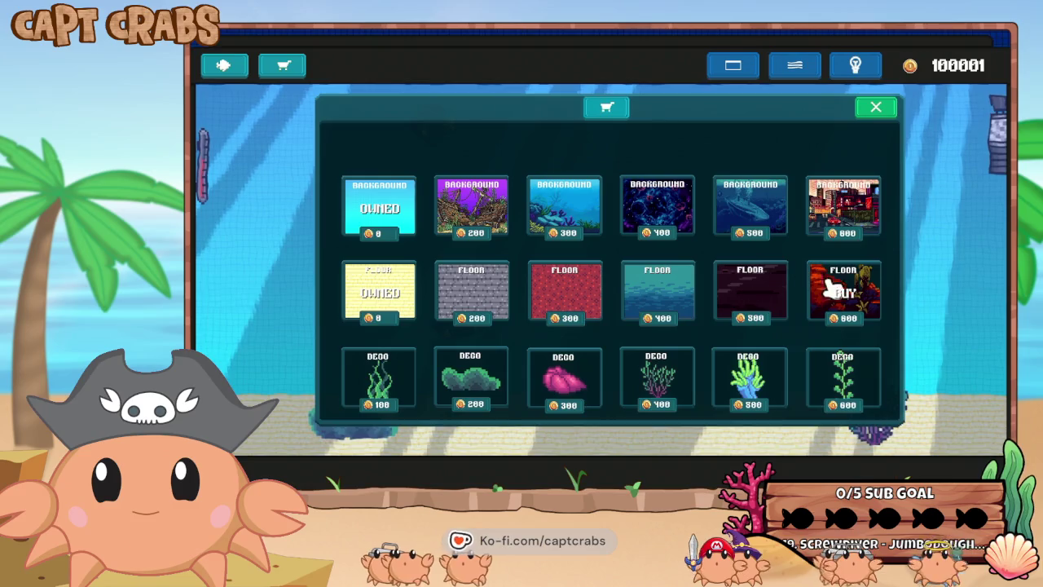
pyautogui.click(827, 286)
pyautogui.click(737, 234)
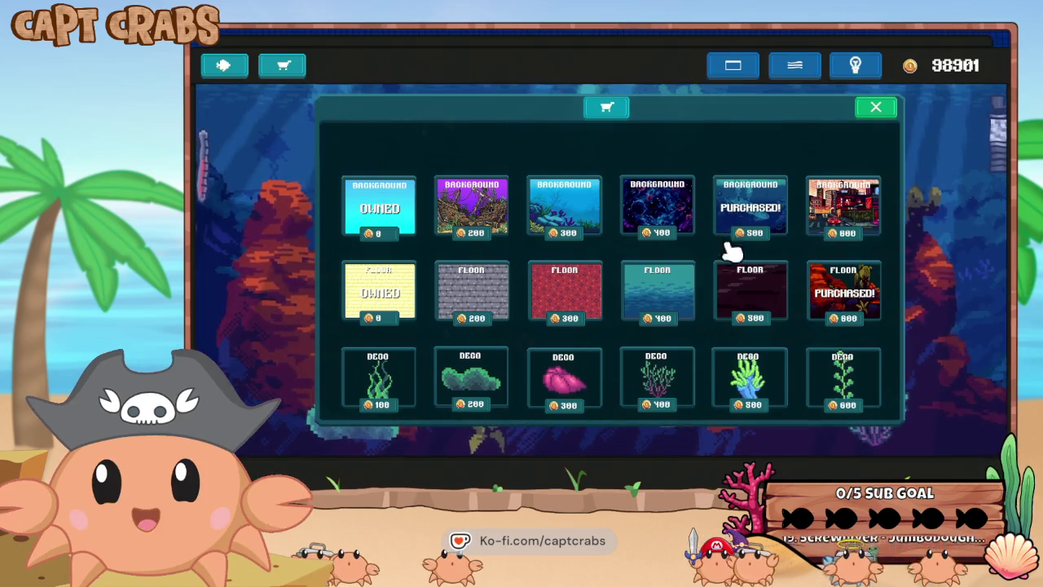
pyautogui.click(746, 383)
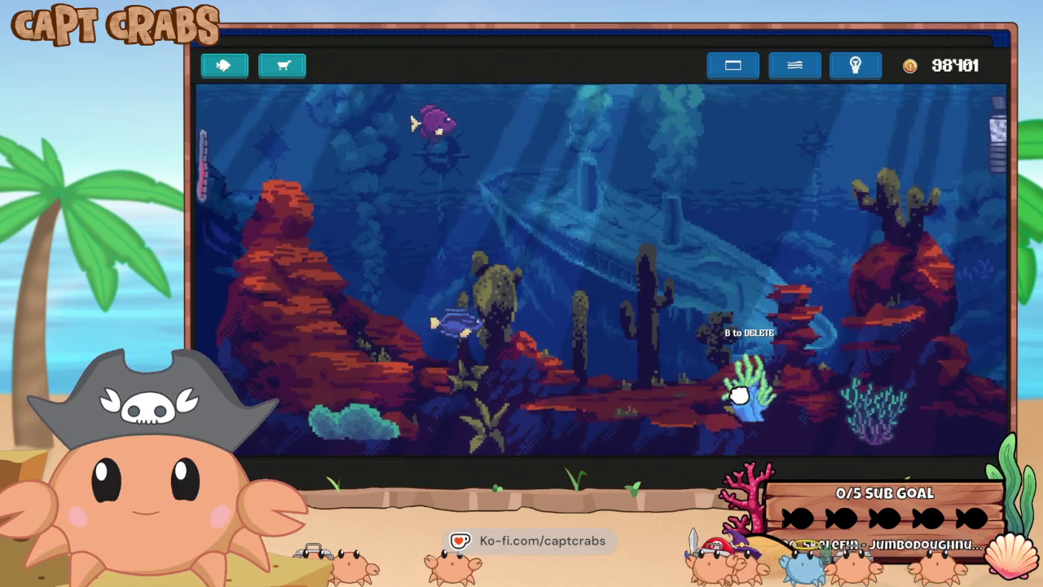
pyautogui.click(659, 364)
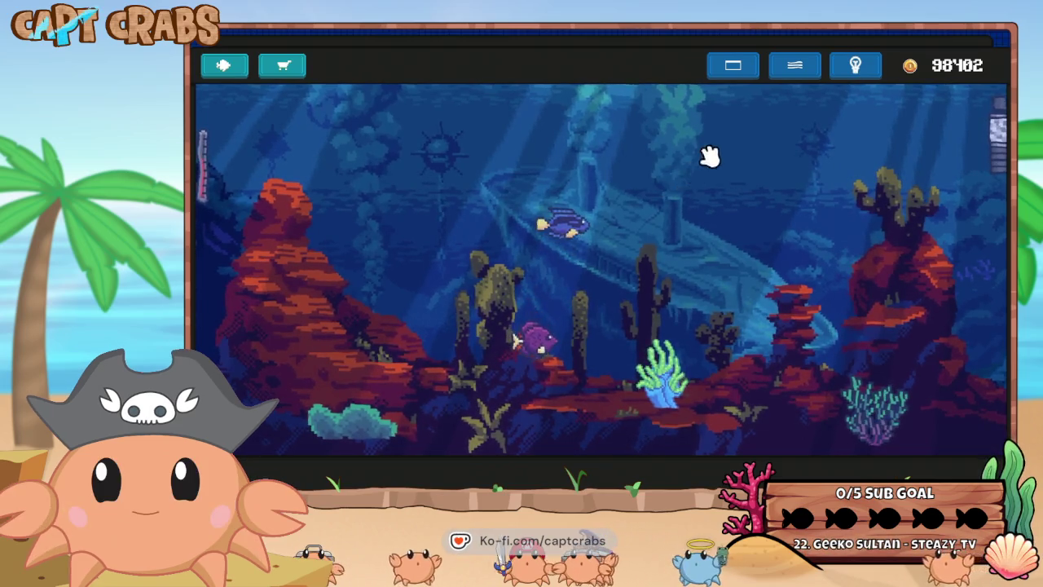
# Switch the screen filter back on and cycle the frame colours through green back to dark.
pyautogui.click(792, 74)
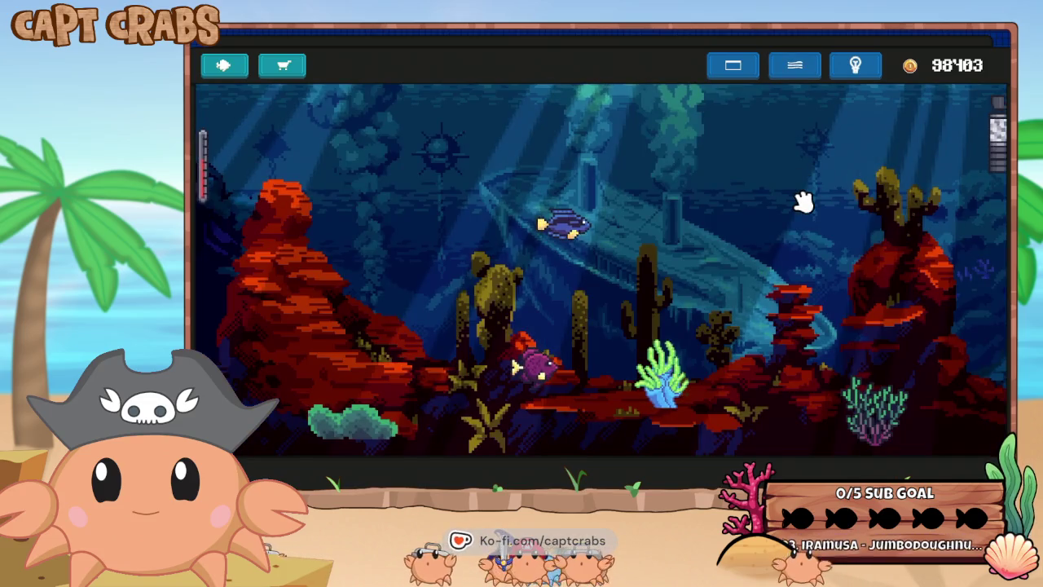
pyautogui.click(791, 78)
pyautogui.click(791, 73)
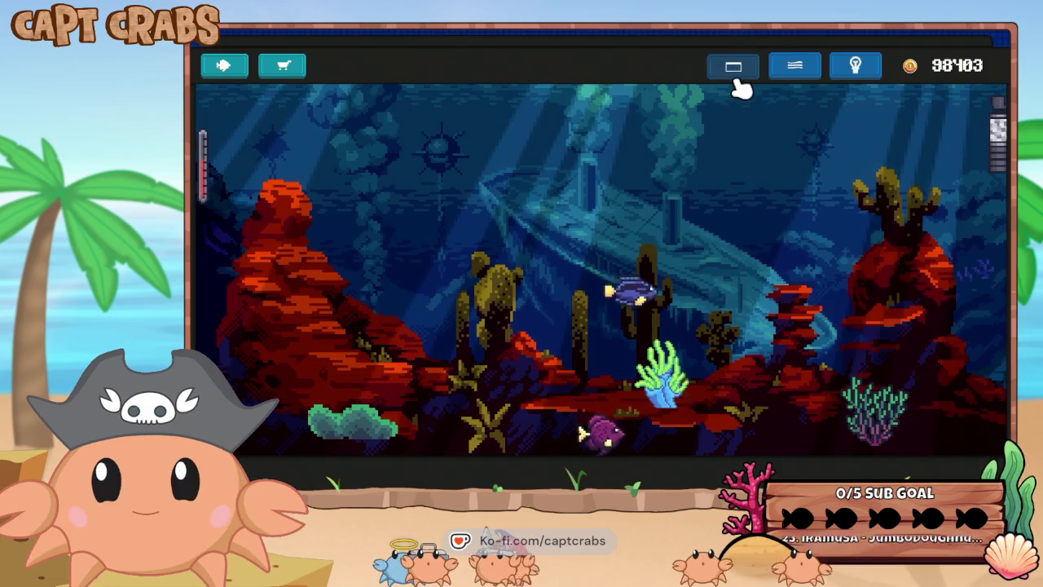
pyautogui.click(733, 70)
pyautogui.click(733, 72)
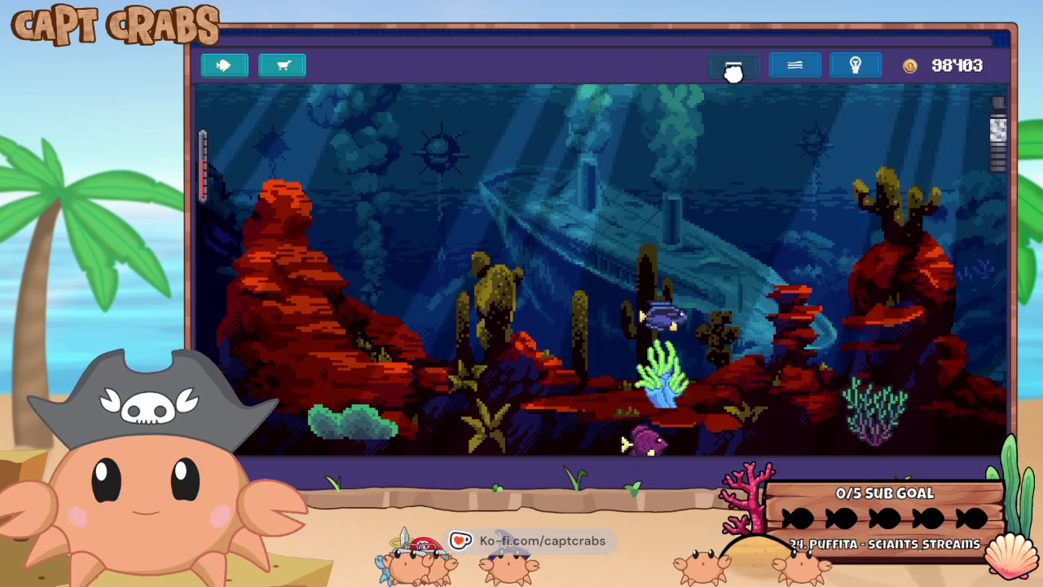
pyautogui.click(734, 72)
pyautogui.click(734, 72)
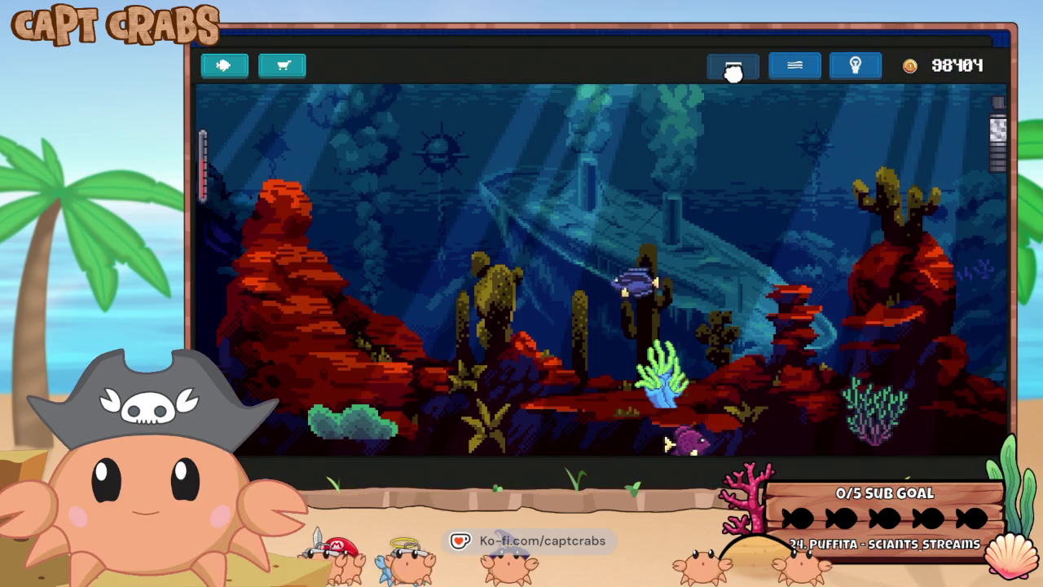
pyautogui.click(733, 72)
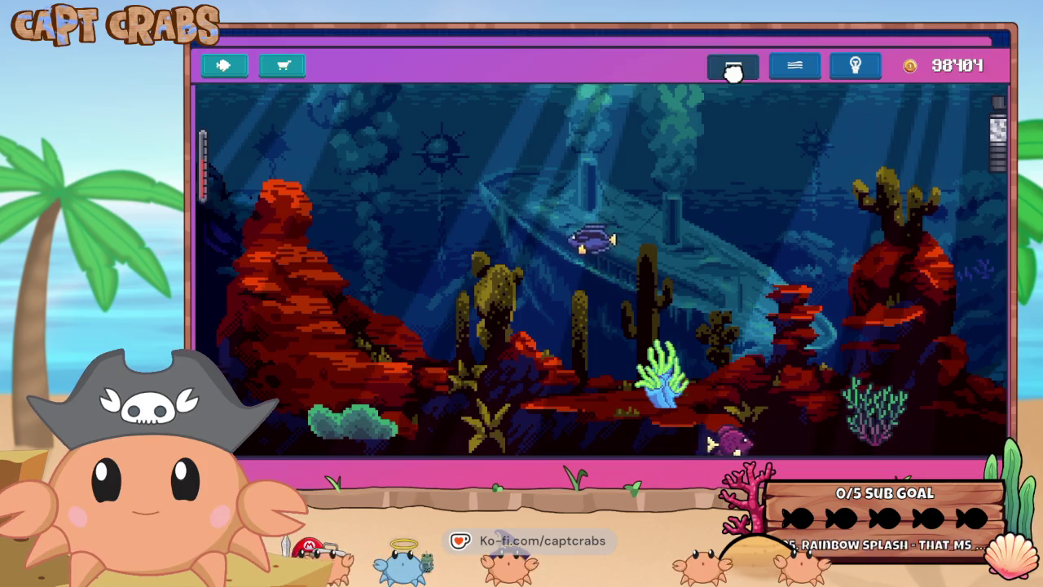
pyautogui.click(733, 72)
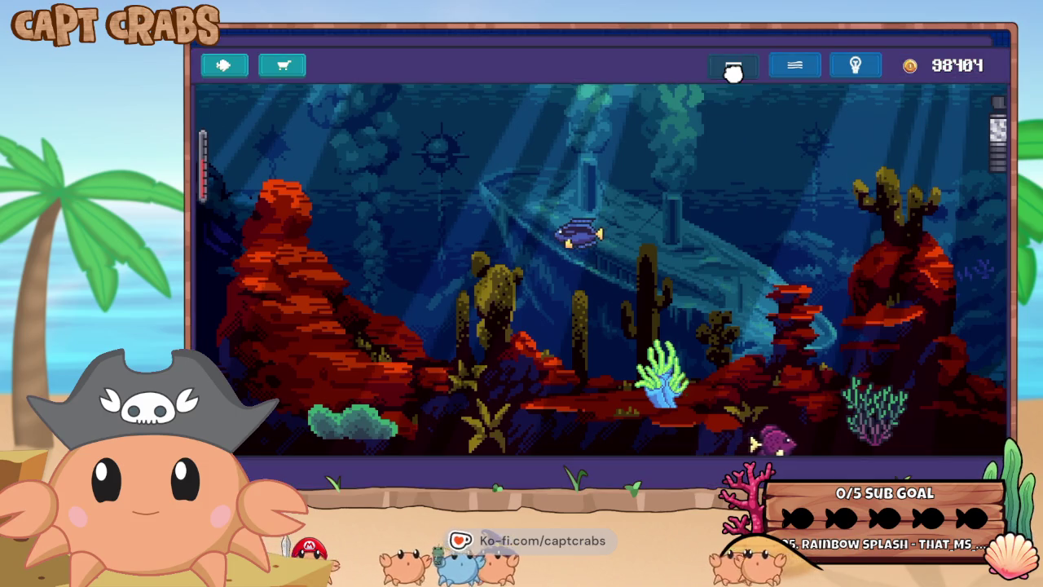
pyautogui.click(733, 71)
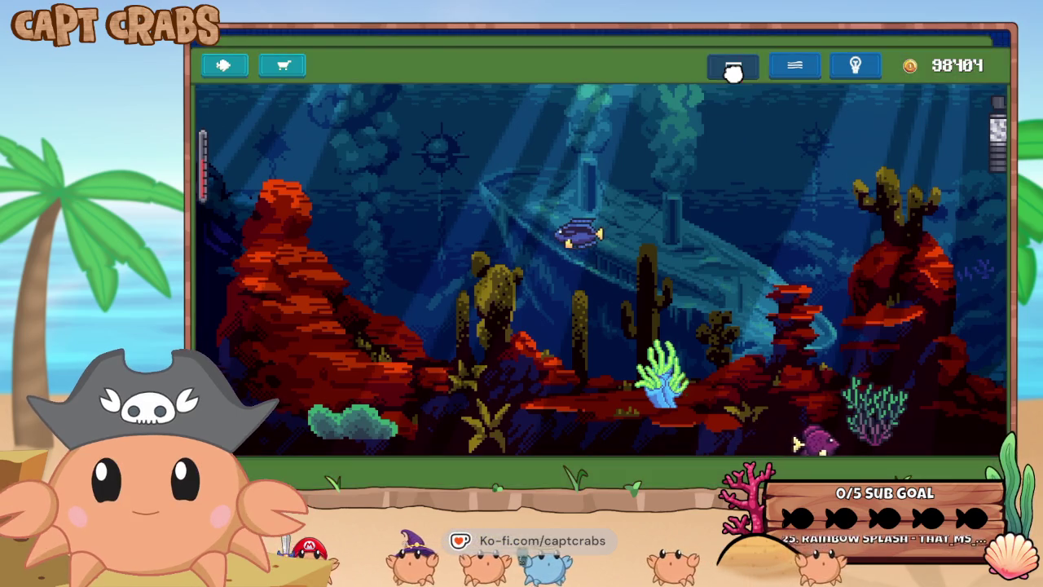
pyautogui.click(733, 72)
pyautogui.click(734, 72)
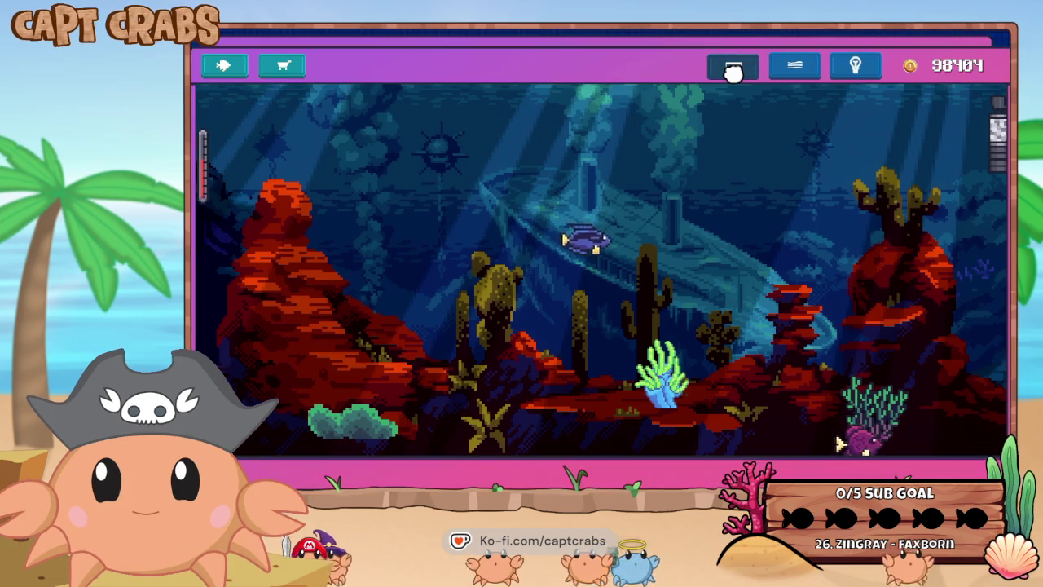
pyautogui.click(733, 72)
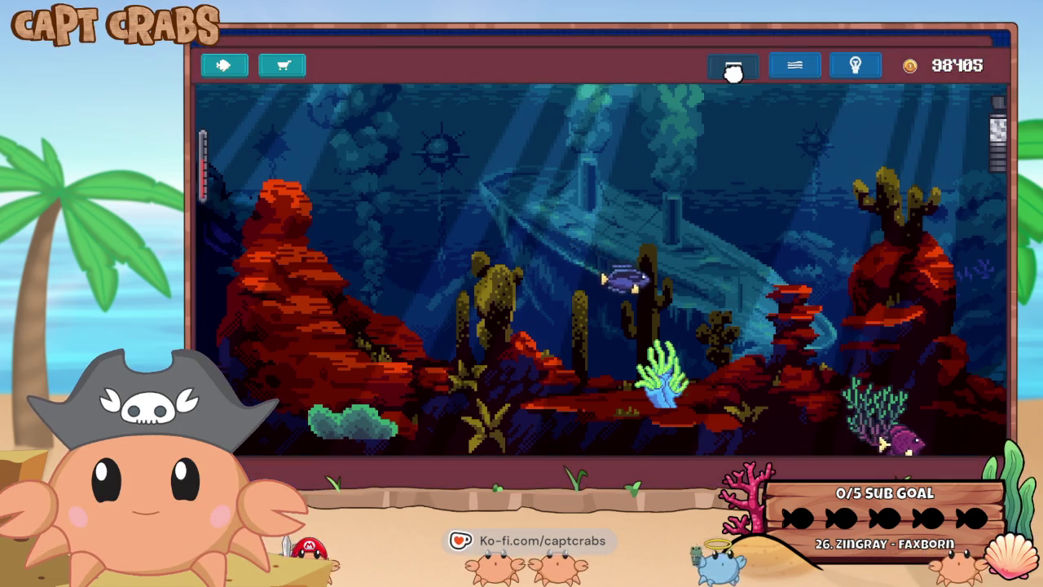
pyautogui.click(734, 72)
pyautogui.click(733, 71)
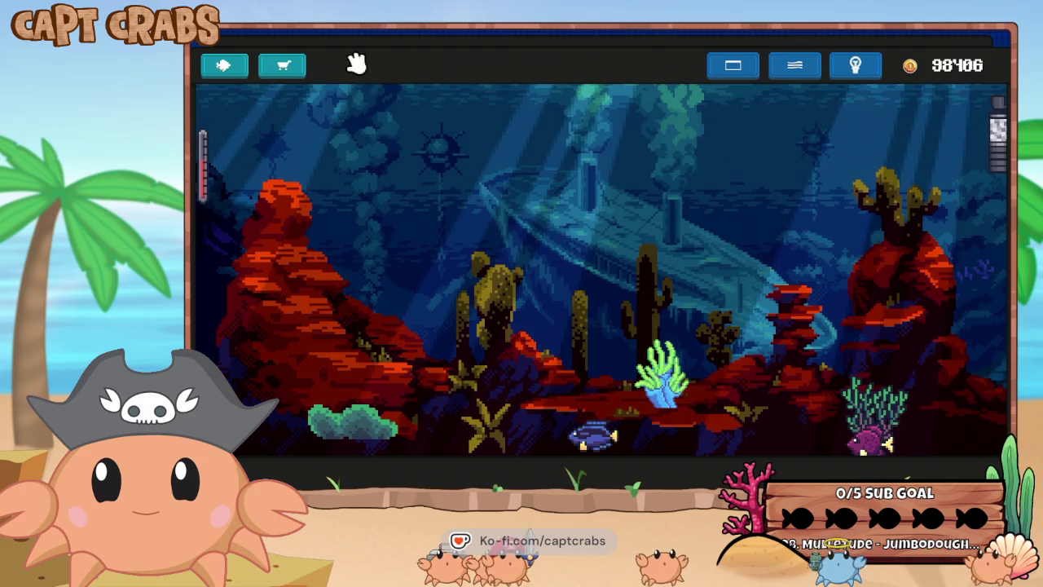
pyautogui.click(226, 65)
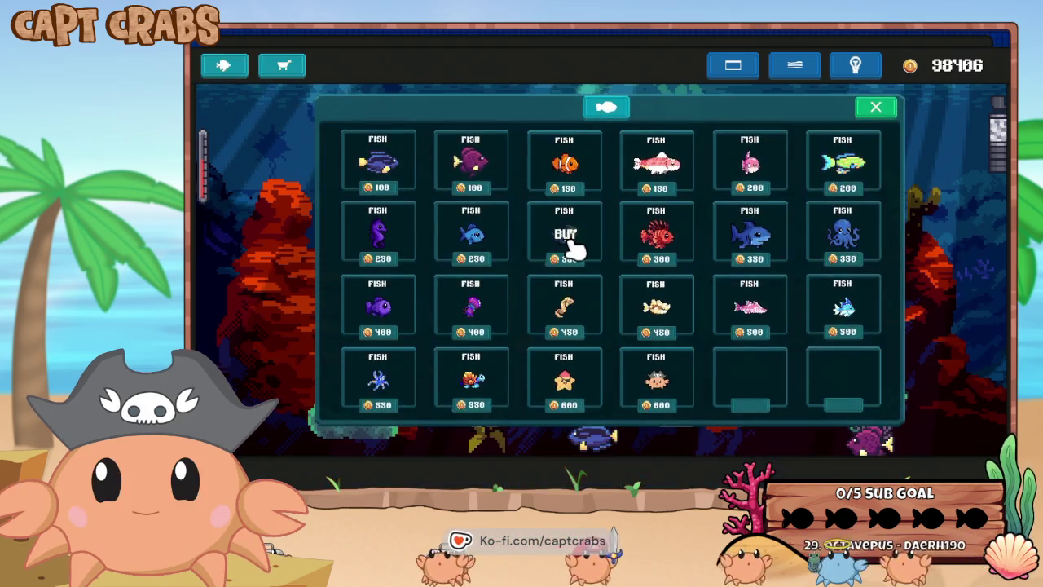
# Buy the 300-coin anglerfish and the 300-coin red lionfish.
pyautogui.click(566, 237)
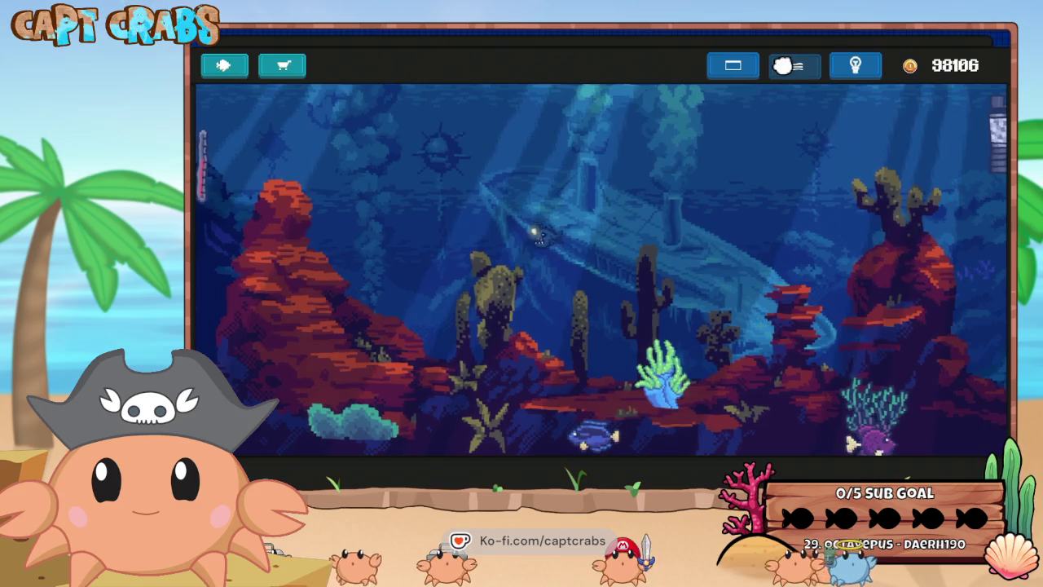
pyautogui.click(224, 66)
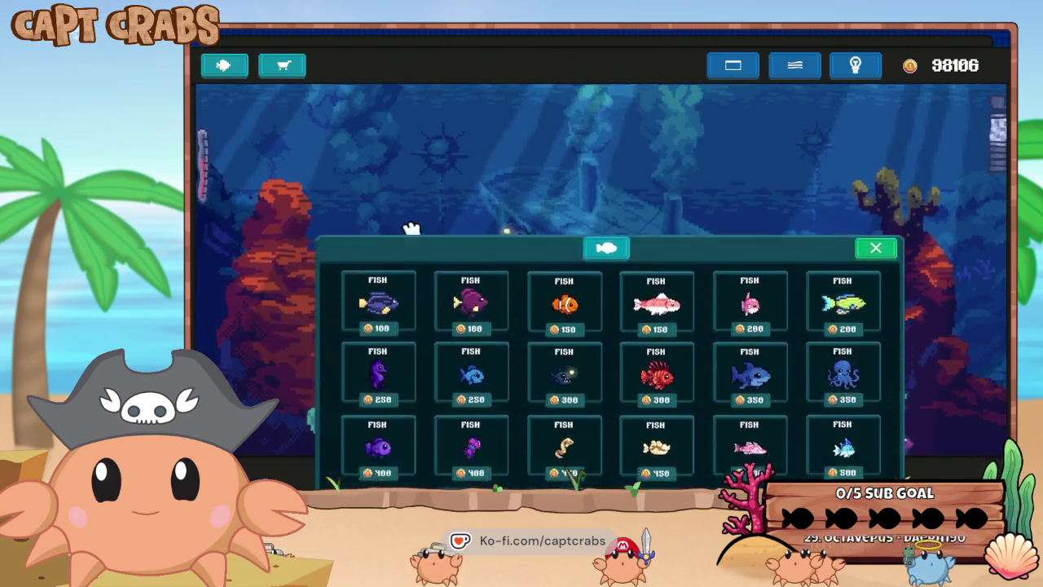
pyautogui.click(667, 244)
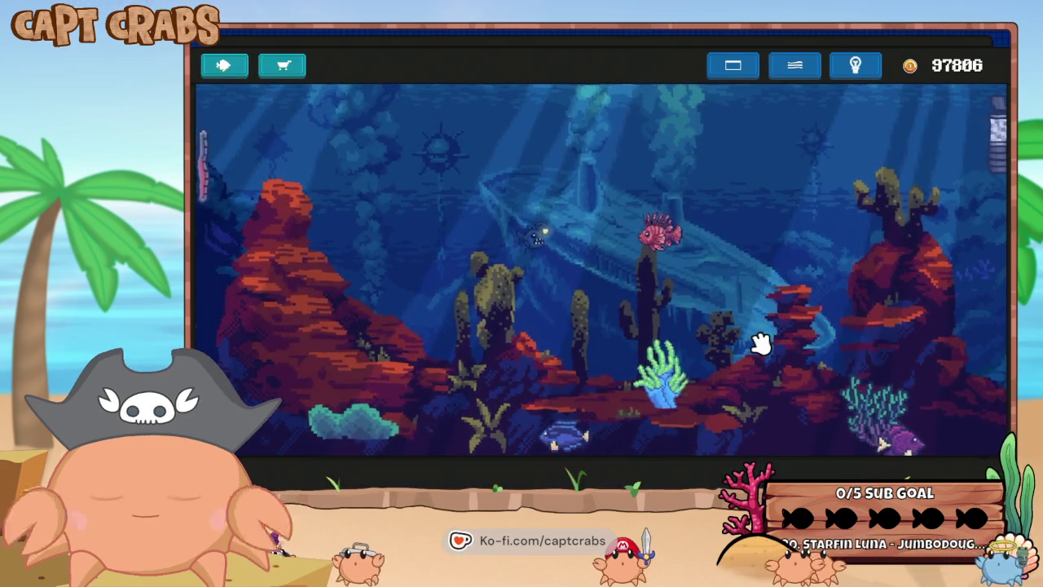
pyautogui.click(788, 72)
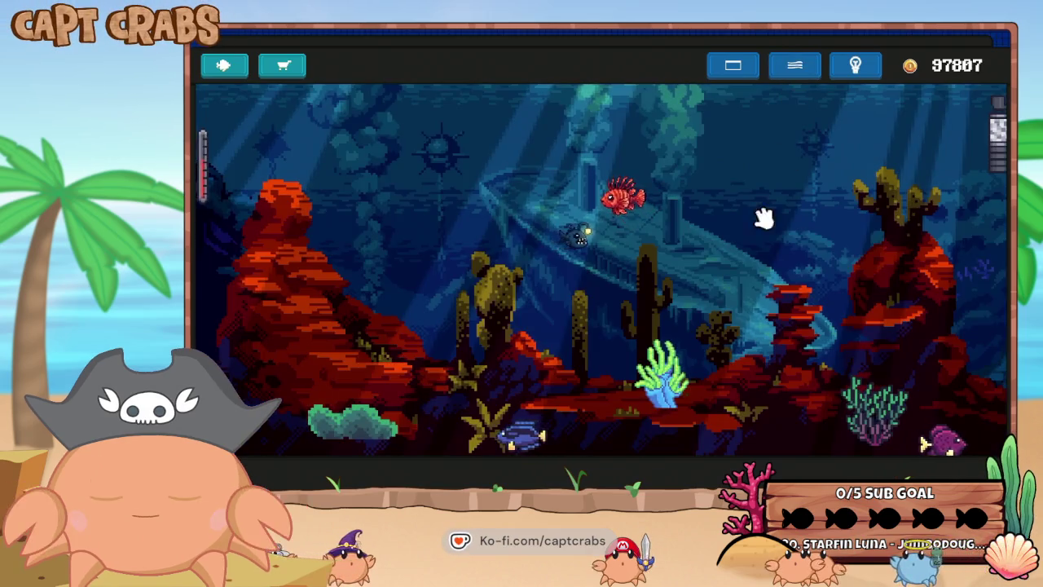
# Buy two 600-coin helmeted crabs and the 600-coin starfish, then switch the filter off.
pyautogui.moveTo(643, 377)
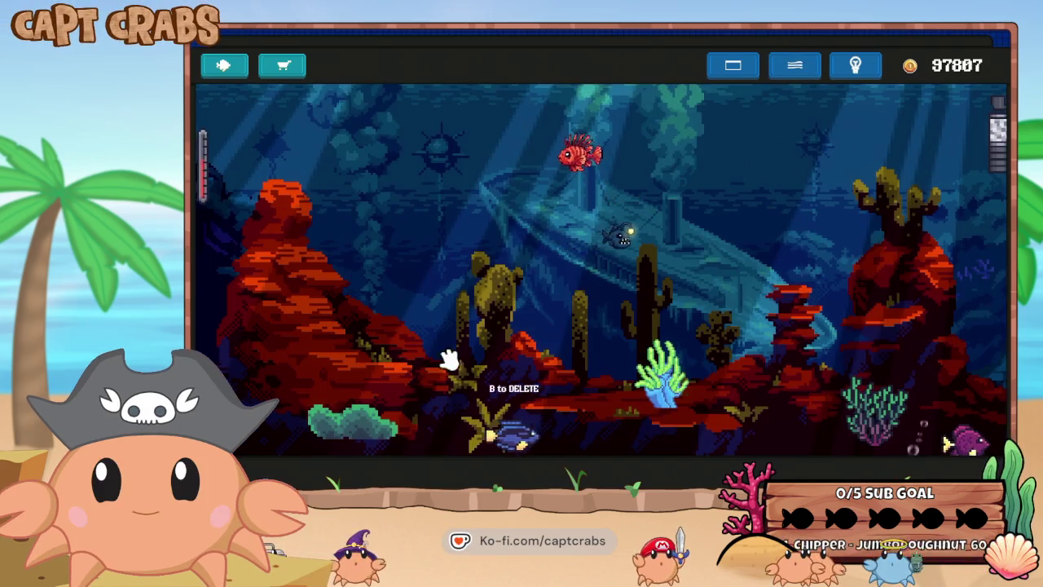
pyautogui.click(284, 68)
pyautogui.click(606, 483)
pyautogui.scroll(-1, 620, 375)
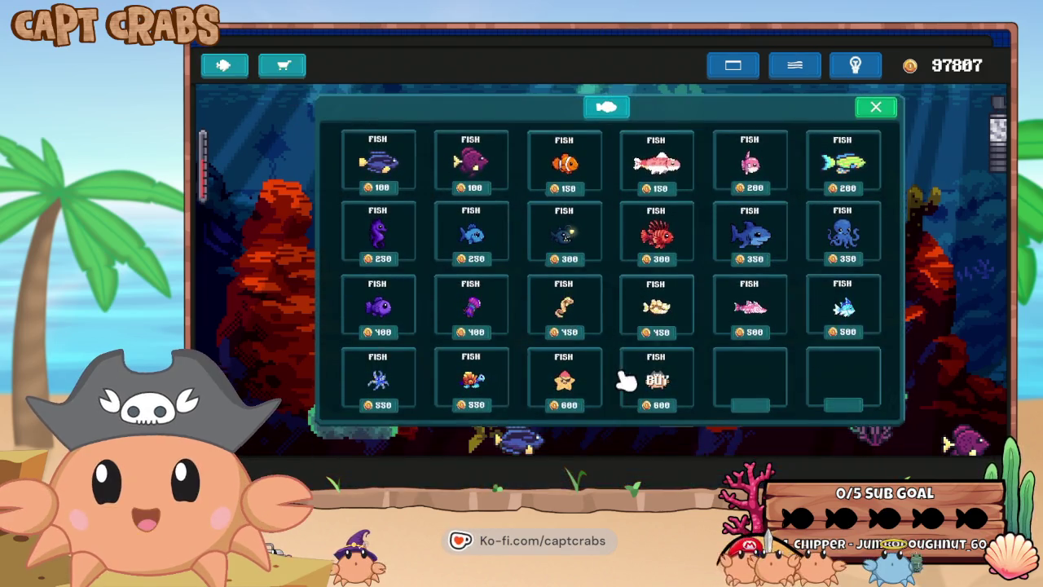
pyautogui.click(624, 377)
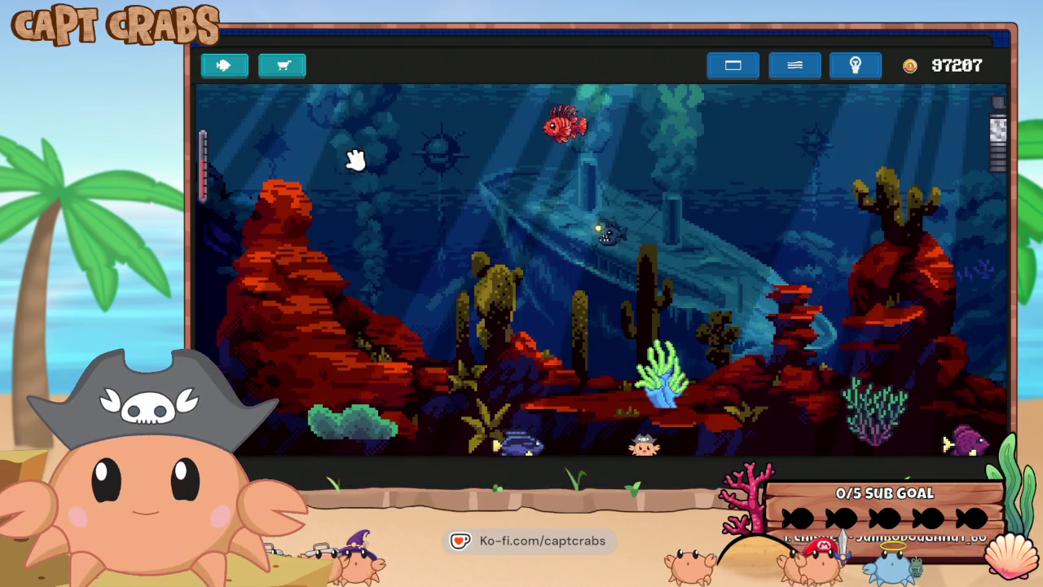
pyautogui.click(227, 67)
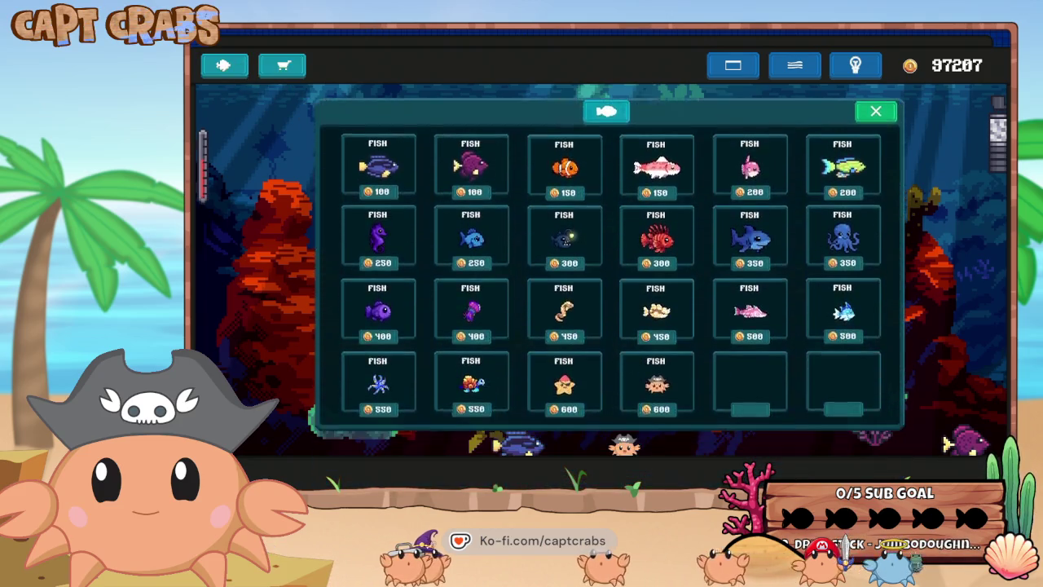
pyautogui.click(657, 373)
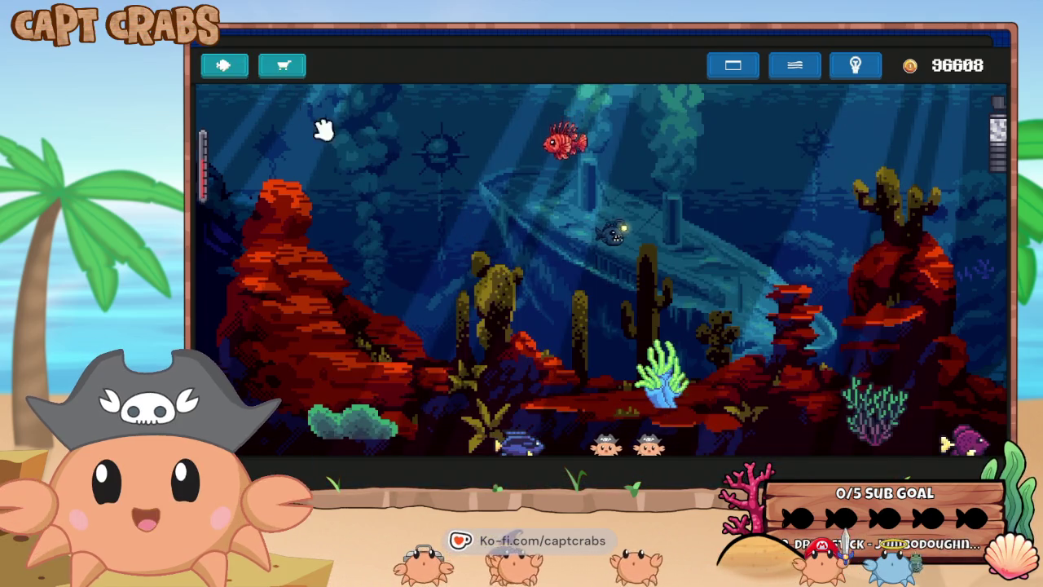
pyautogui.click(232, 67)
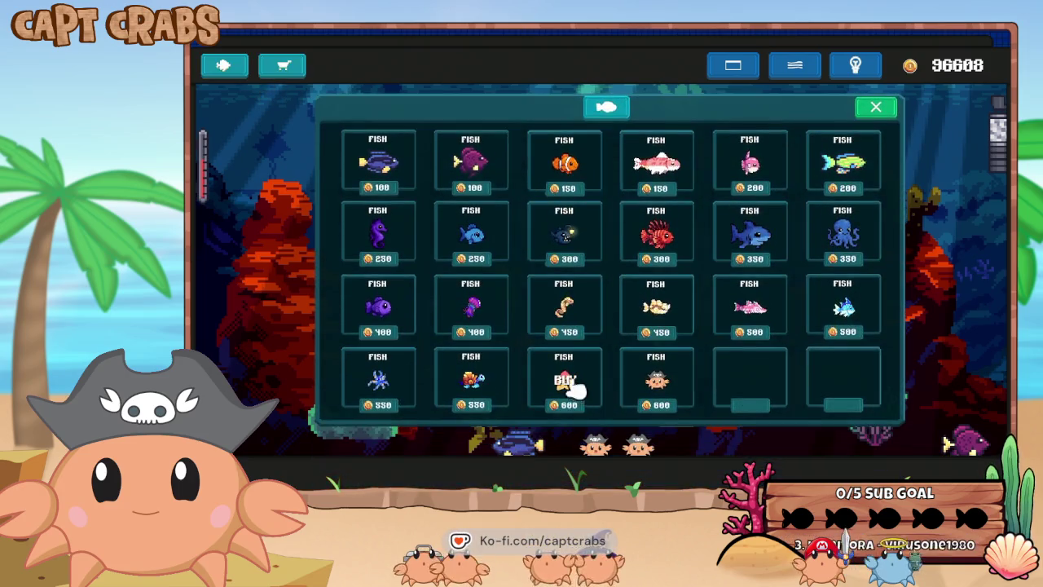
pyautogui.click(565, 378)
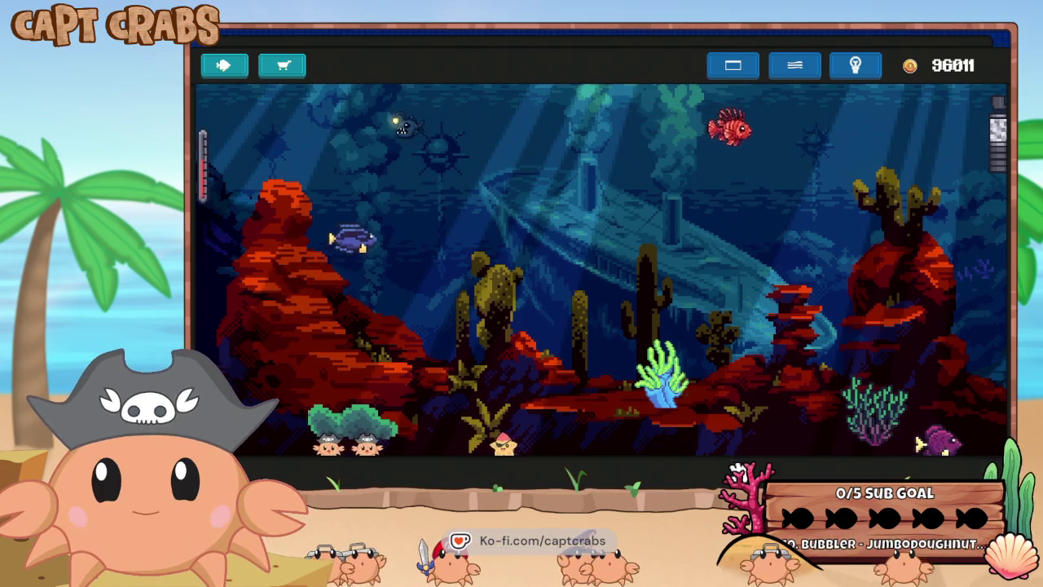
pyautogui.click(797, 66)
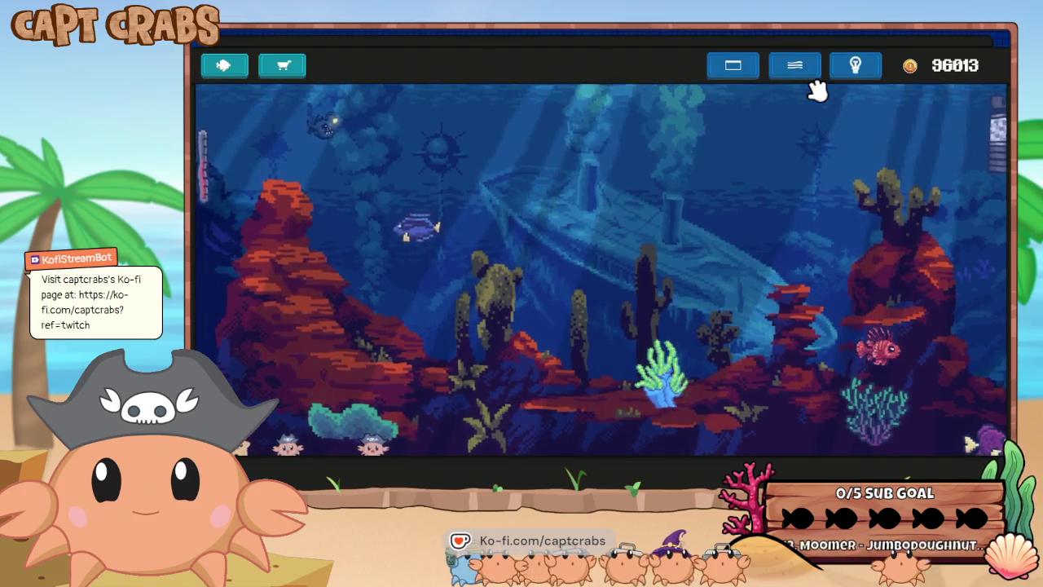
# Cycle the tank frame through green and dark grey, then stop the test run with F8.
pyautogui.click(717, 71)
pyautogui.click(714, 72)
pyautogui.click(714, 73)
pyautogui.click(724, 75)
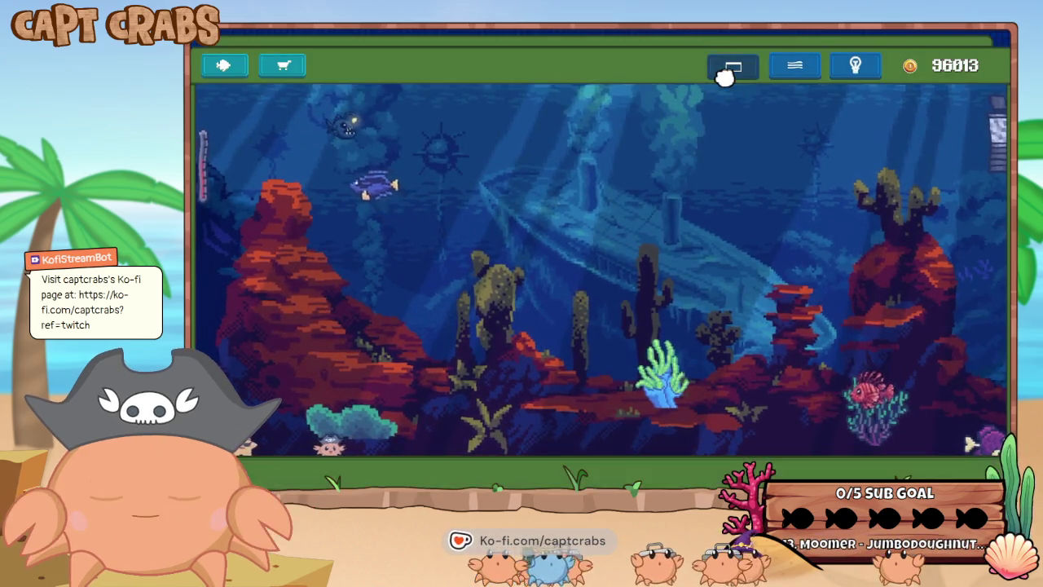
pyautogui.click(723, 75)
pyautogui.click(723, 75)
pyautogui.click(724, 75)
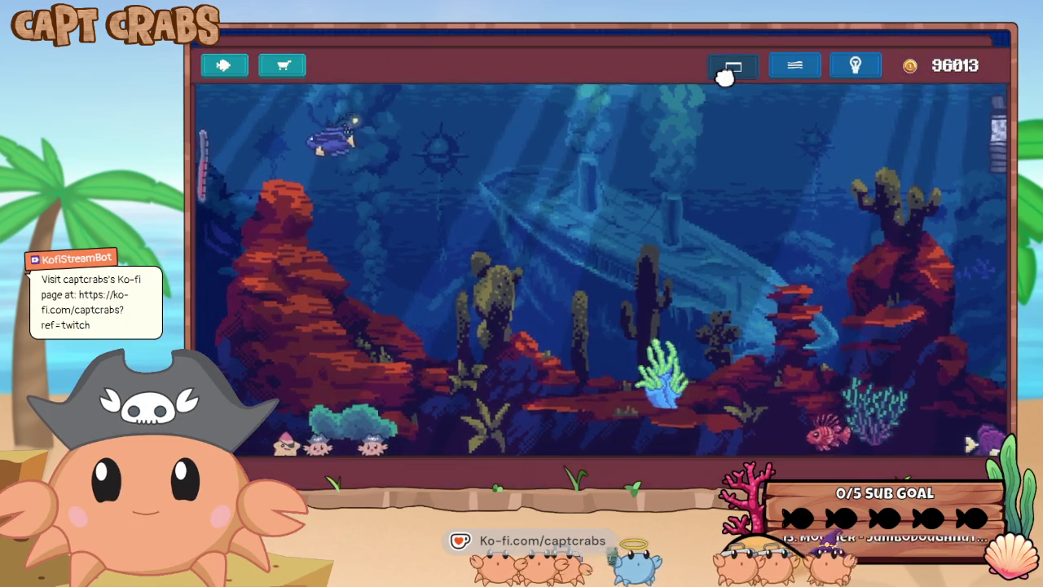
pyautogui.click(723, 75)
pyautogui.click(724, 75)
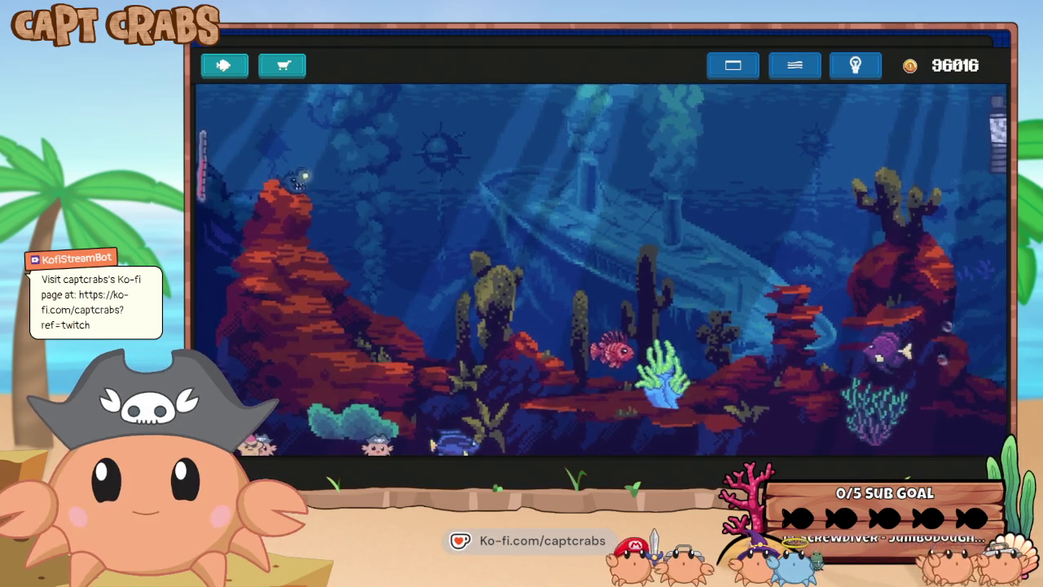
pyautogui.press('Escape')
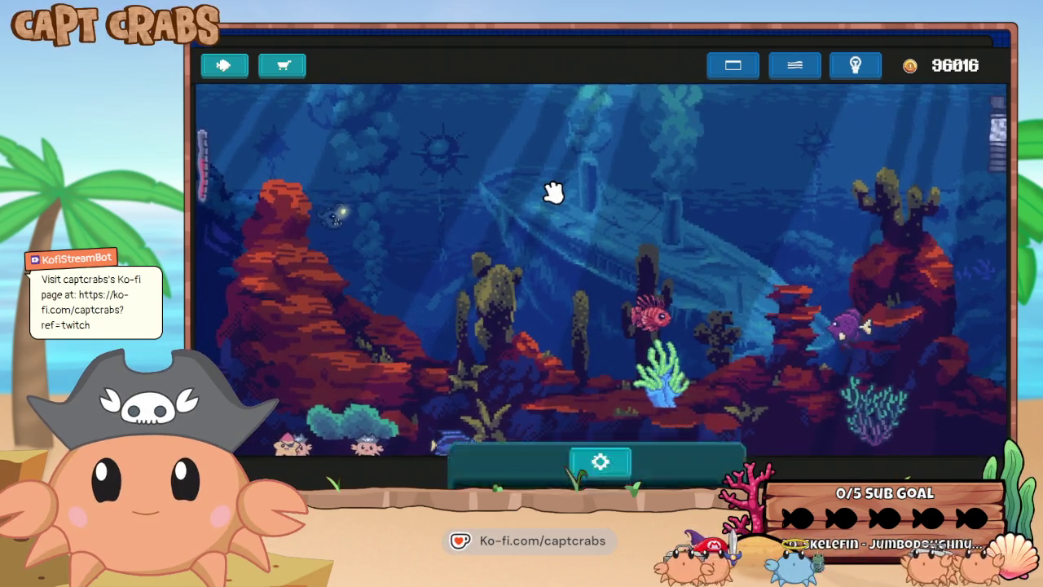
pyautogui.press('F8')
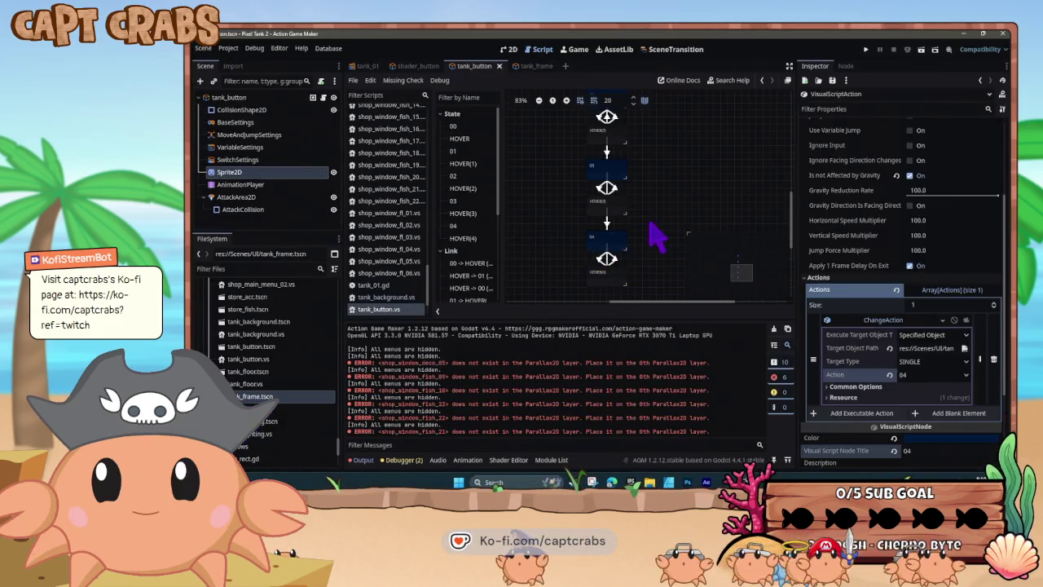
pyautogui.click(607, 209)
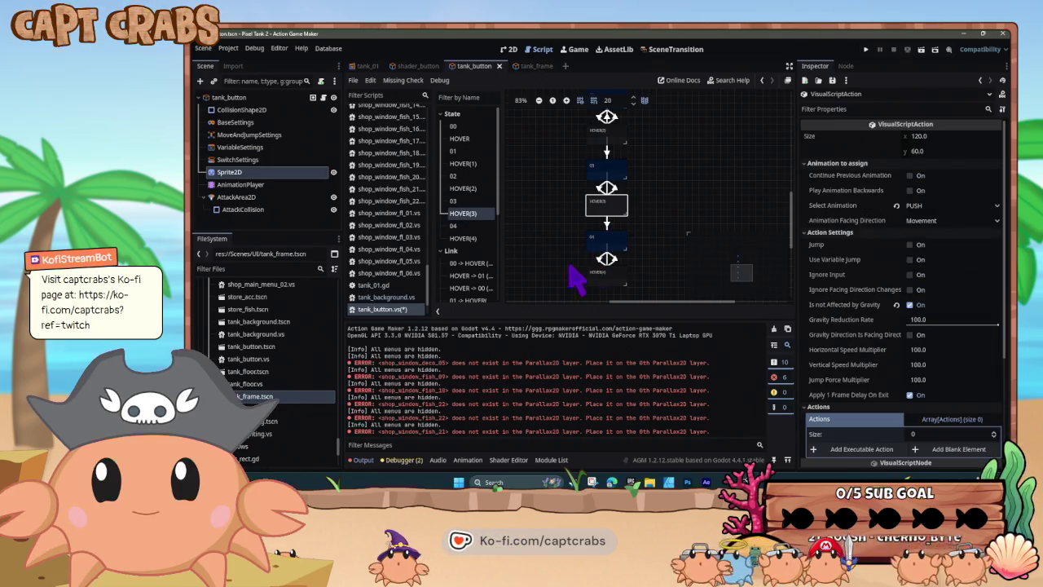
pyautogui.scroll(-3, 866, 431)
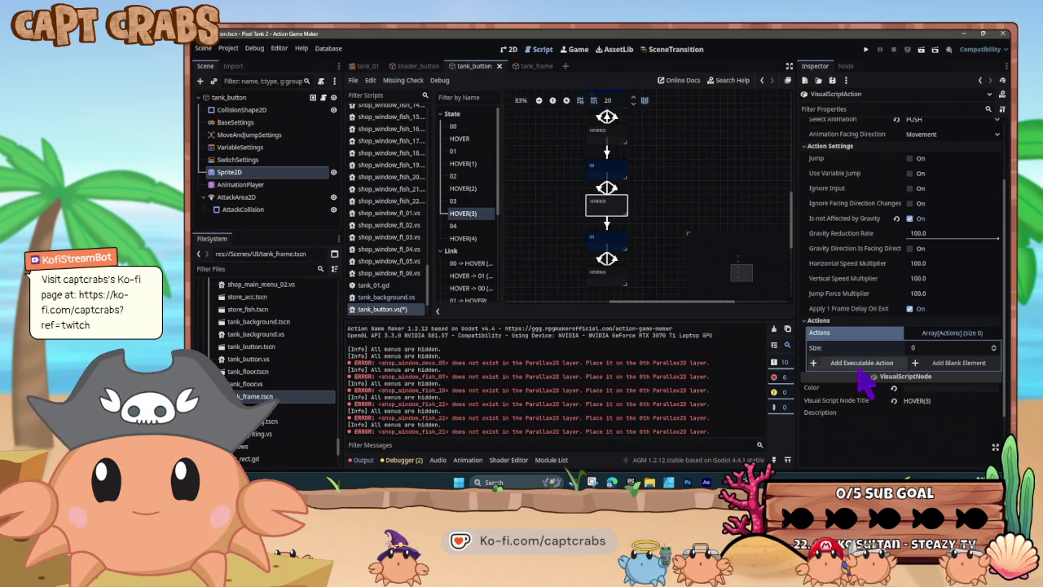
pyautogui.click(862, 363)
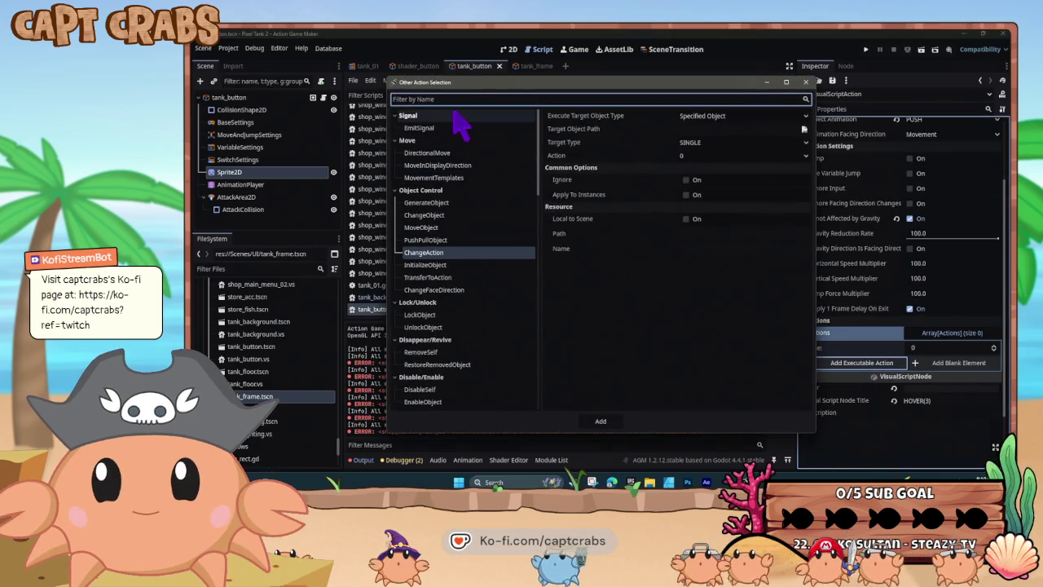
pyautogui.write('coun')
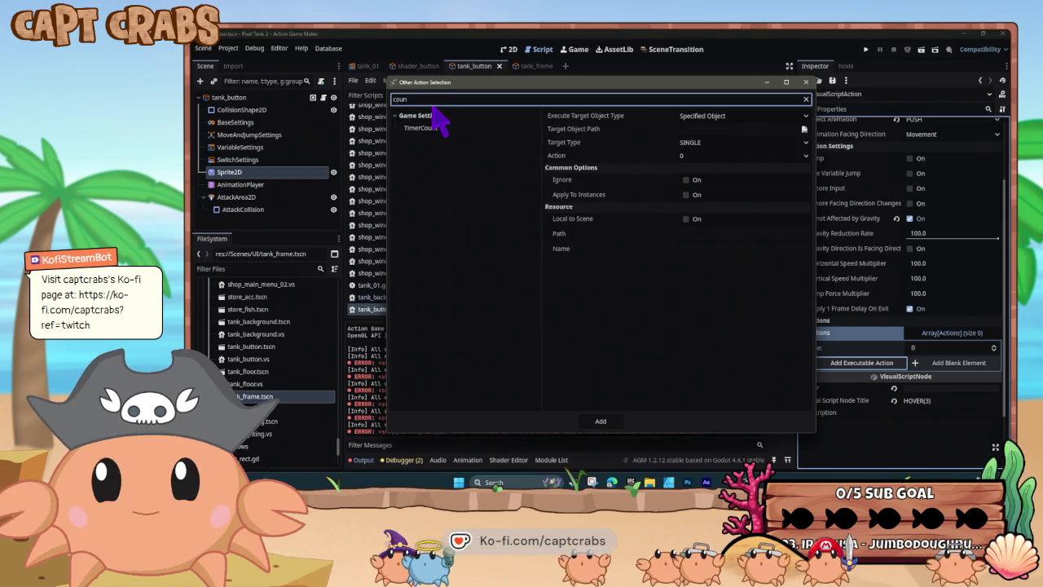
pyautogui.click(440, 128)
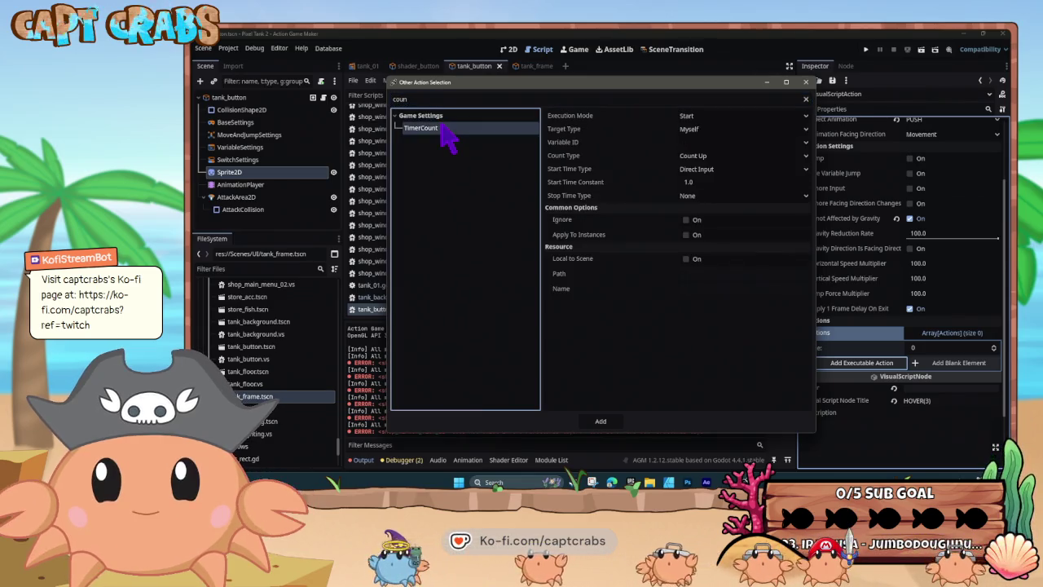
pyautogui.click(744, 116)
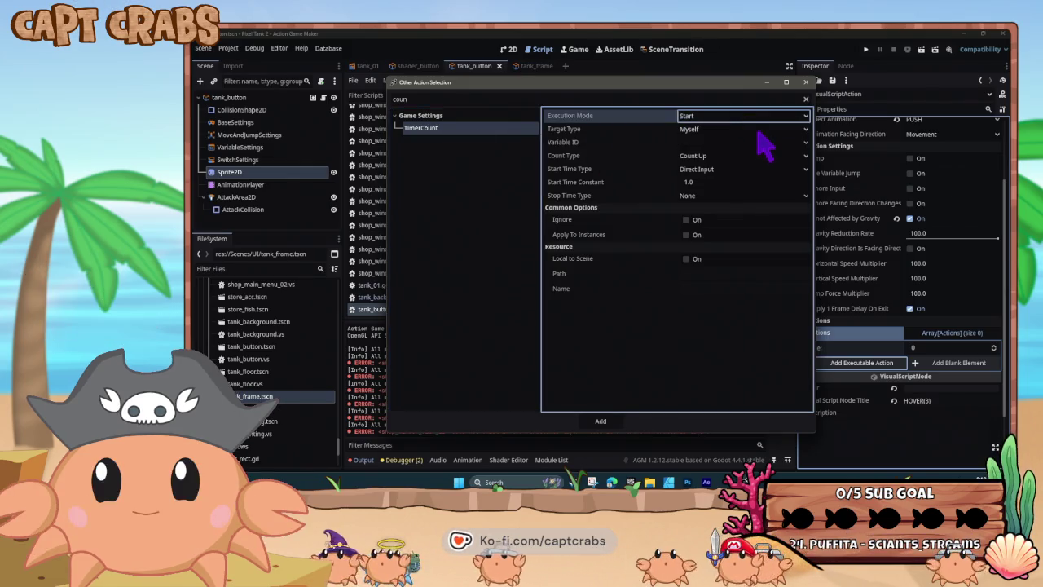
pyautogui.click(754, 129)
pyautogui.click(758, 139)
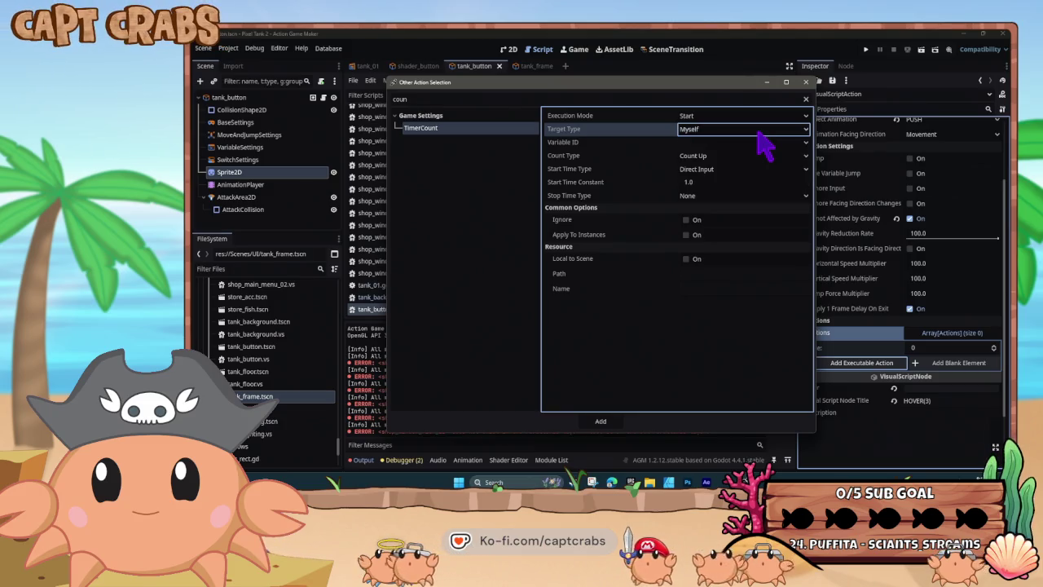
pyautogui.click(754, 146)
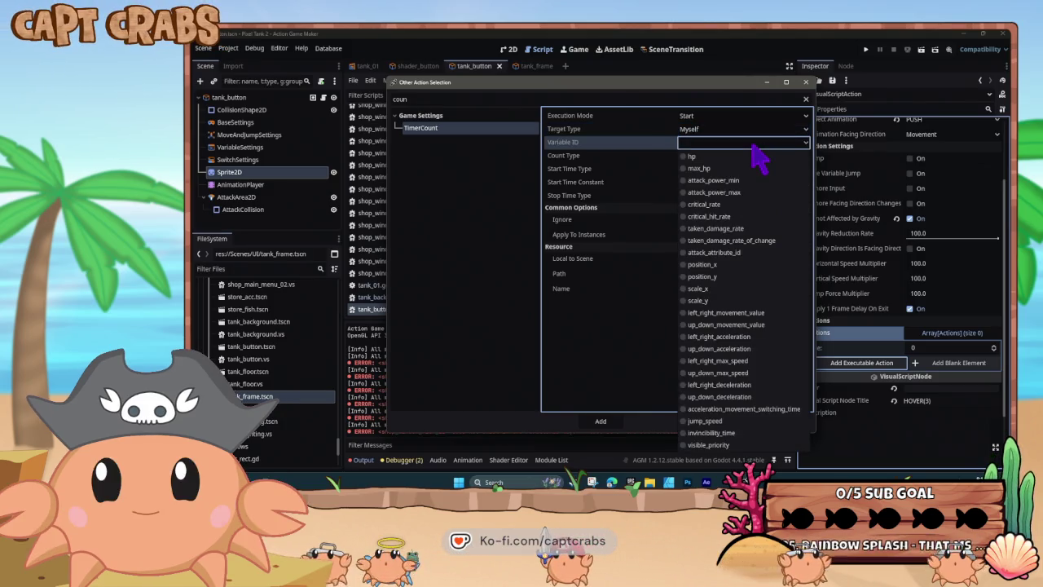
pyautogui.click(753, 147)
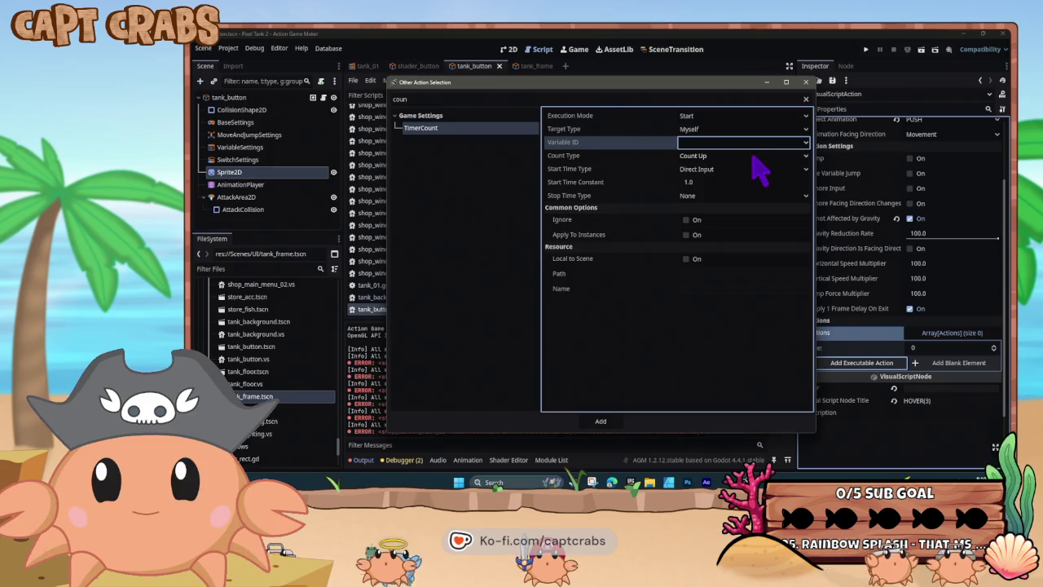
pyautogui.click(752, 156)
pyautogui.click(748, 182)
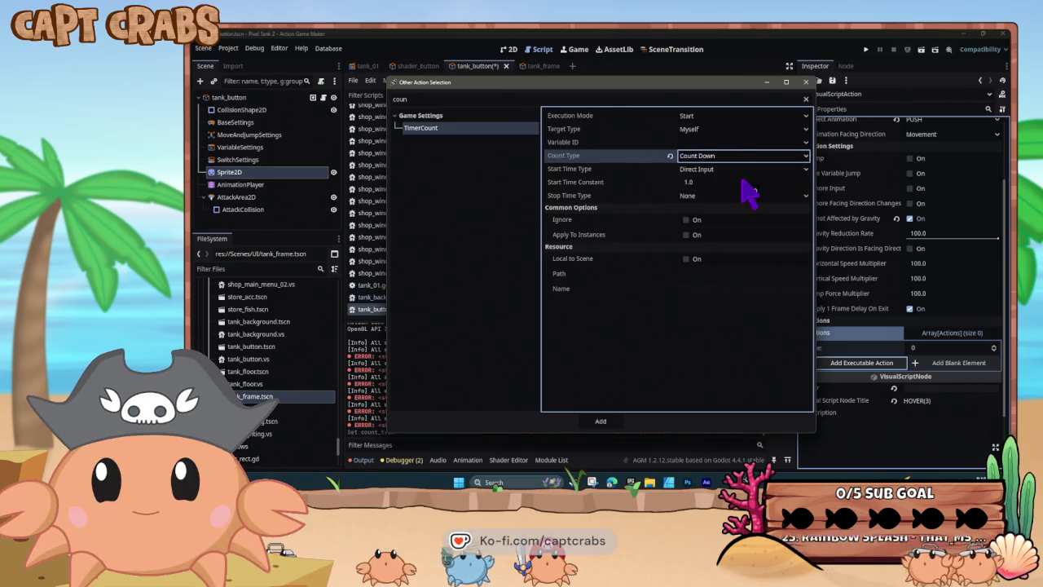
pyautogui.click(736, 183)
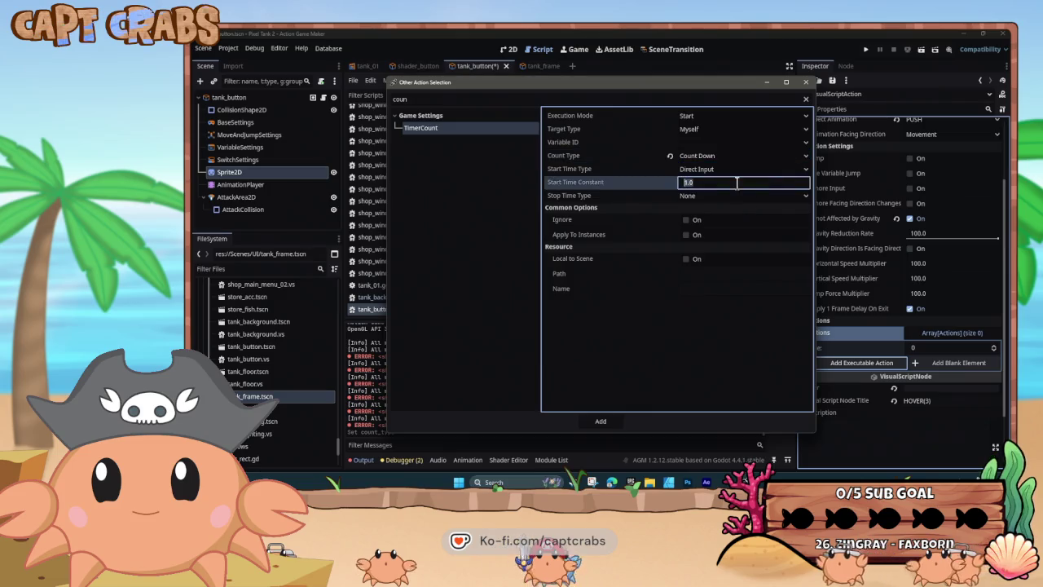
pyautogui.write('8.0')
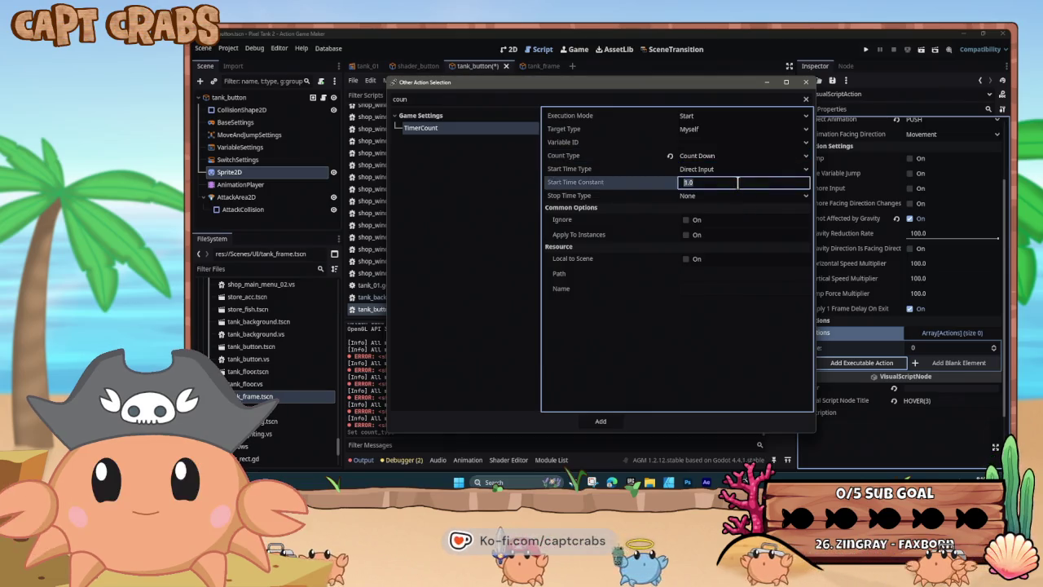
pyautogui.click(739, 196)
pyautogui.click(740, 196)
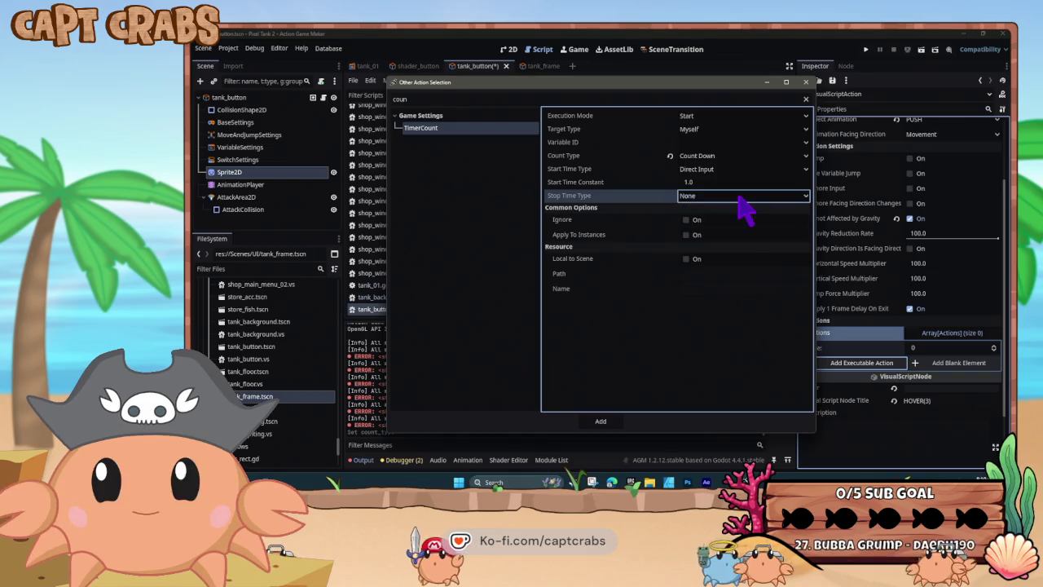
pyautogui.click(740, 198)
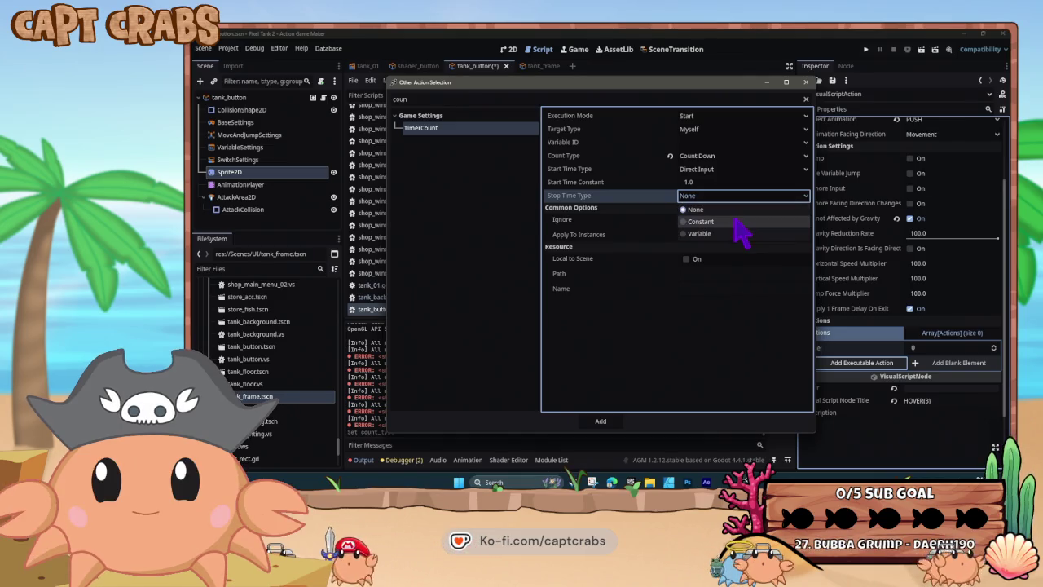
pyautogui.click(735, 221)
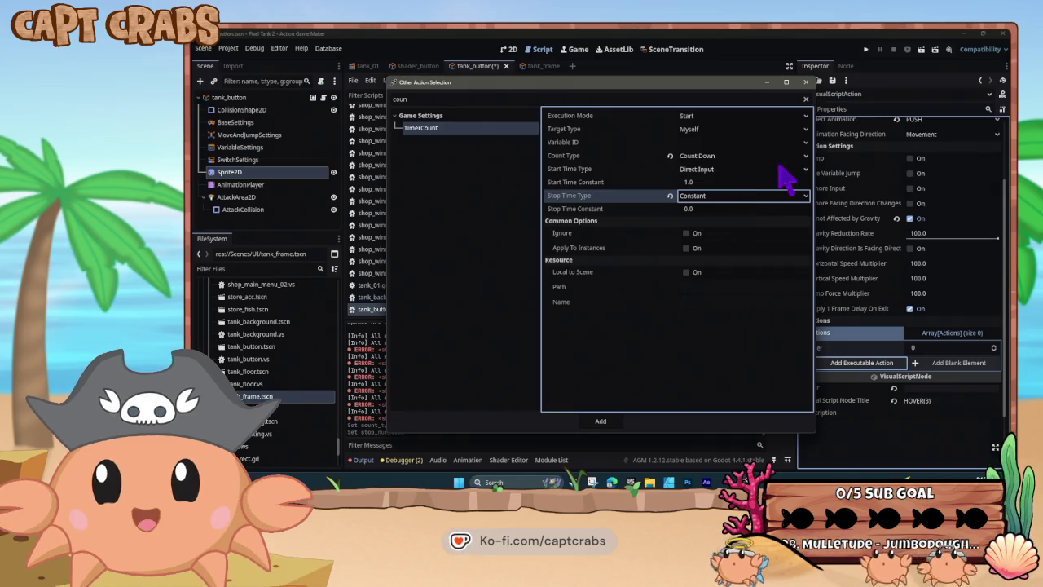
pyautogui.click(806, 82)
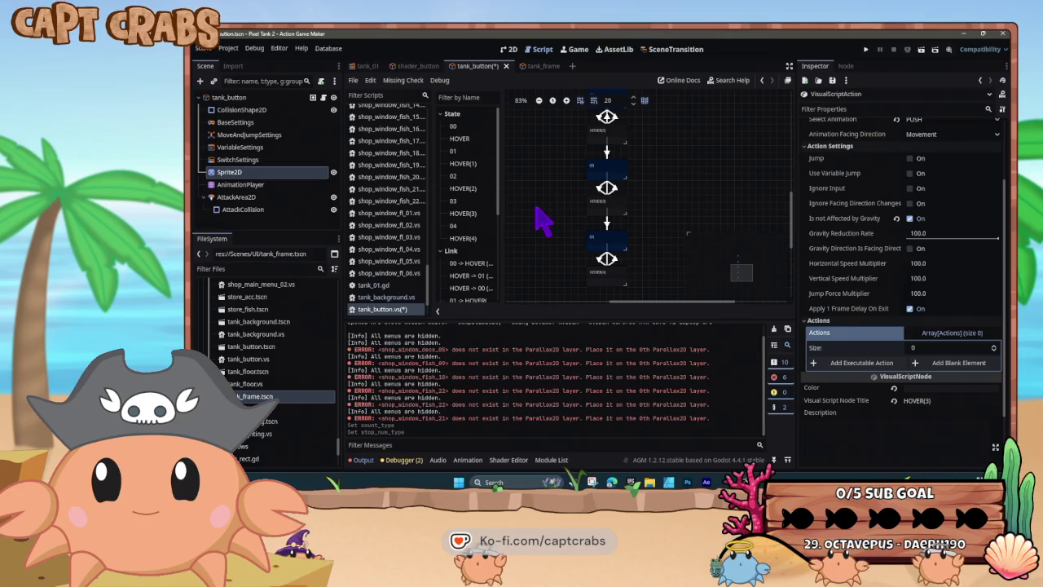
# Save the tank_button script and explore the timer's target and variable options.
pyautogui.hotkey('ctrl', 's')
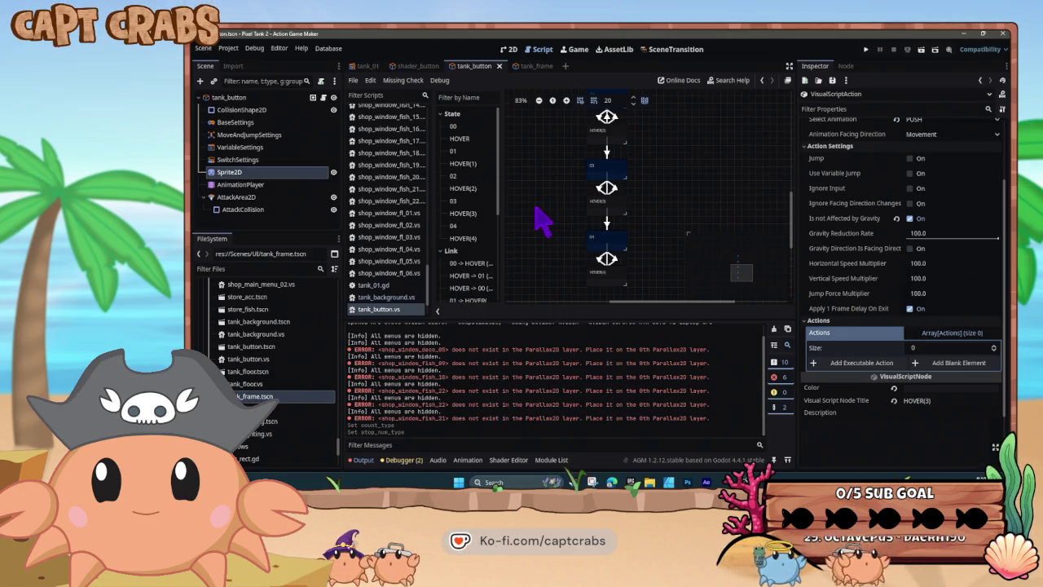
pyautogui.click(816, 365)
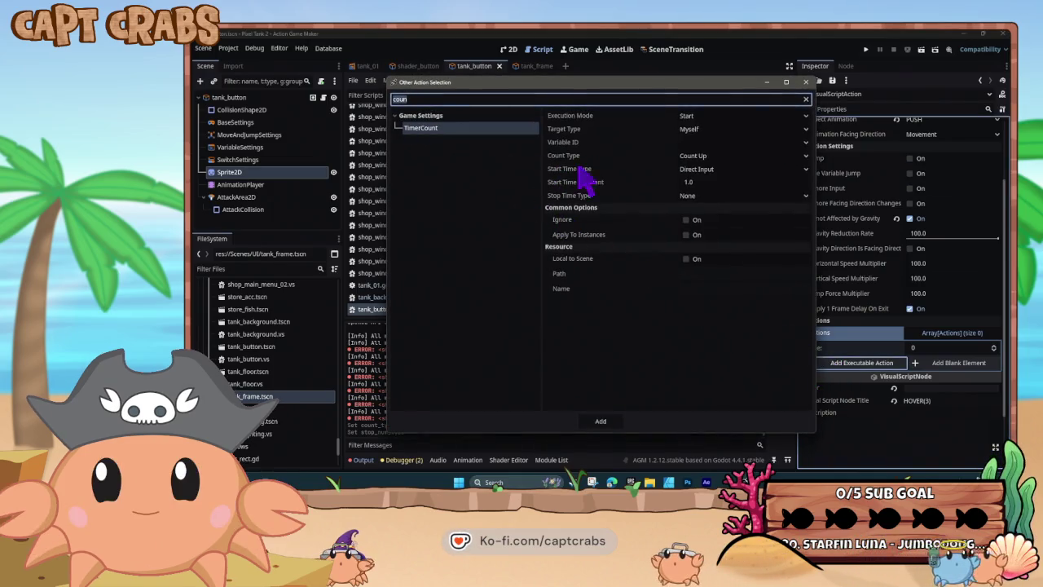
pyautogui.click(700, 142)
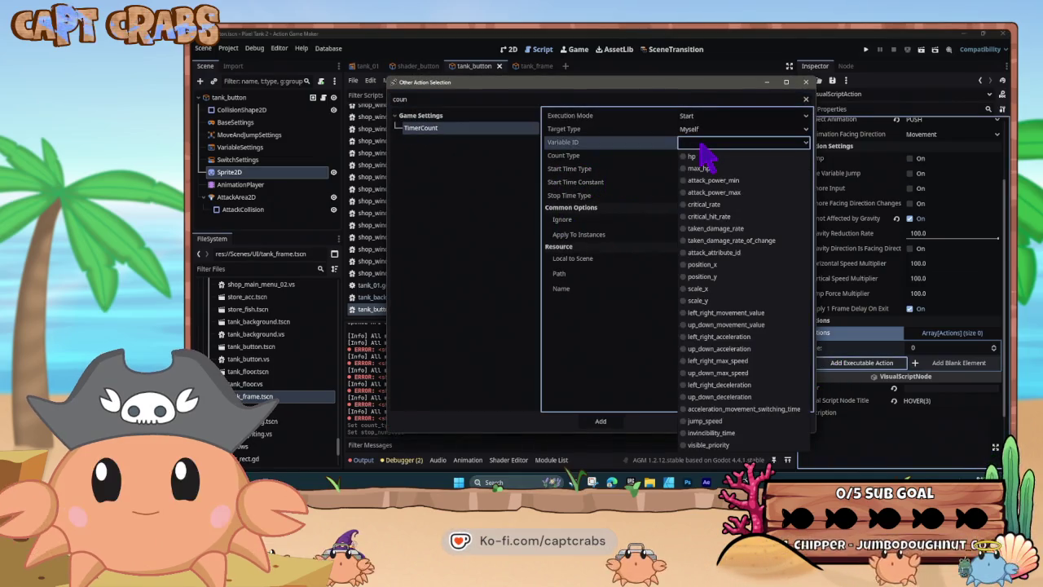
pyautogui.click(703, 145)
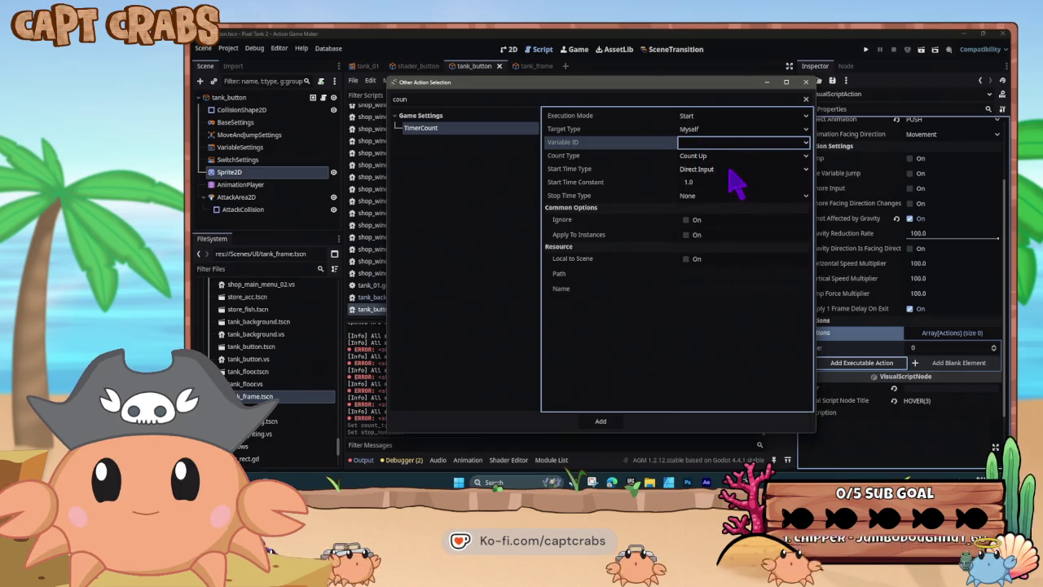
pyautogui.click(712, 128)
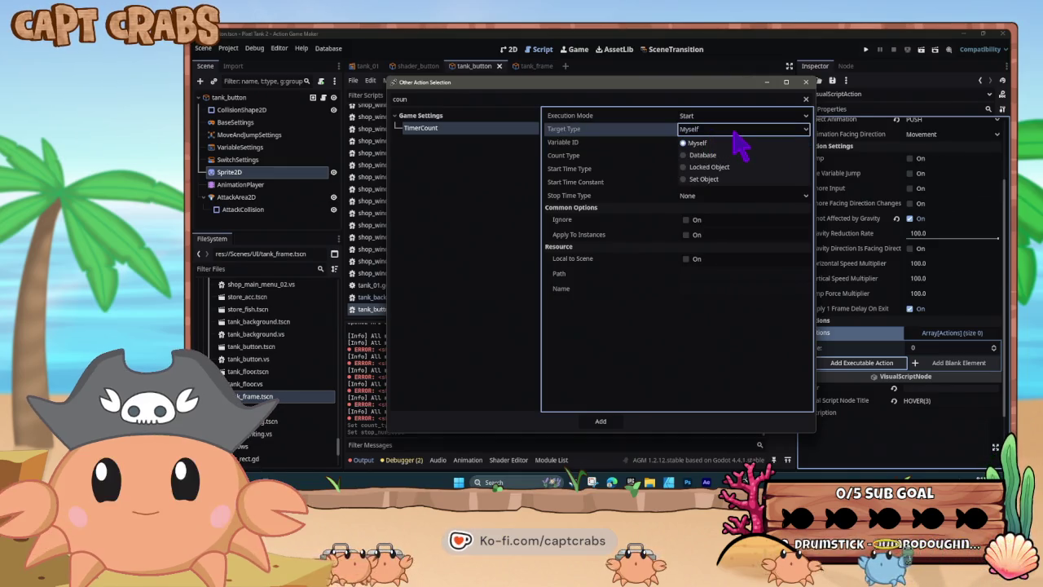
pyautogui.click(722, 179)
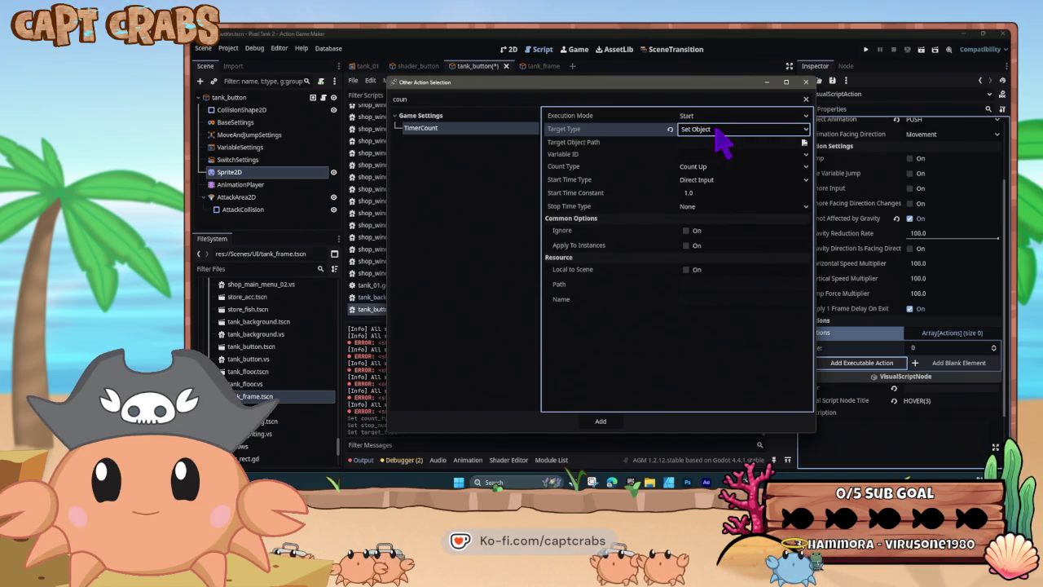
pyautogui.click(719, 130)
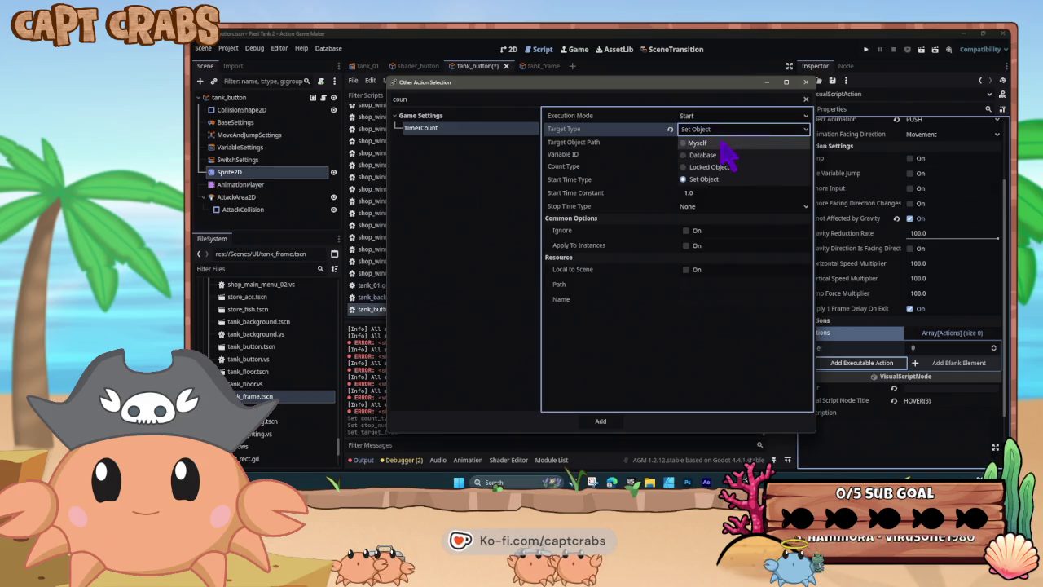
pyautogui.click(723, 143)
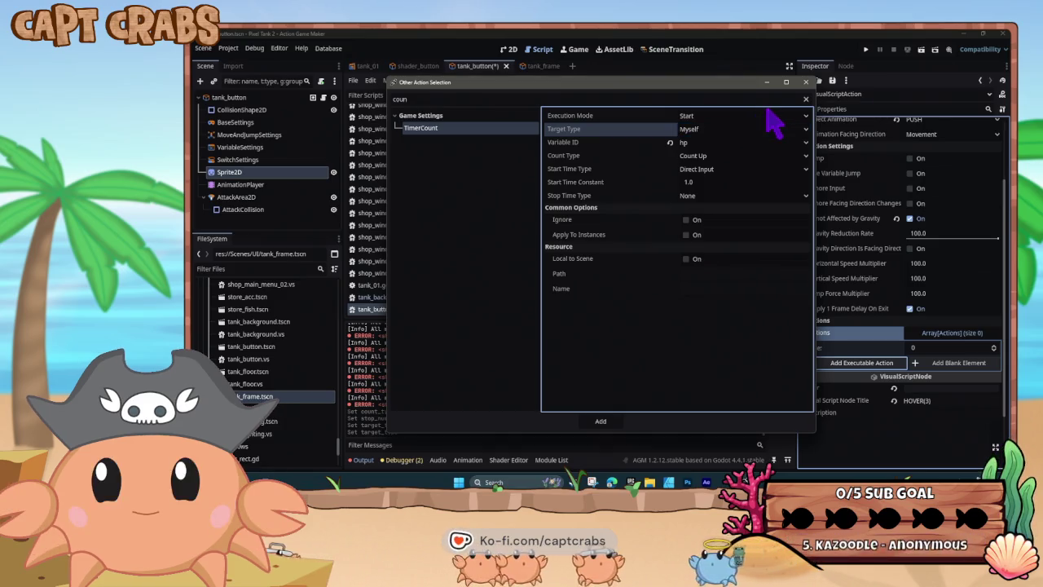
# Store the timer in visible_priority, set it to Count Down, and take start time from a variable.
pyautogui.click(757, 144)
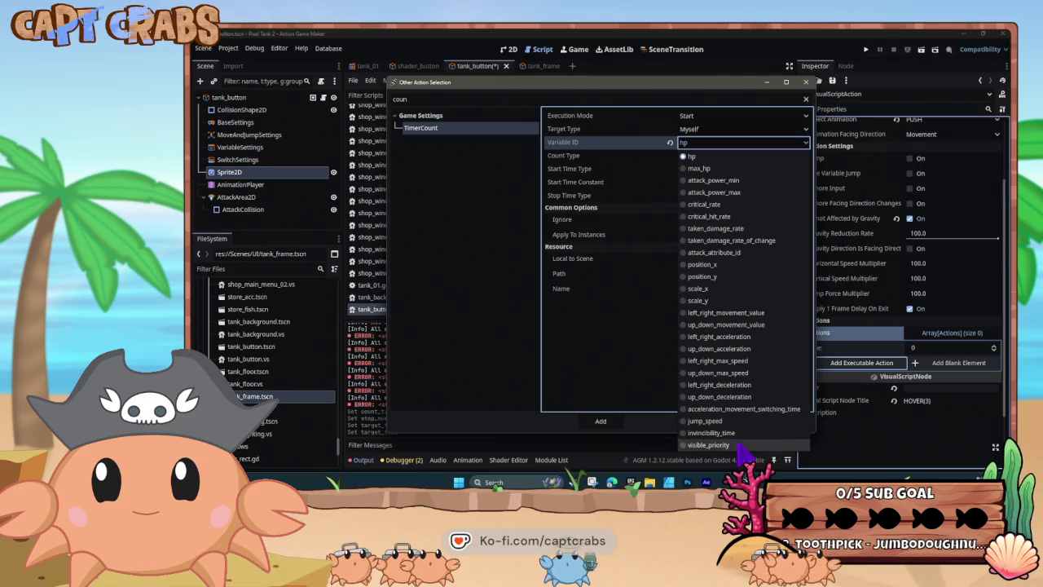
pyautogui.click(739, 445)
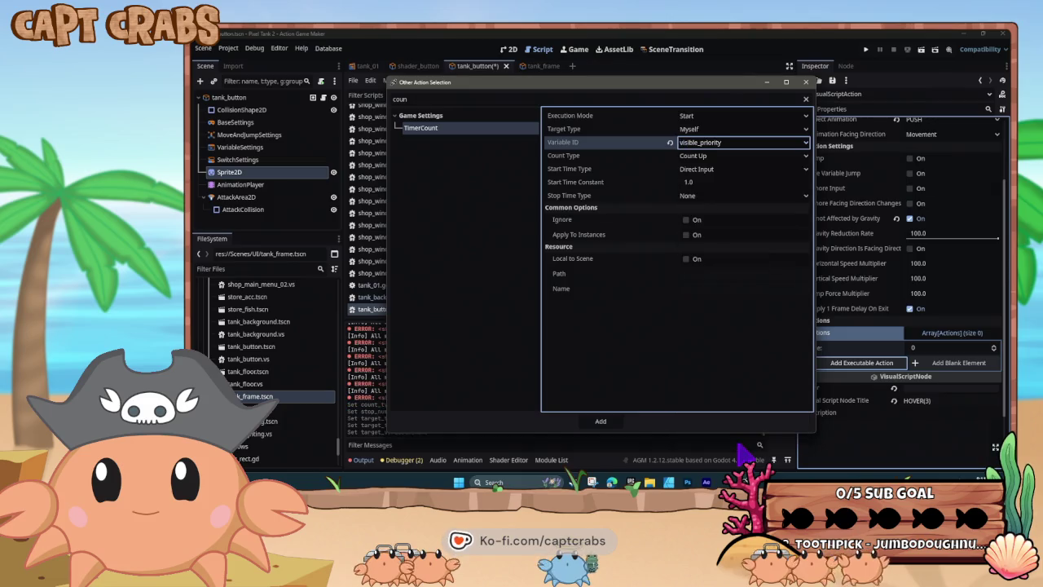
pyautogui.click(721, 157)
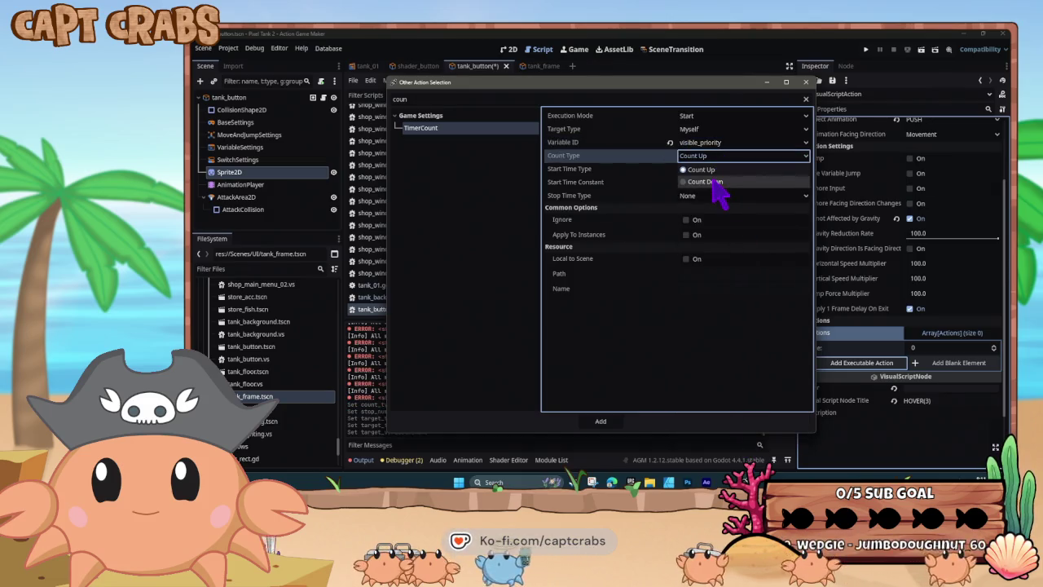
pyautogui.click(717, 182)
pyautogui.click(727, 171)
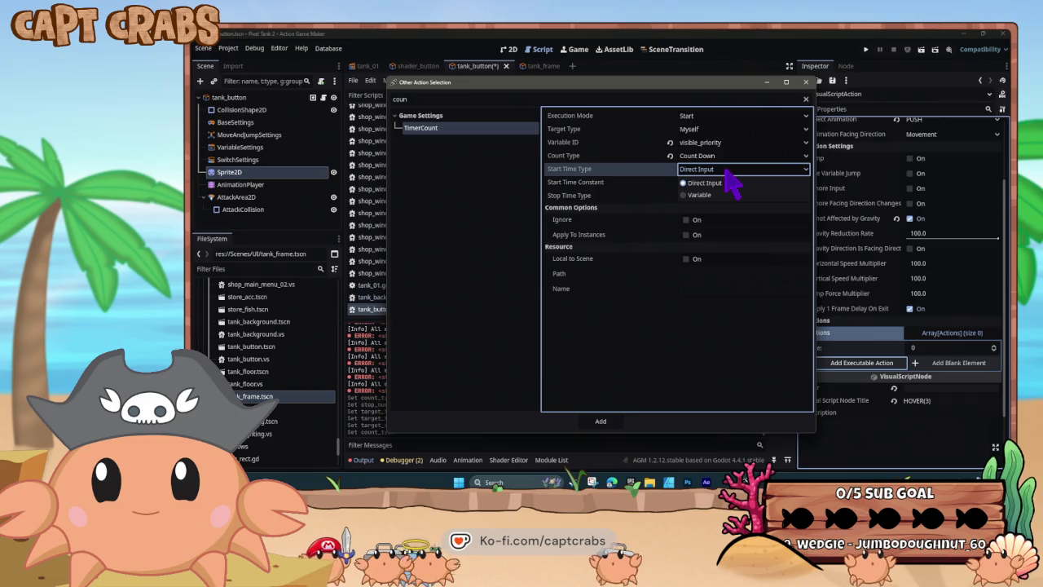
pyautogui.click(728, 197)
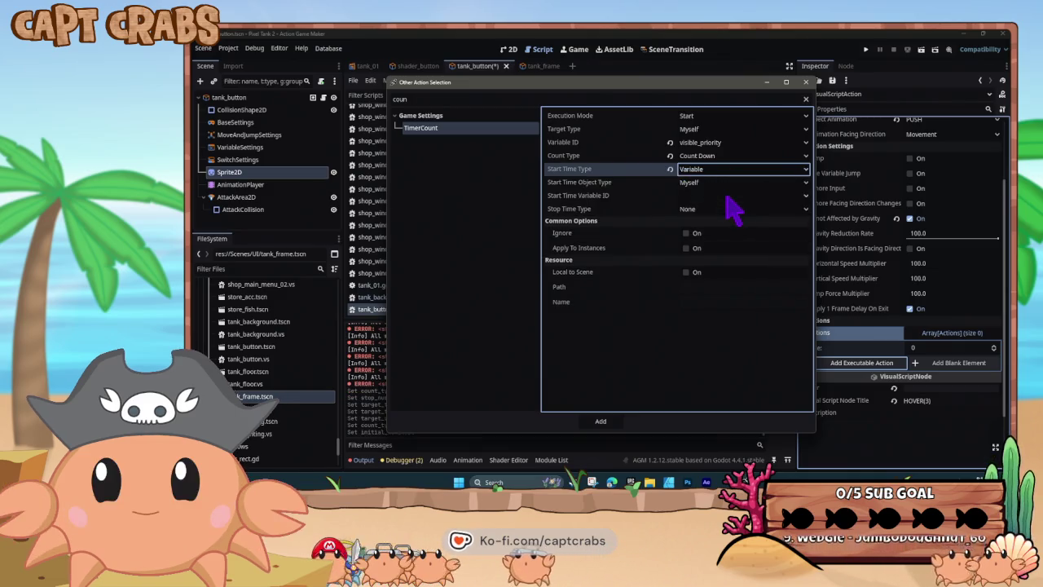
# Set the timer's Target Type to Database after trying the other target options.
pyautogui.click(719, 130)
pyautogui.click(722, 155)
pyautogui.click(718, 130)
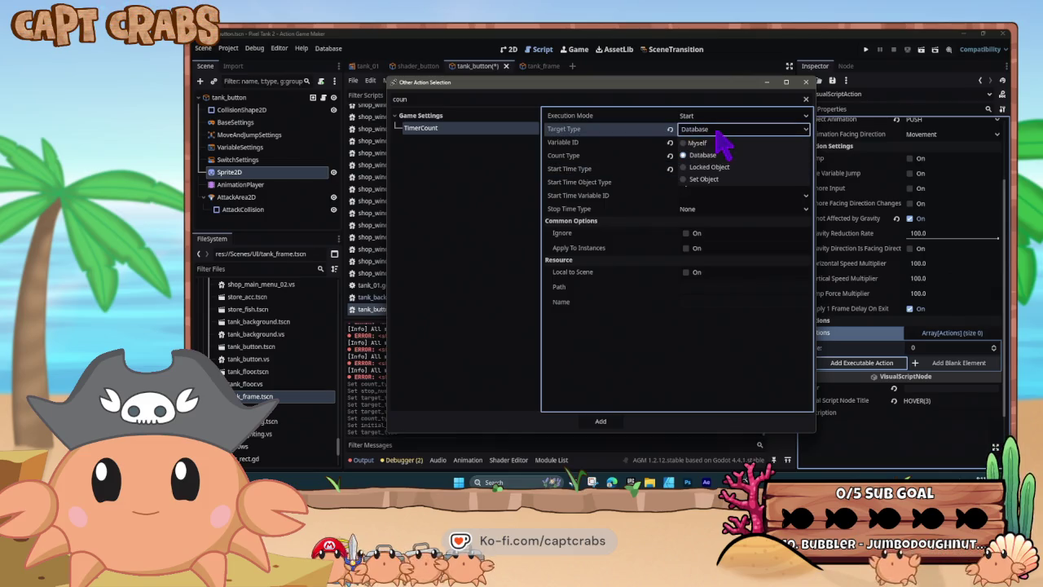
pyautogui.click(719, 135)
pyautogui.click(722, 131)
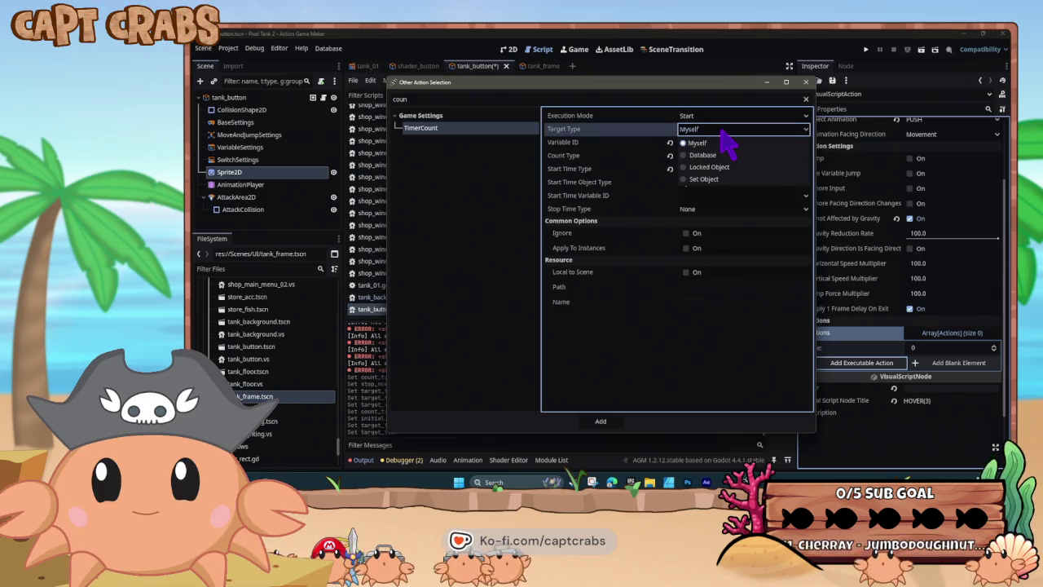
pyautogui.click(727, 177)
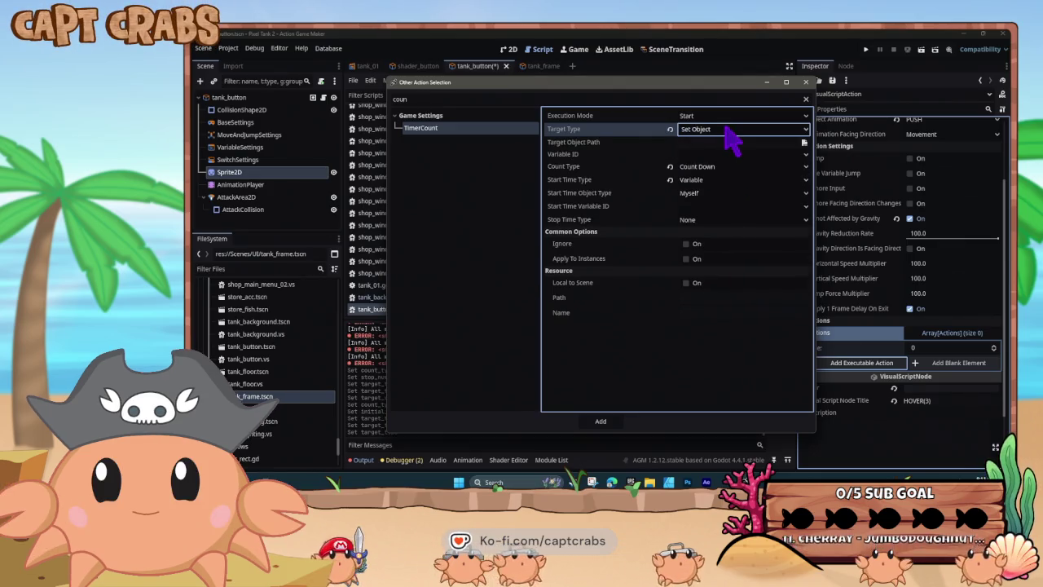
pyautogui.click(725, 129)
pyautogui.click(725, 143)
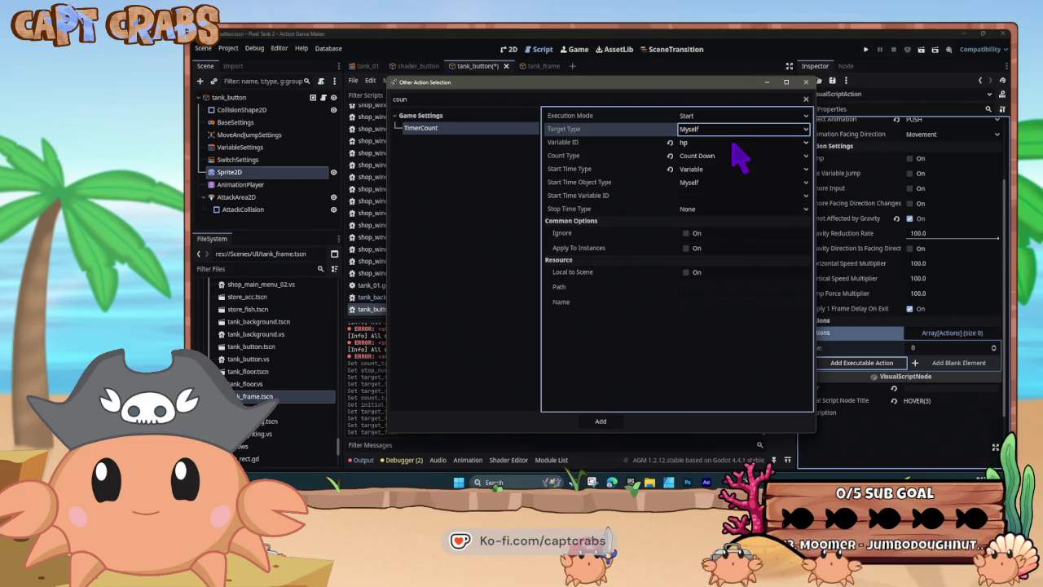
pyautogui.click(699, 146)
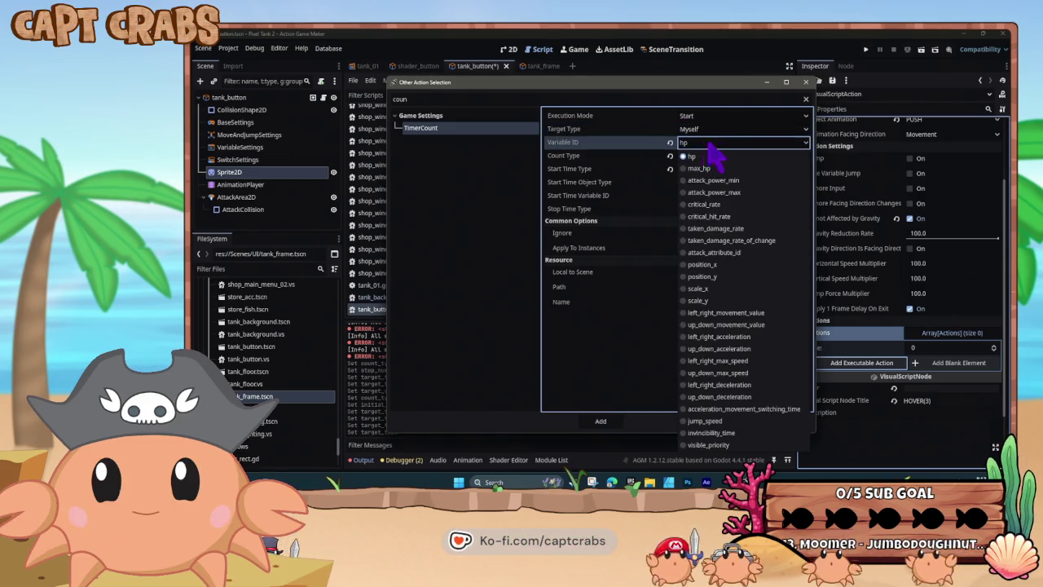
pyautogui.click(707, 135)
pyautogui.click(714, 131)
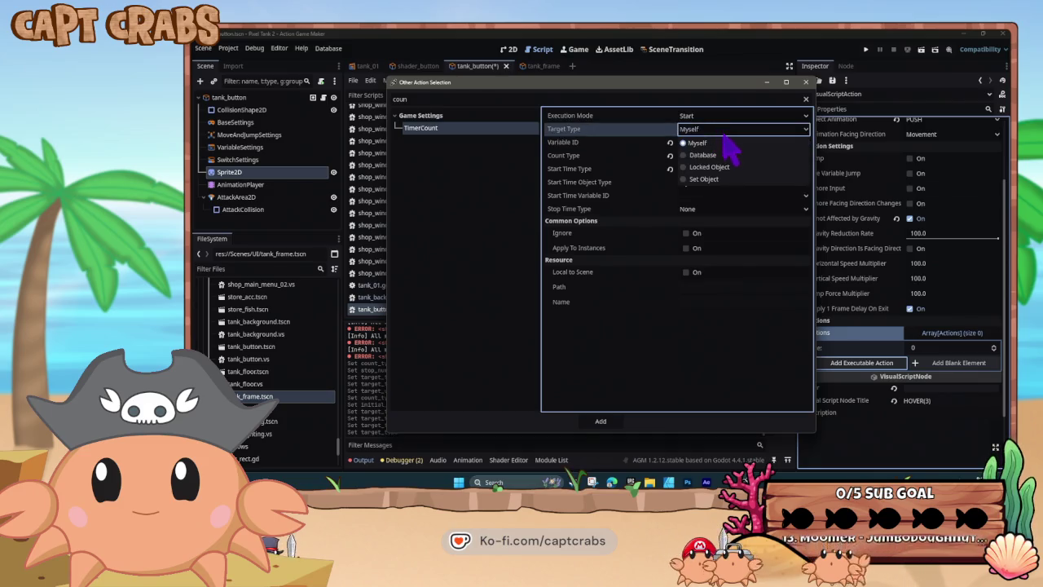
pyautogui.click(724, 154)
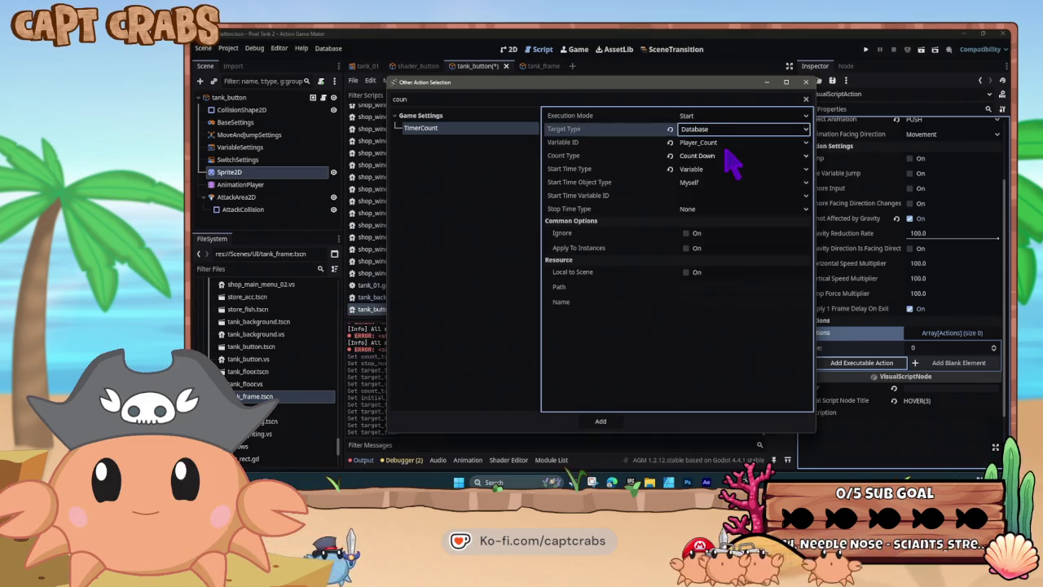
# Keep Player_Count, set a direct-input start time of 15 and a constant stop time.
pyautogui.click(720, 144)
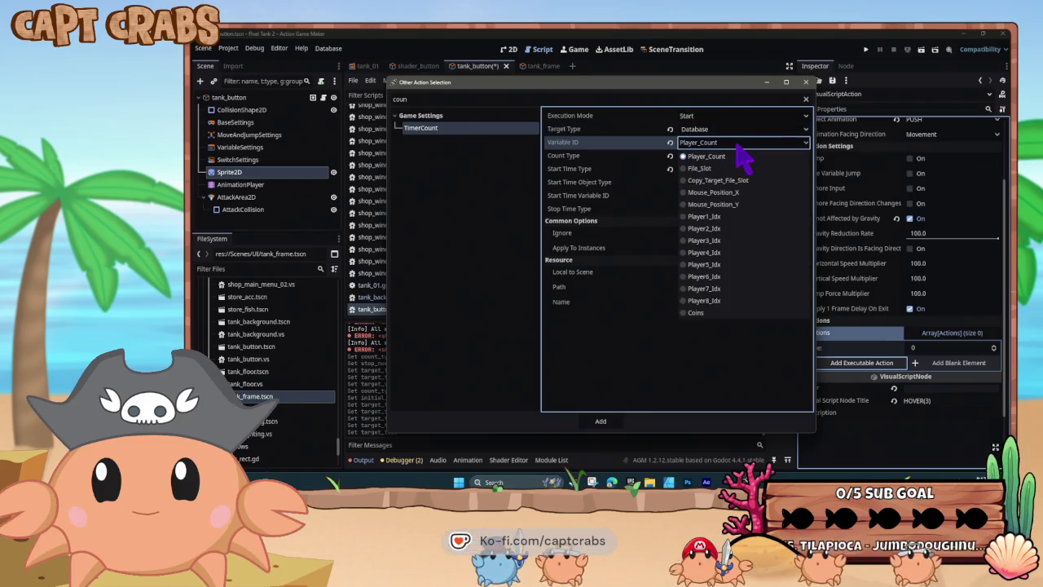
pyautogui.click(737, 146)
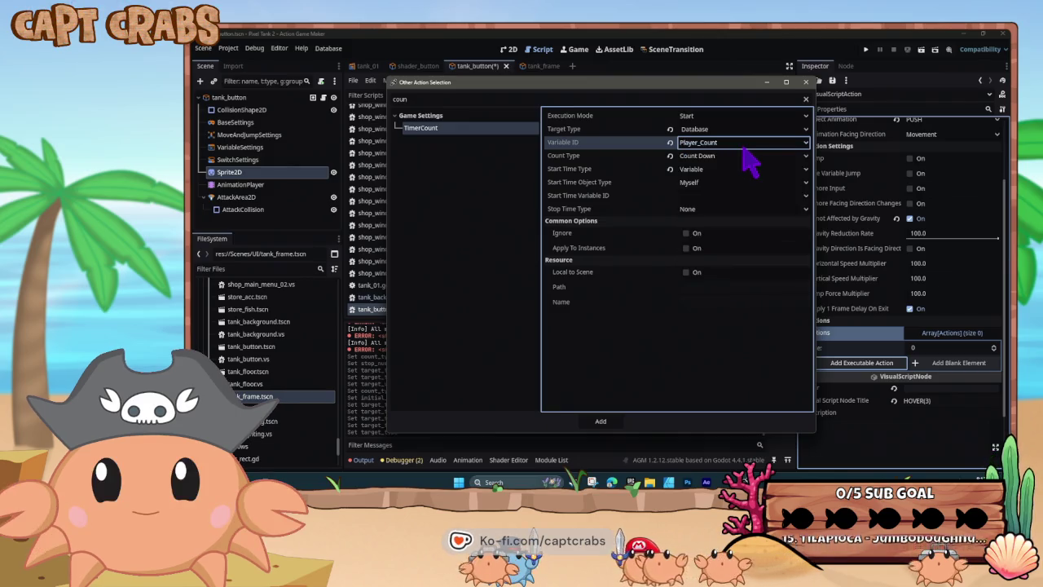
pyautogui.click(720, 172)
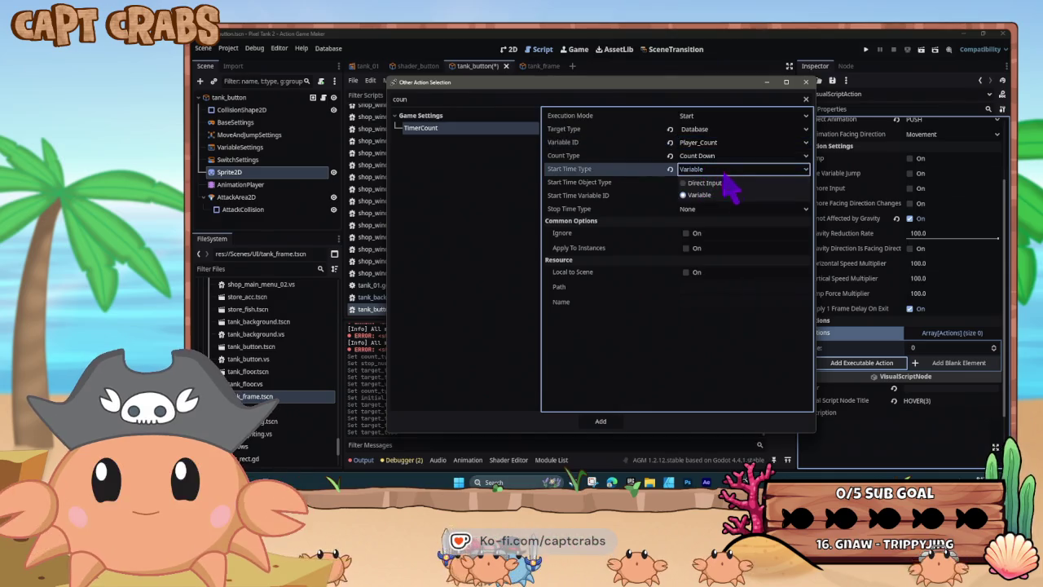
pyautogui.click(724, 181)
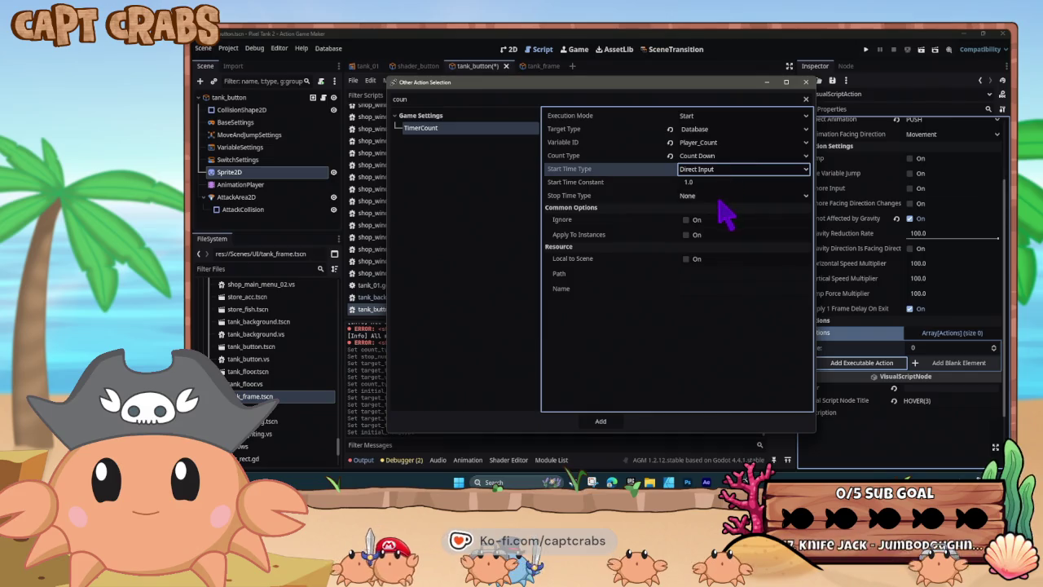
pyautogui.click(720, 198)
pyautogui.click(718, 219)
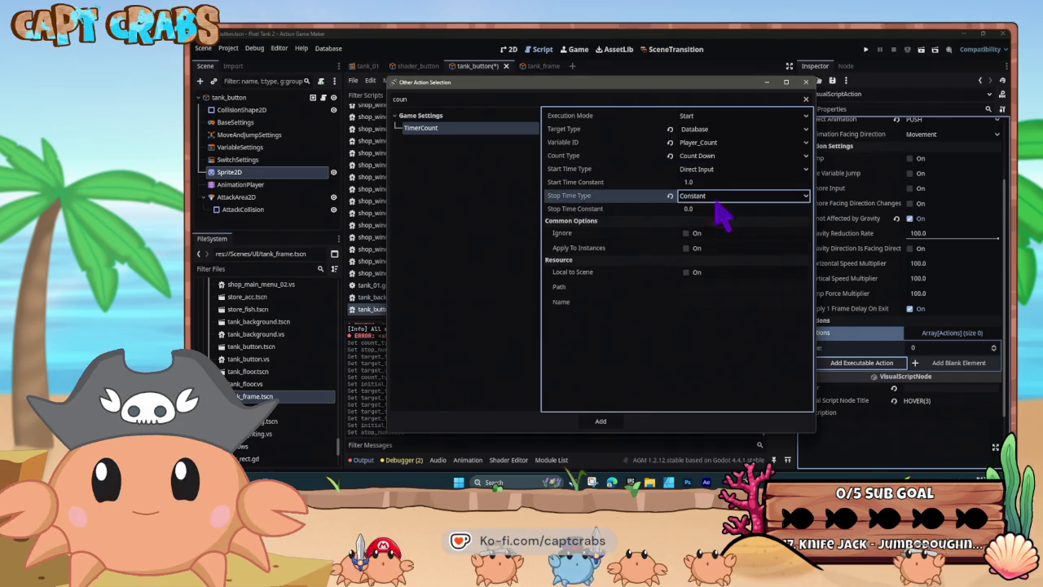
pyautogui.click(704, 181)
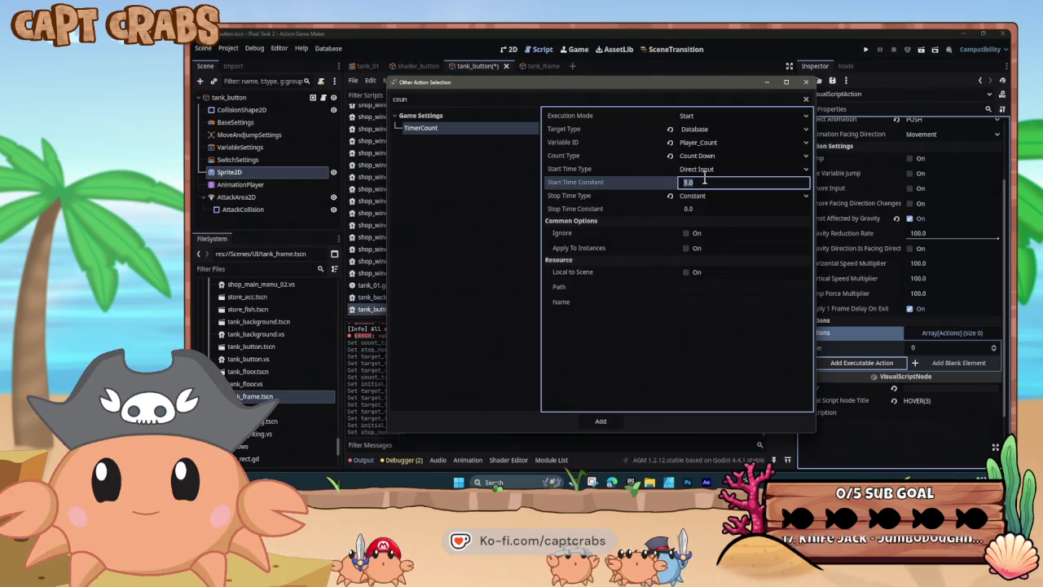
pyautogui.write('15')
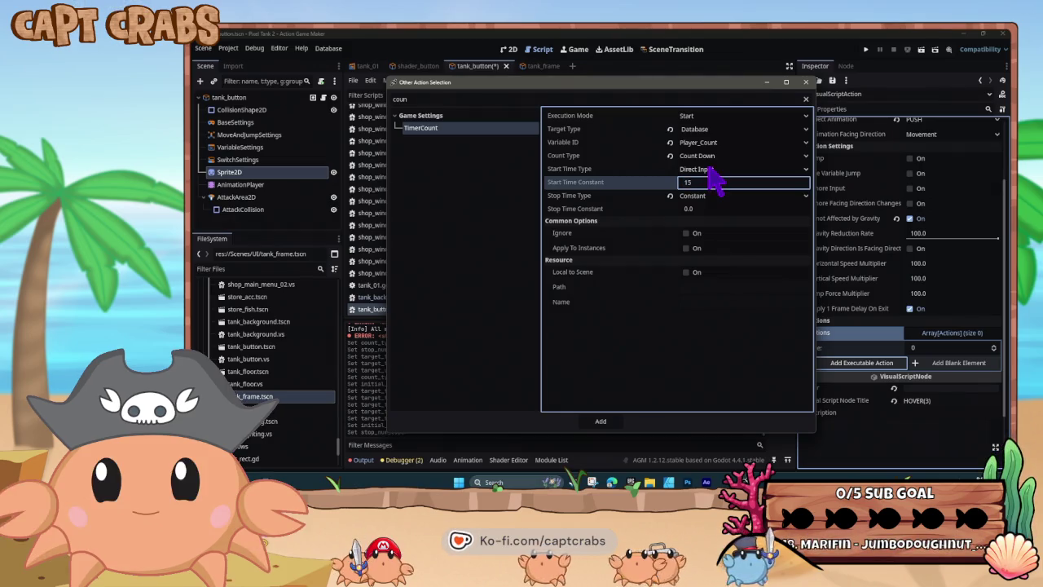
pyautogui.press('Return')
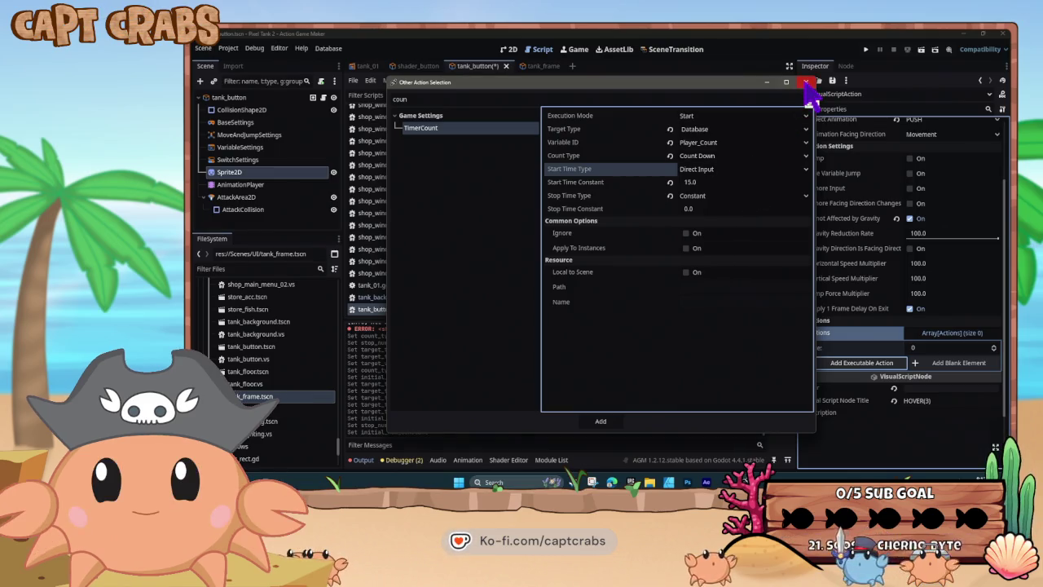
# Close the Other Action Selection dialog without adding the TimerCount.
pyautogui.click(806, 82)
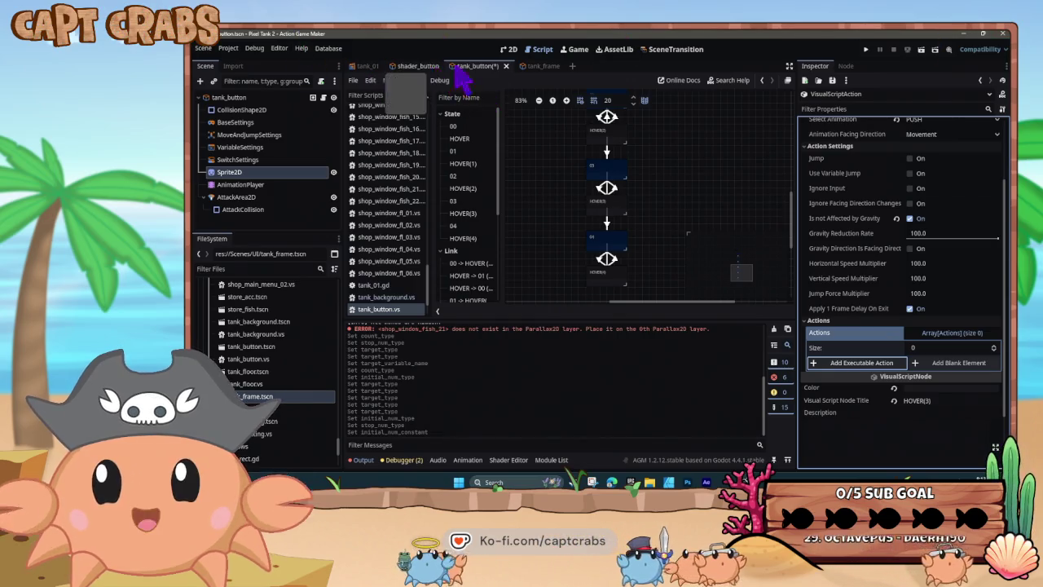
# Close the tank_button script and show the tank_01 aquarium scene in 2D with nothing selected.
pyautogui.click(489, 68)
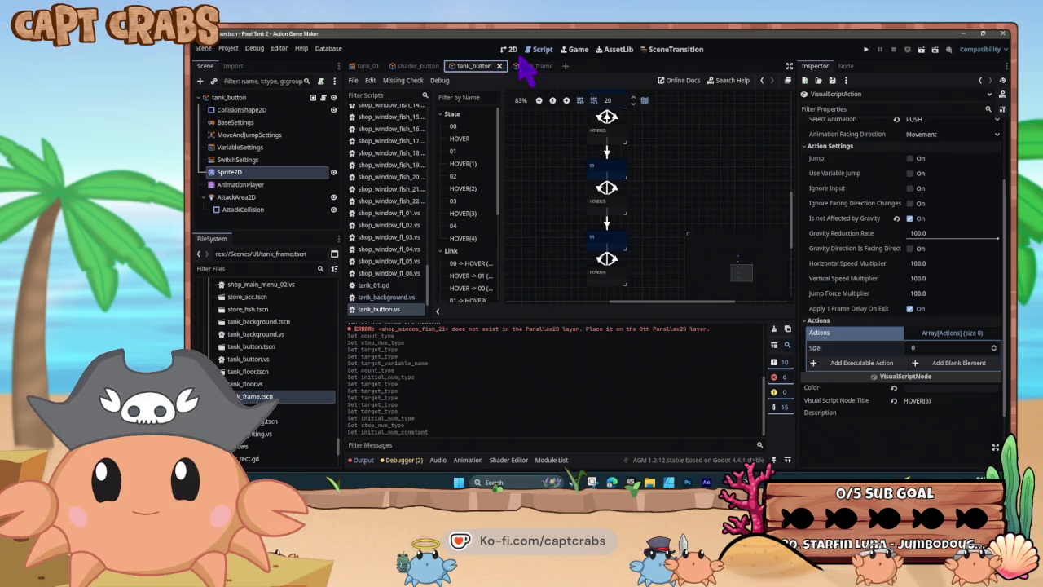
pyautogui.click(500, 66)
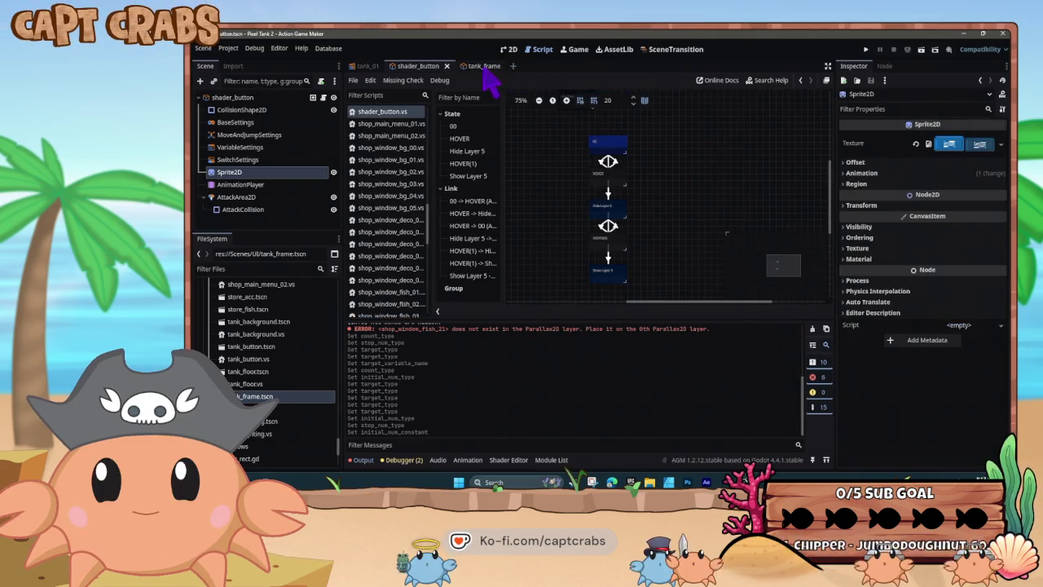
pyautogui.click(365, 66)
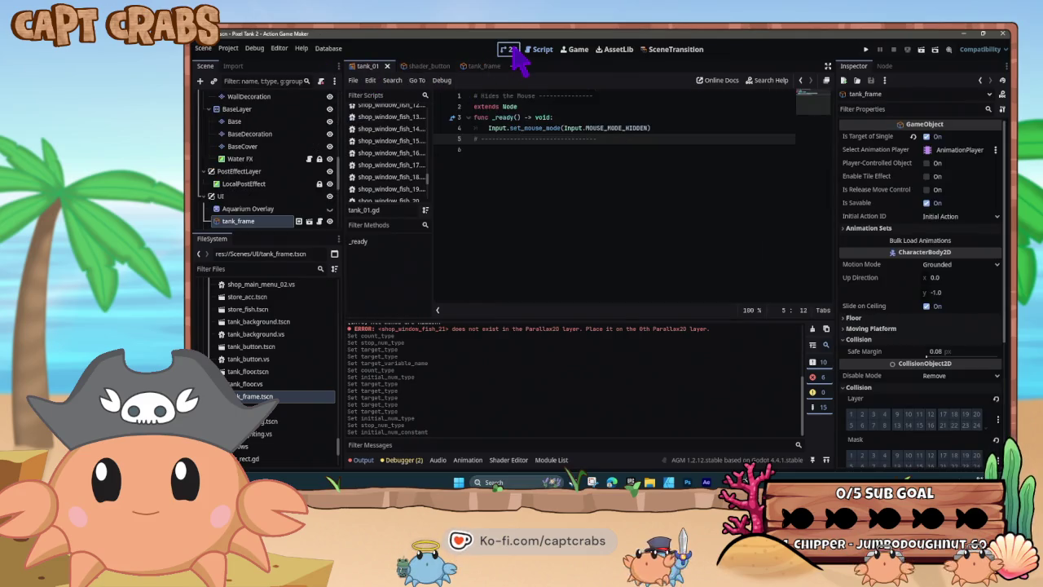
pyautogui.click(507, 49)
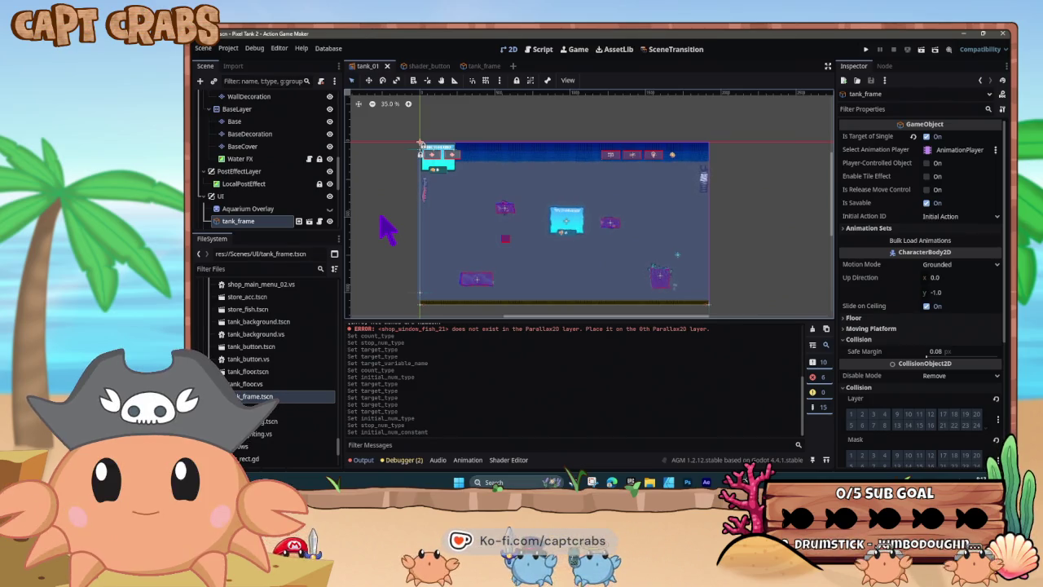
pyautogui.click(388, 231)
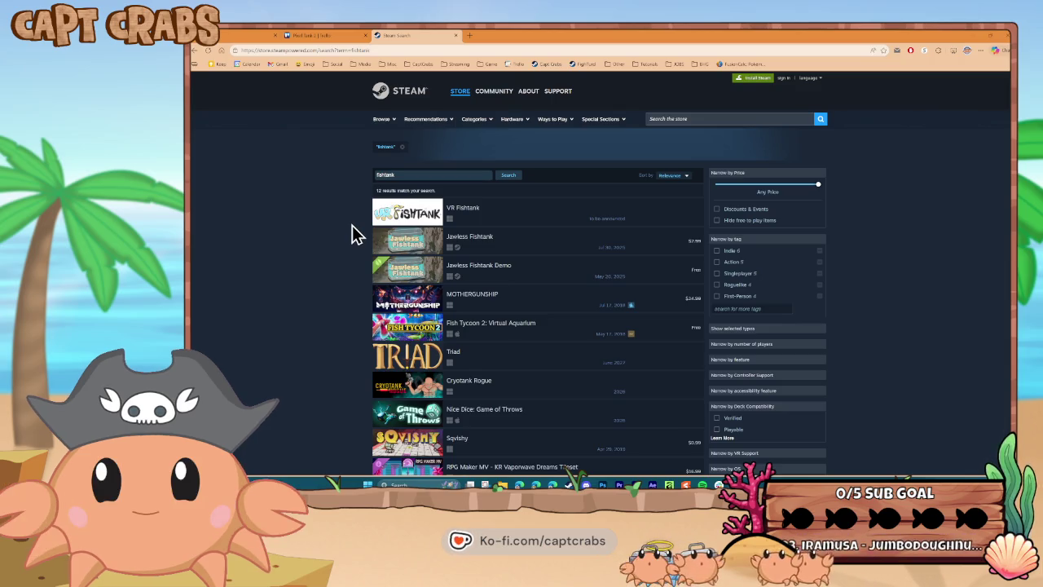
# Sort the store results by release date and rerun the search as 'fish tank'.
pyautogui.click(672, 175)
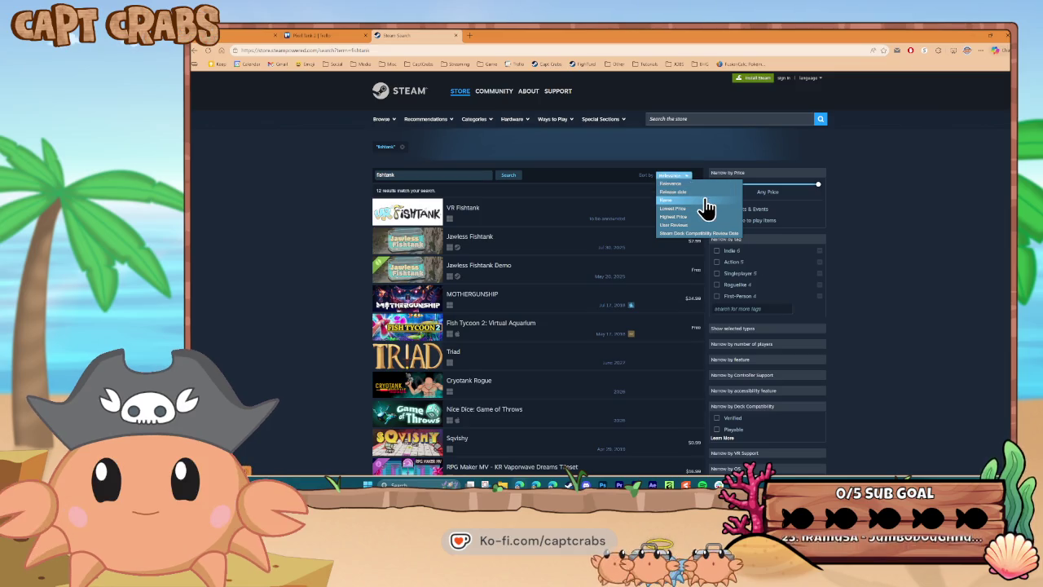
pyautogui.click(707, 226)
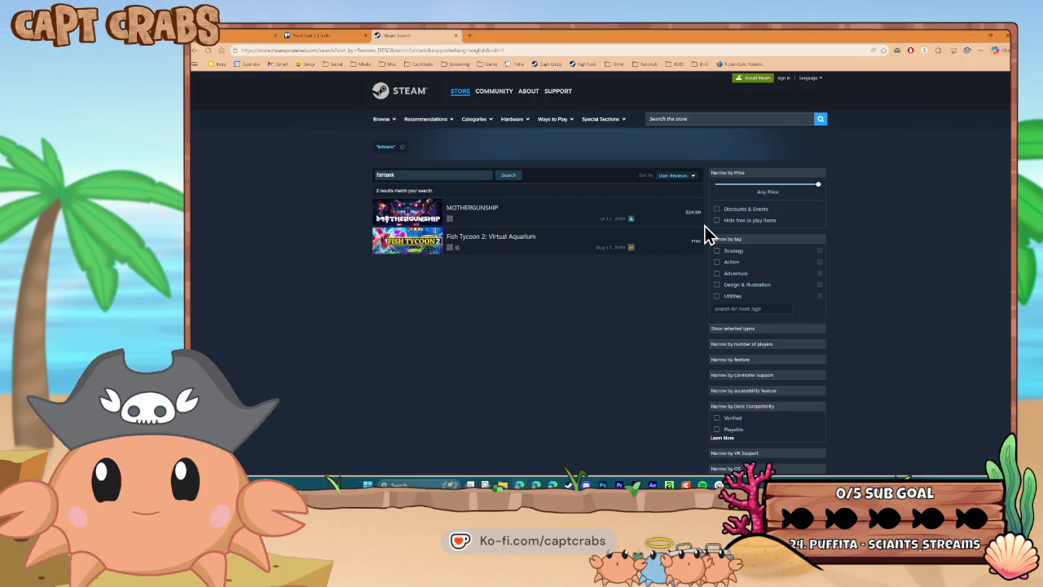
pyautogui.click(683, 176)
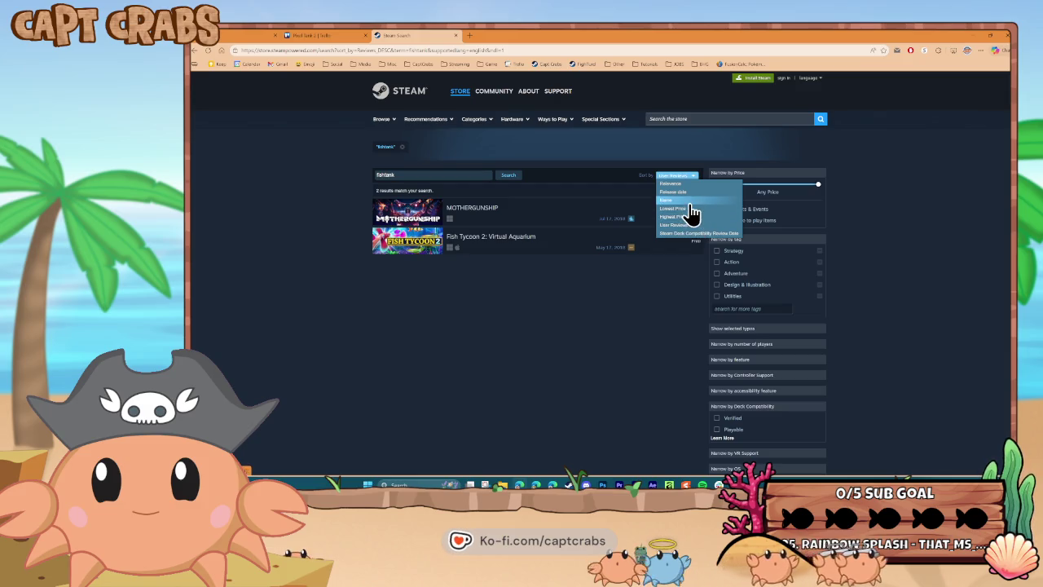
pyautogui.click(681, 192)
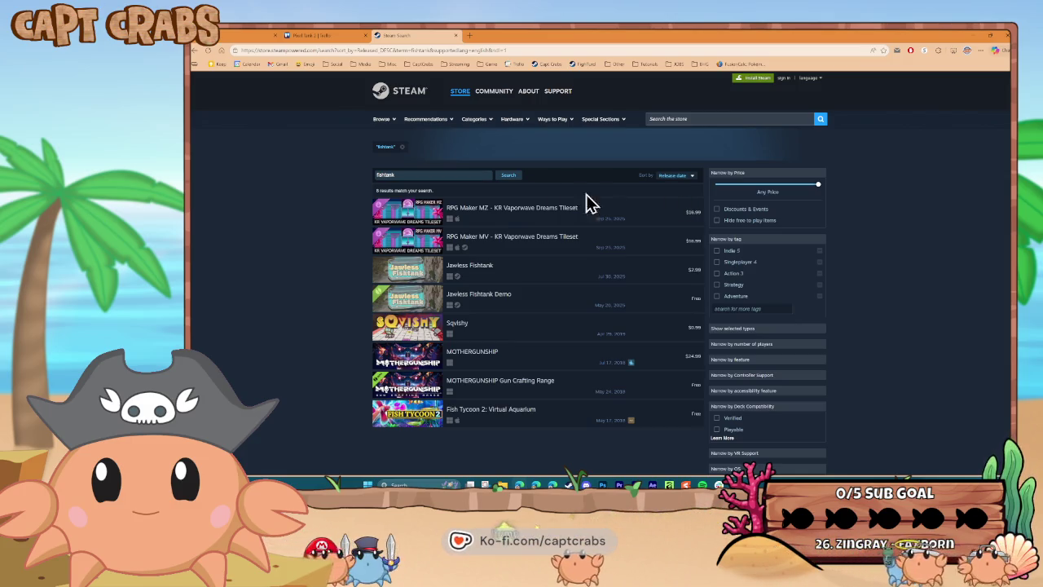
pyautogui.click(385, 175)
pyautogui.press('Return')
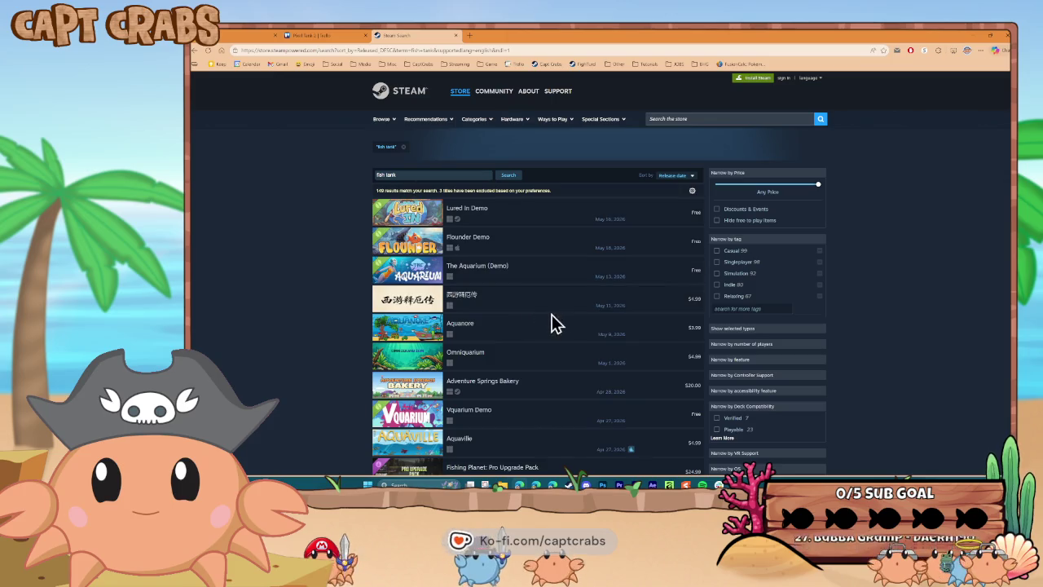
# Re-sort the fish tank results by user reviews and open Insaniquarium Deluxe's page.
pyautogui.click(677, 176)
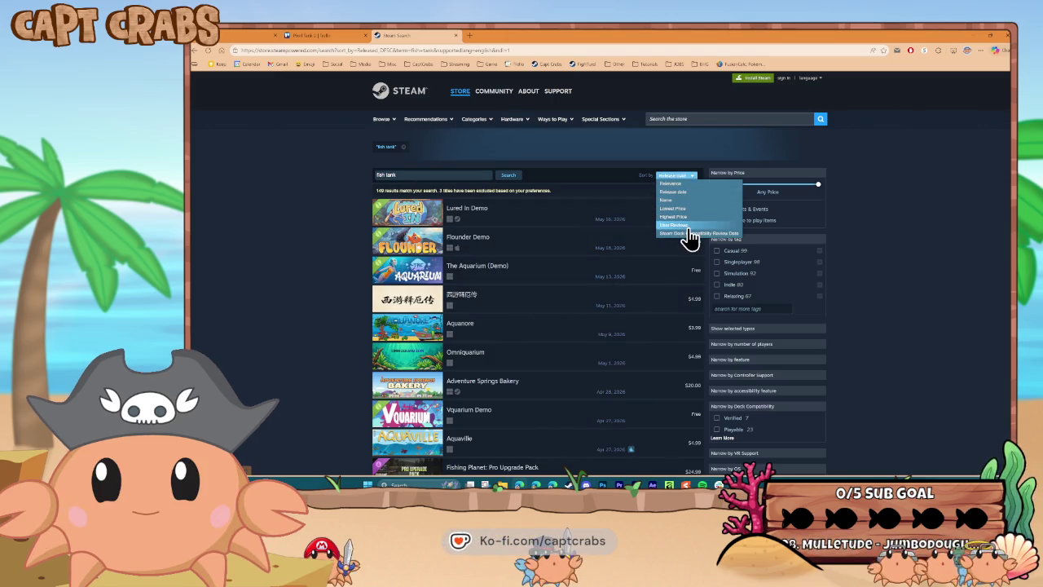
pyautogui.click(687, 226)
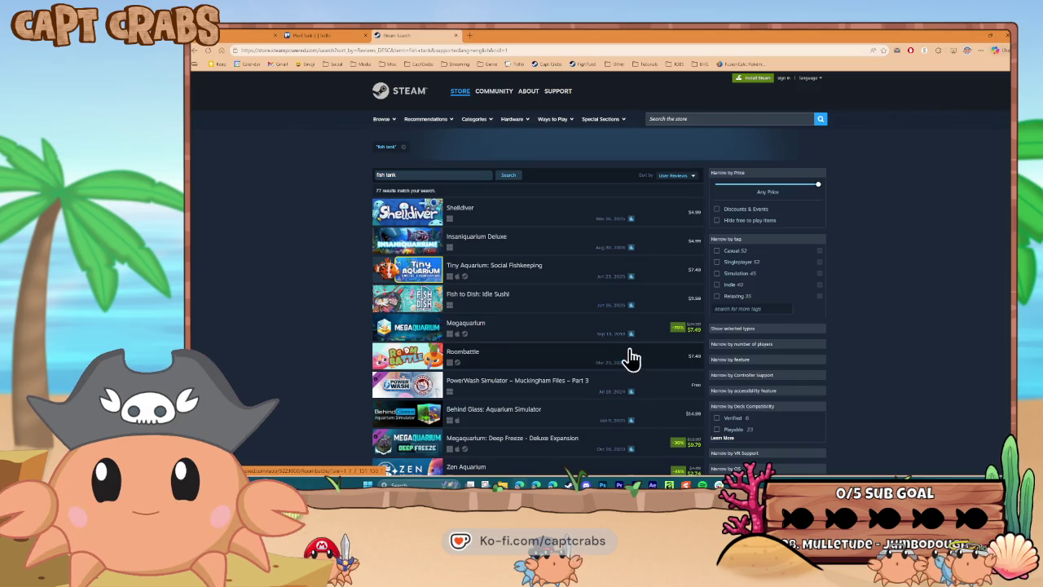
pyautogui.moveTo(414, 248)
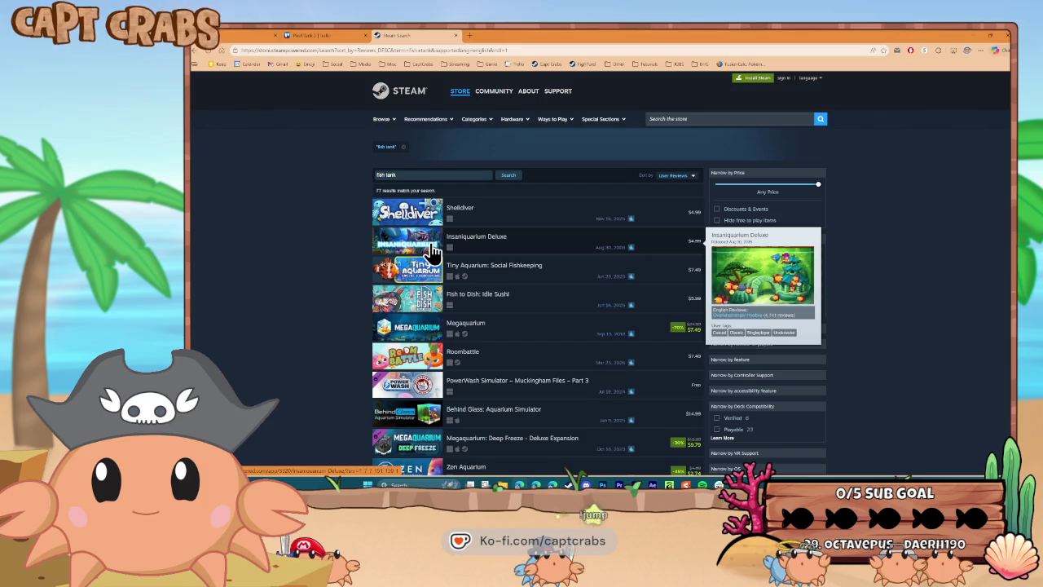
pyautogui.click(424, 249)
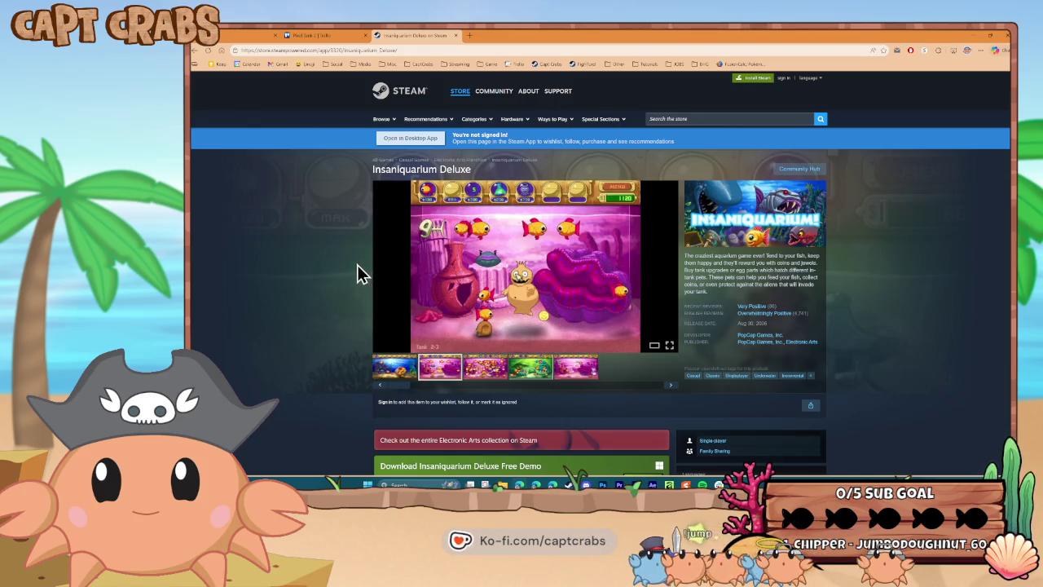
# View Insaniquarium Deluxe's green tank and fifth screenshots, then go back to the fish tank results.
pyautogui.scroll(-3, 359, 273)
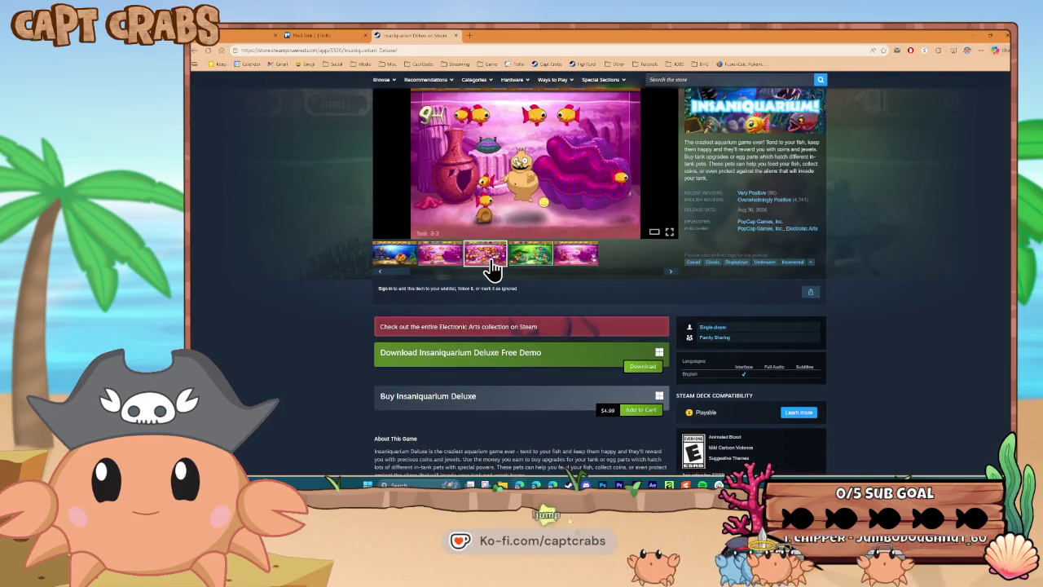
pyautogui.click(523, 267)
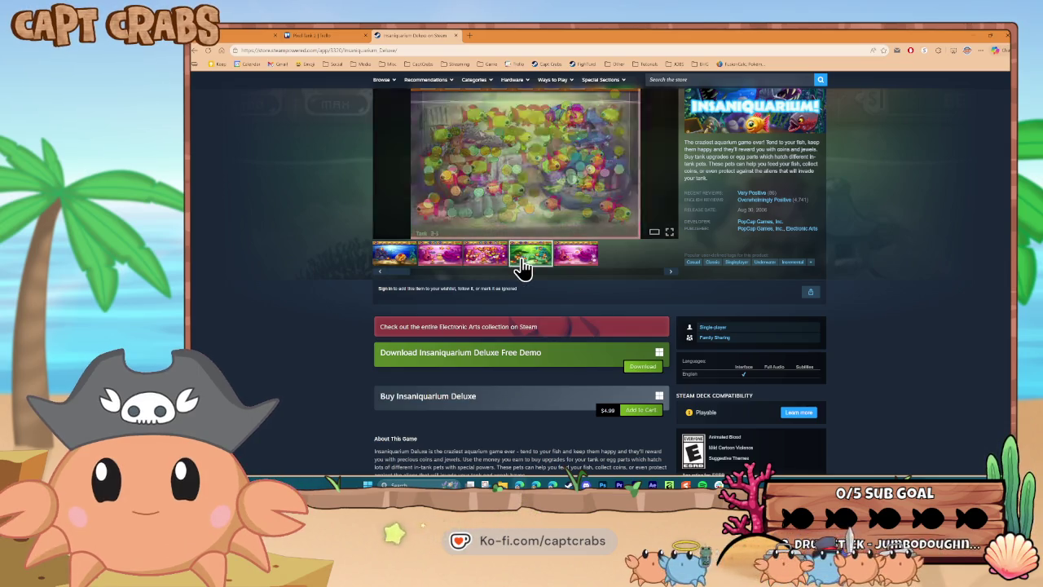
pyautogui.click(568, 269)
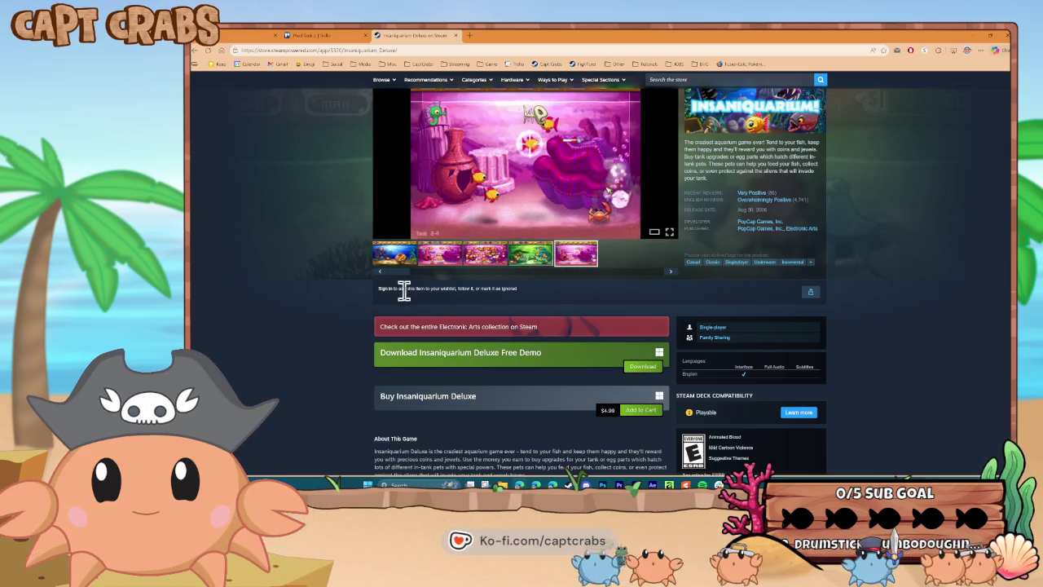
pyautogui.scroll(-4, 326, 302)
pyautogui.scroll(4, 344, 298)
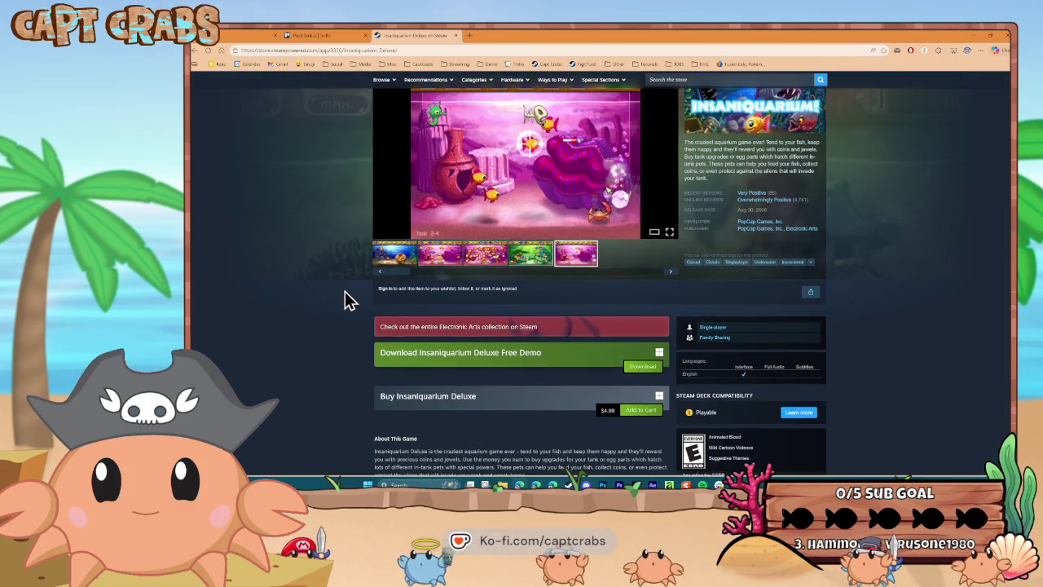
pyautogui.scroll(-5, 348, 300)
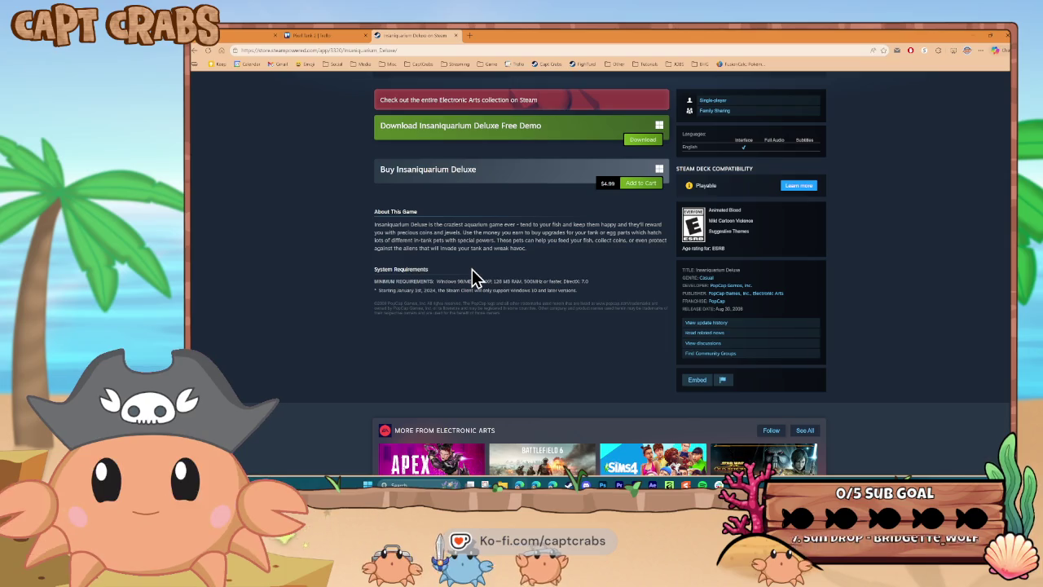
pyautogui.scroll(4, 350, 204)
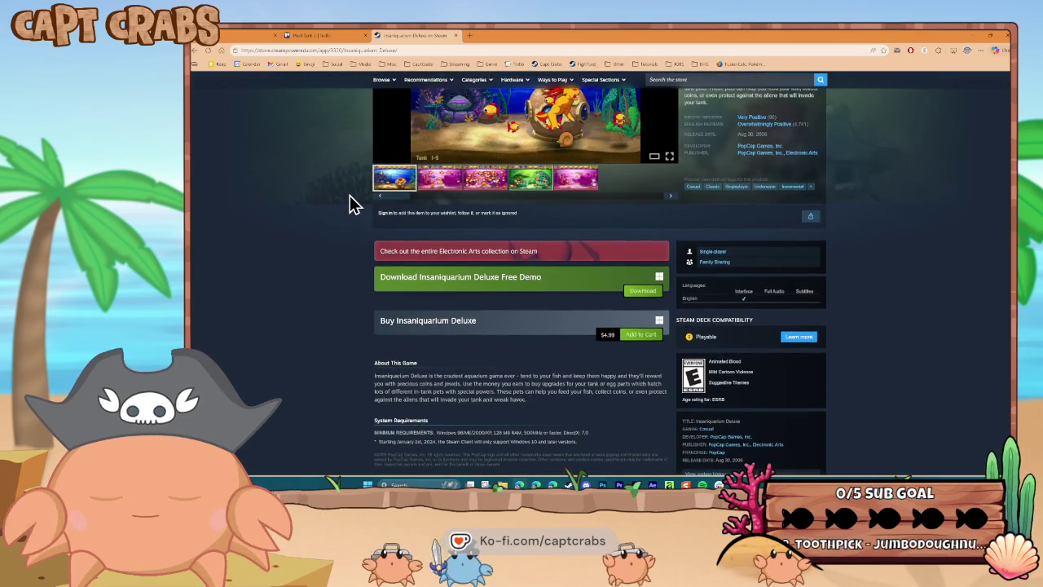
pyautogui.scroll(2, 350, 204)
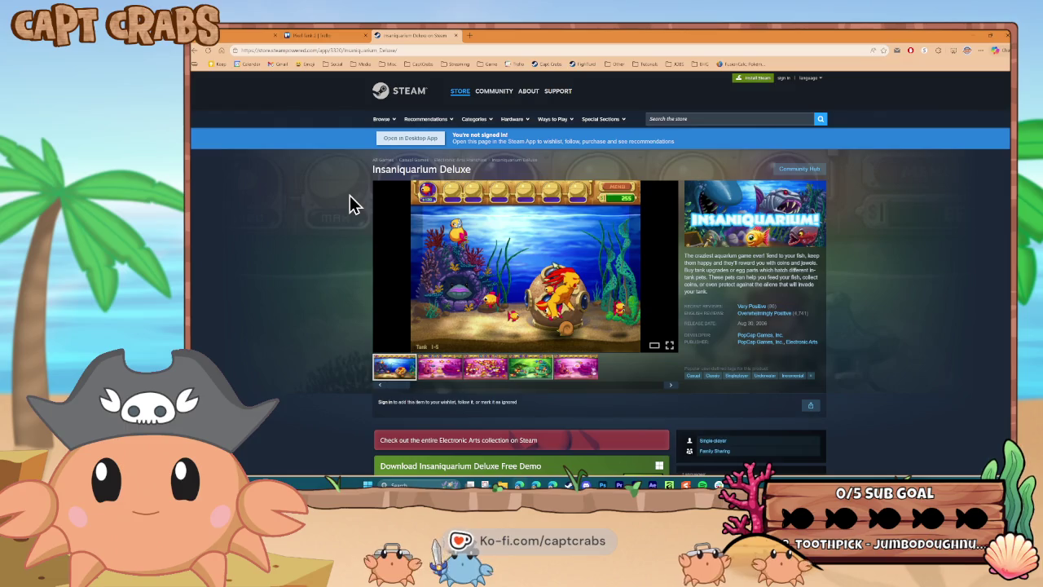
pyautogui.click(196, 51)
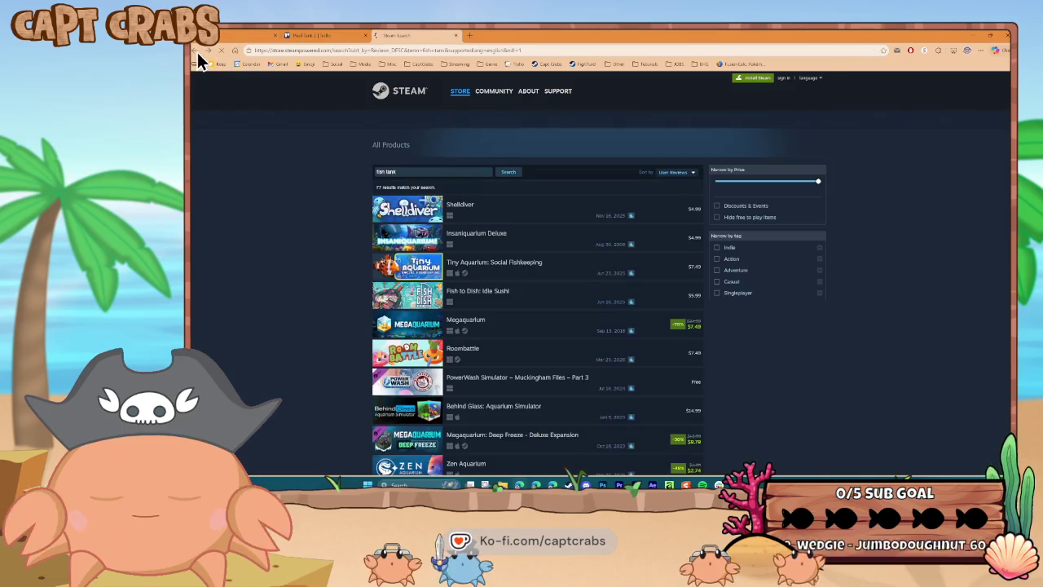
# Read the Tiny Aquarium: Social Fishkeeping page's bundles and description, then return to the results.
pyautogui.moveTo(480, 213)
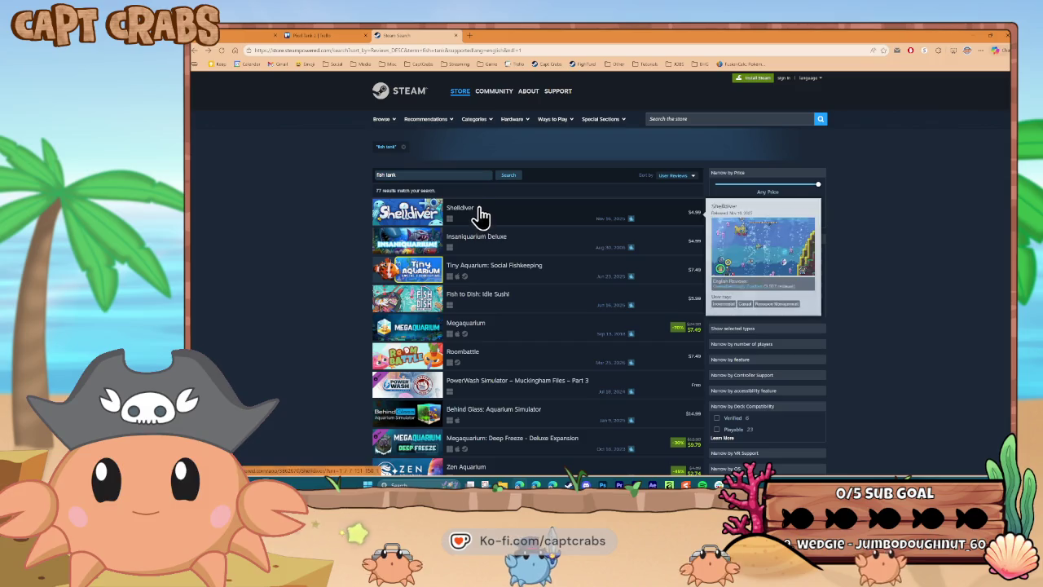
pyautogui.click(508, 272)
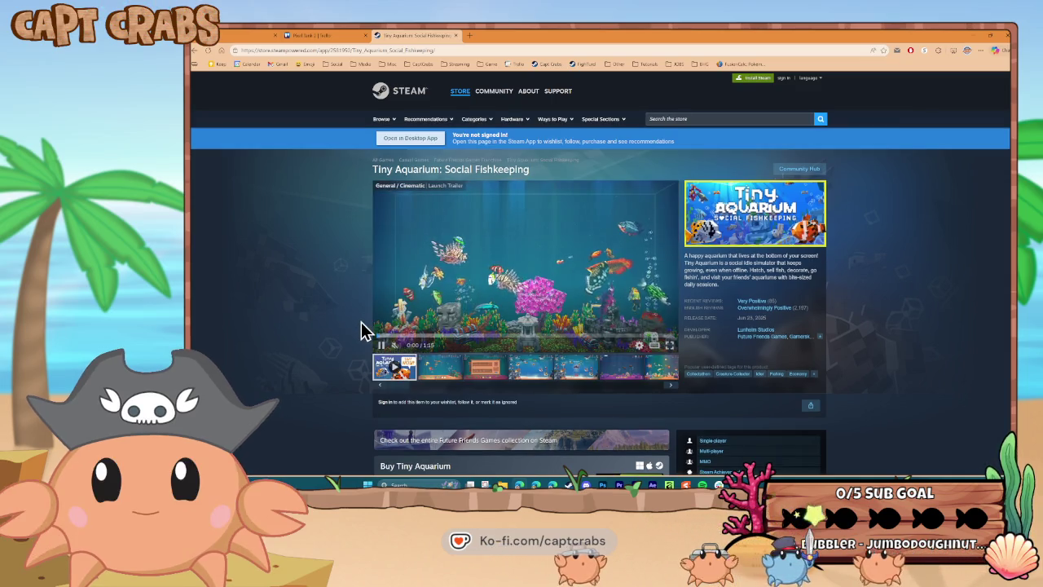
pyautogui.scroll(-1, 361, 322)
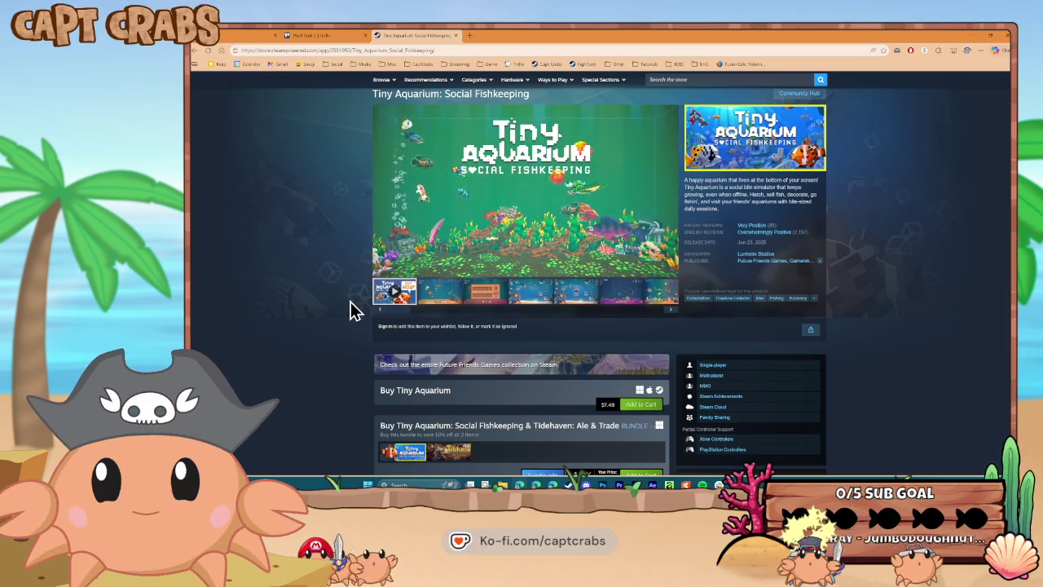
pyautogui.scroll(-4, 356, 311)
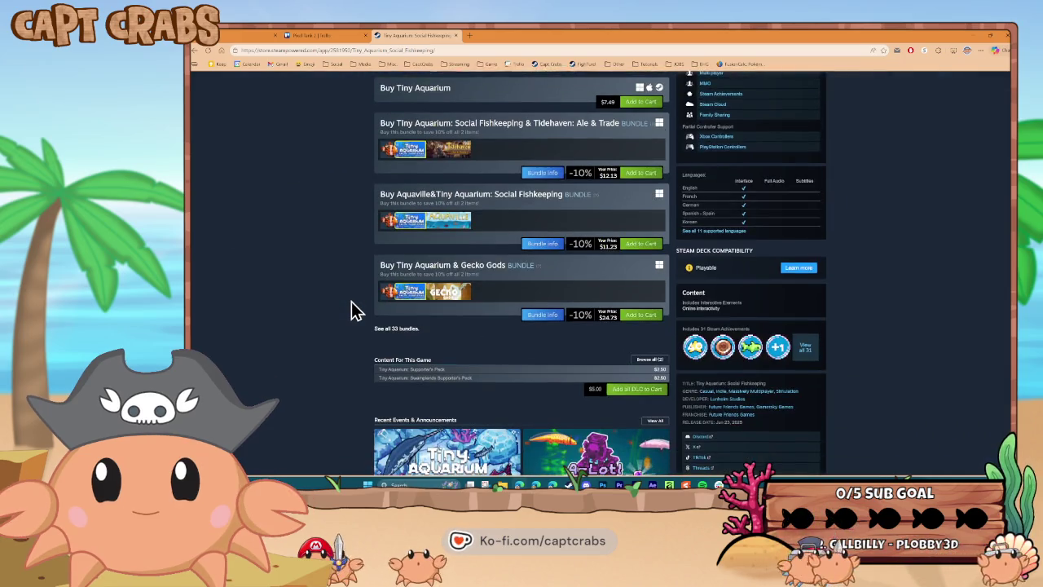
pyautogui.scroll(-5, 356, 310)
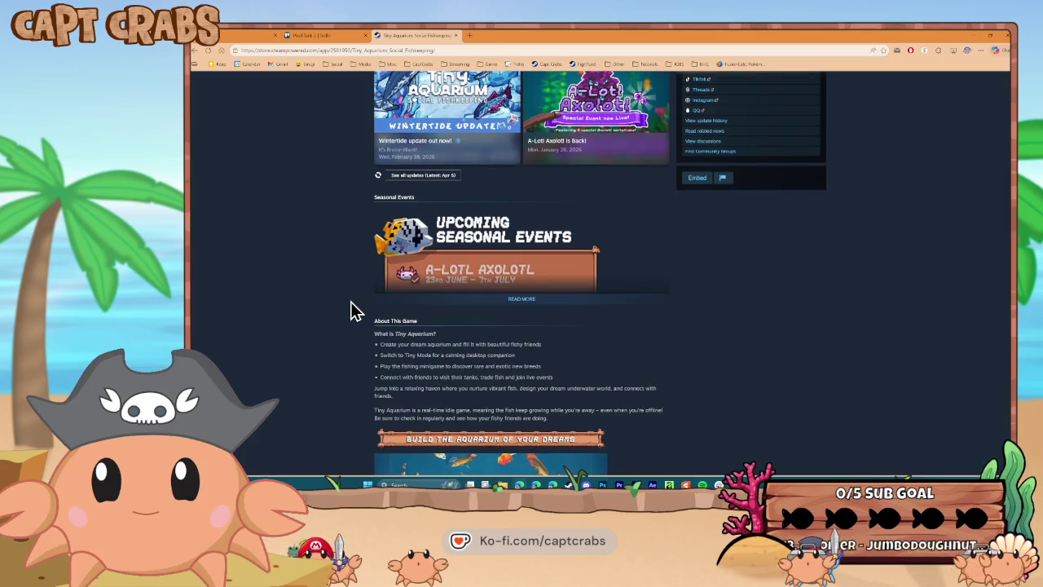
pyautogui.scroll(-2, 356, 310)
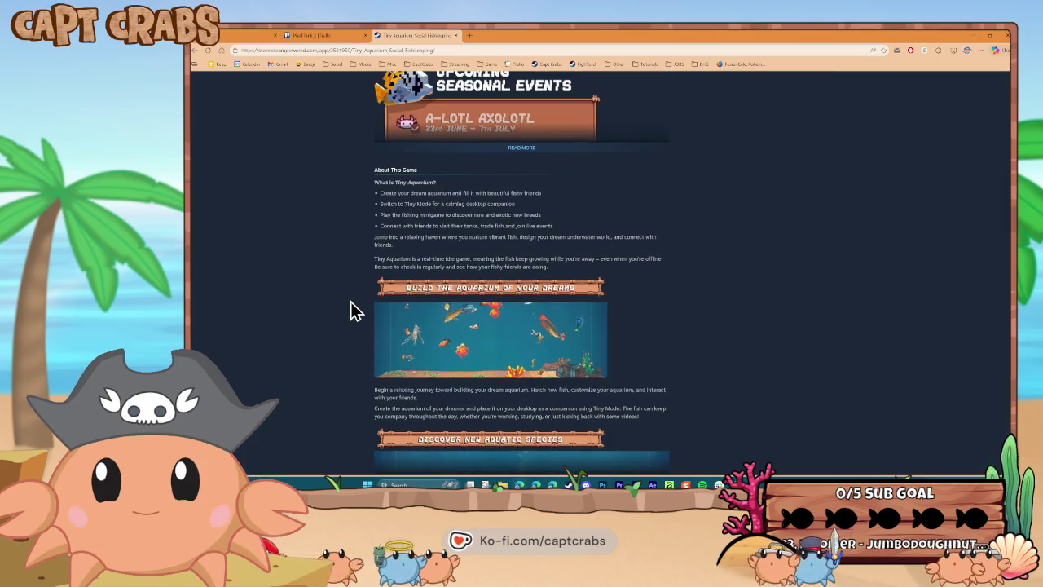
pyautogui.scroll(-1, 351, 310)
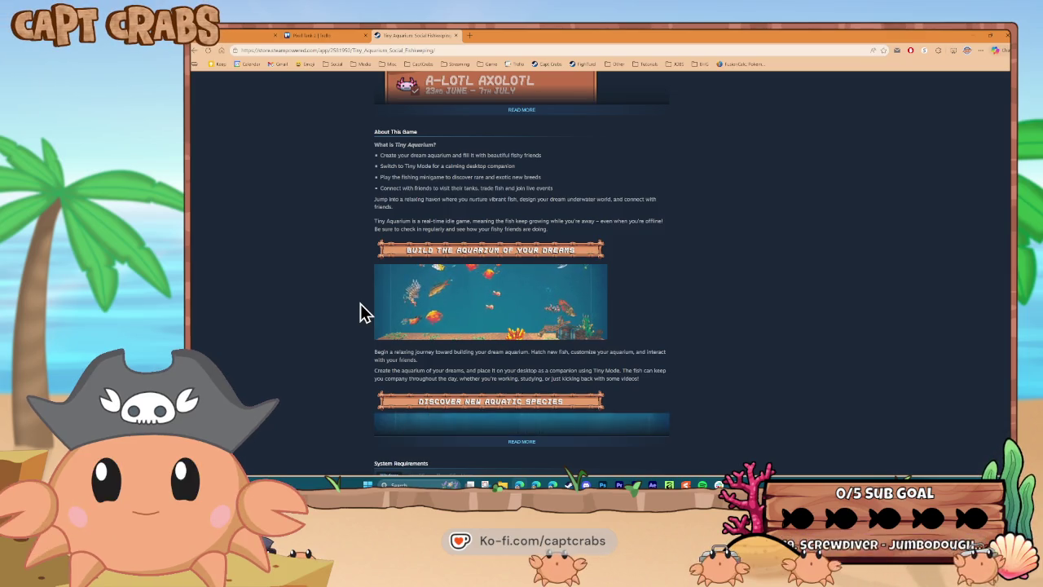
pyautogui.click(197, 51)
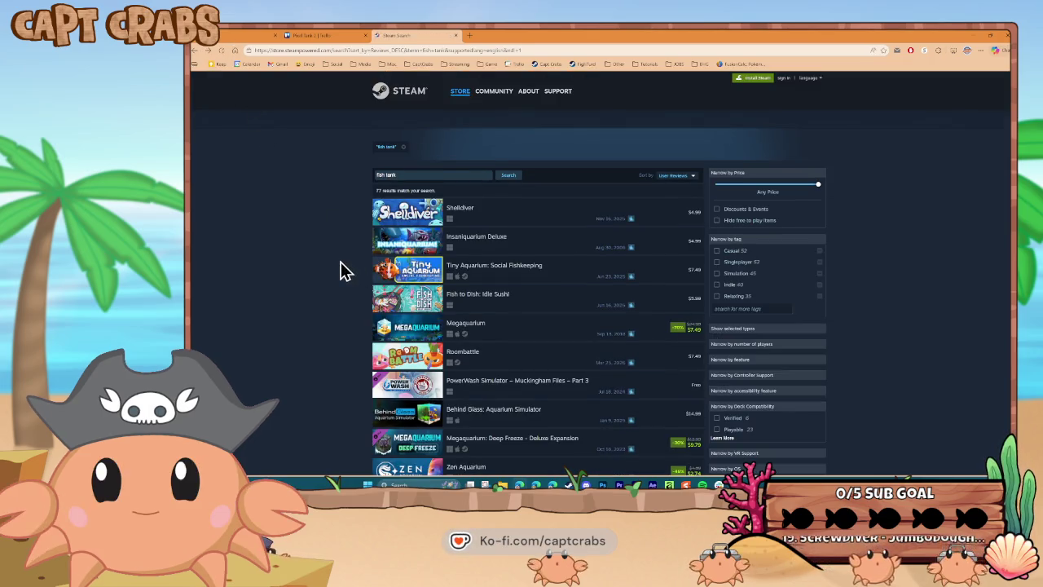
# Glance at the Megaquarium page, return to the results, and open Zen Aquarium.
pyautogui.scroll(-2, 342, 272)
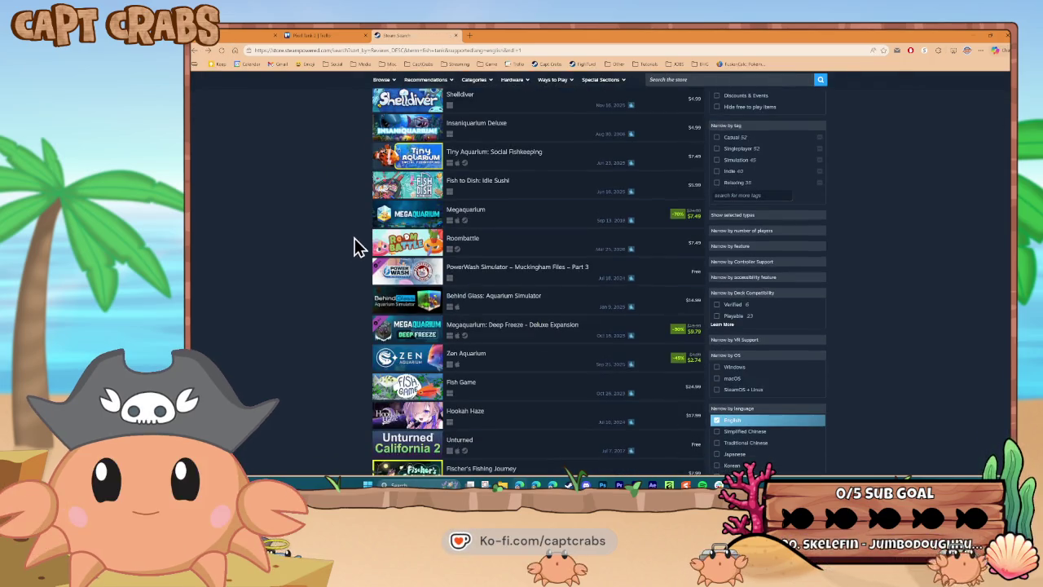
pyautogui.click(485, 218)
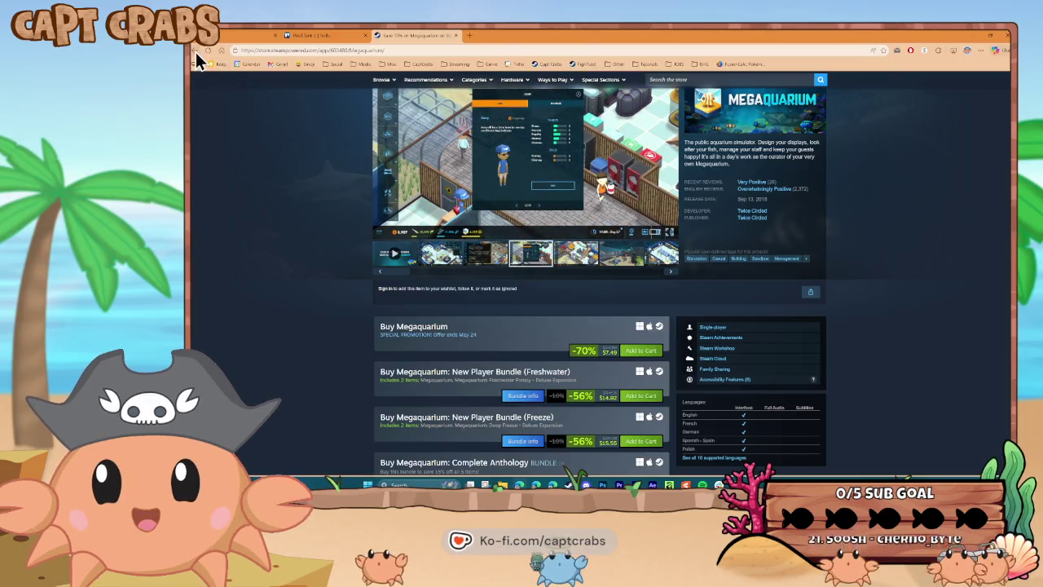
pyautogui.hotkey('alt', 'Left')
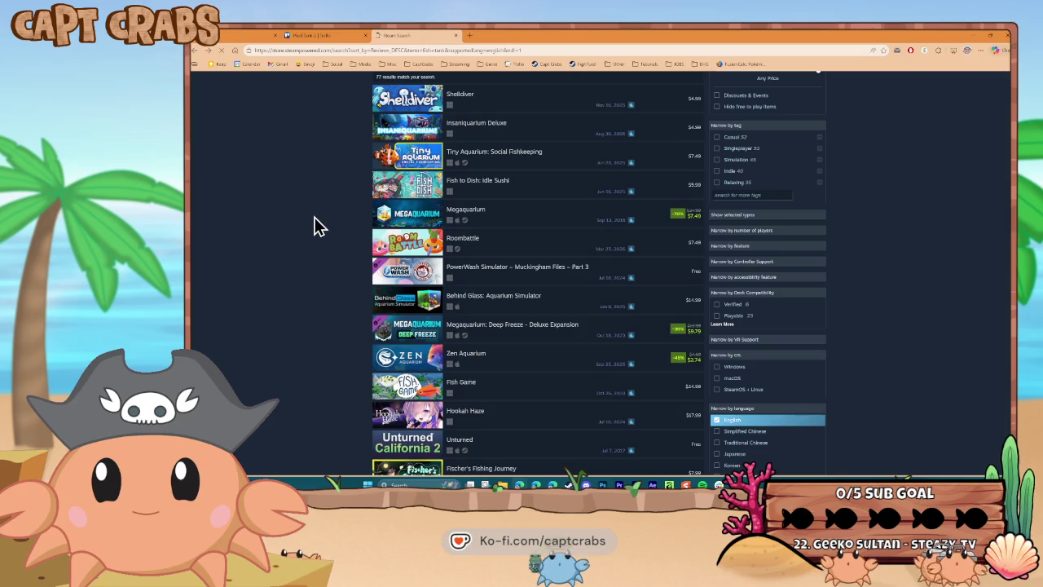
pyautogui.scroll(-1, 318, 227)
pyautogui.scroll(-2, 318, 227)
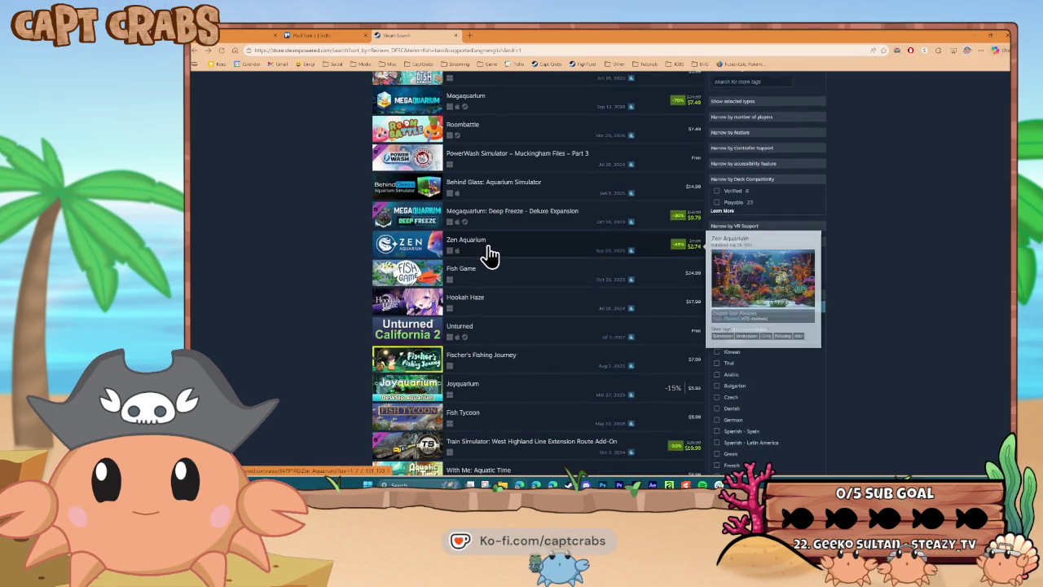
pyautogui.click(489, 248)
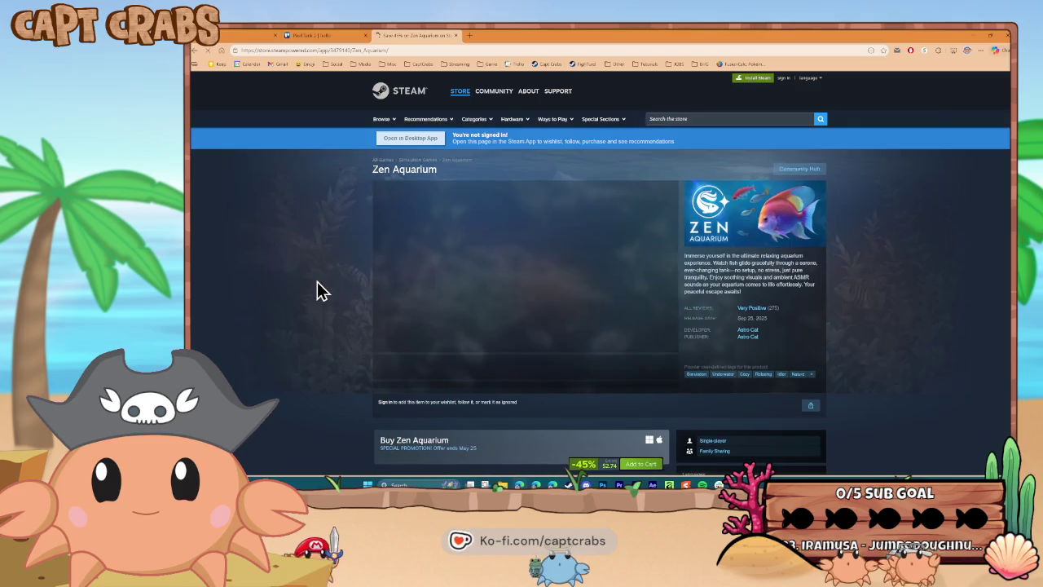
# Click through Zen Aquarium's screenshots, settling on the settings screen shot.
pyautogui.scroll(-3, 318, 281)
pyautogui.scroll(-1, 319, 278)
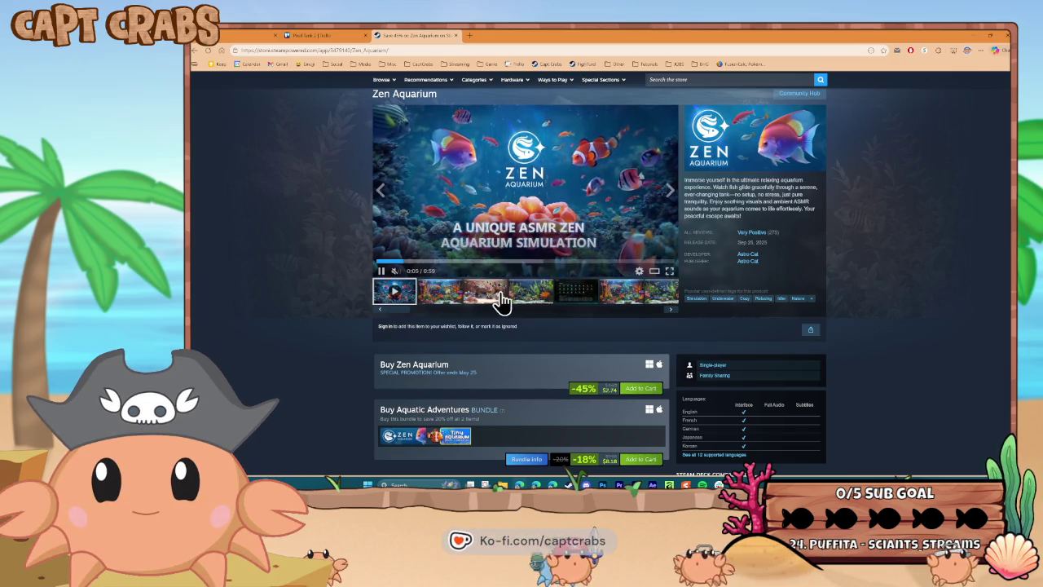
pyautogui.click(451, 297)
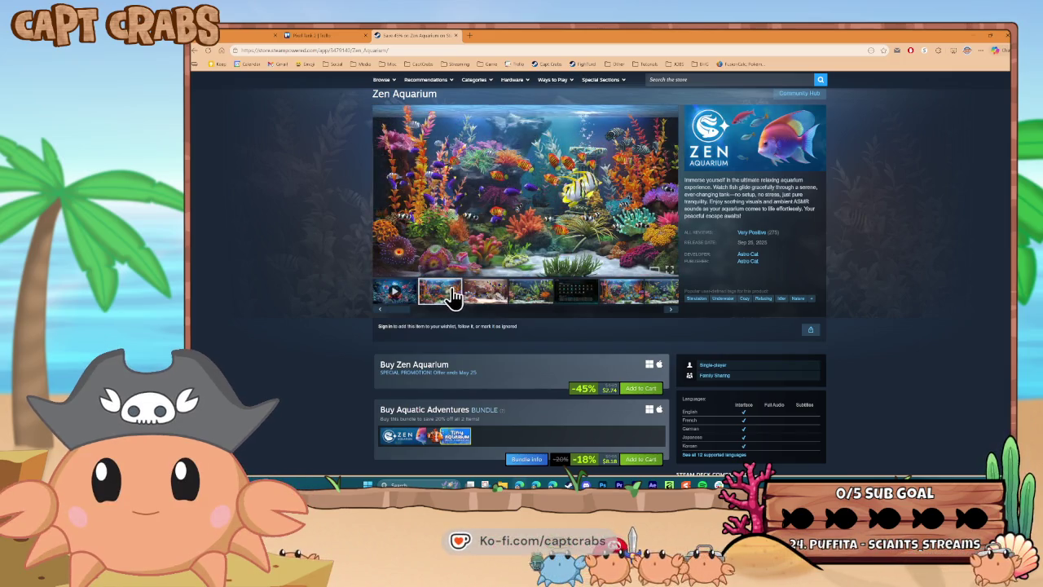
pyautogui.click(493, 292)
pyautogui.click(531, 295)
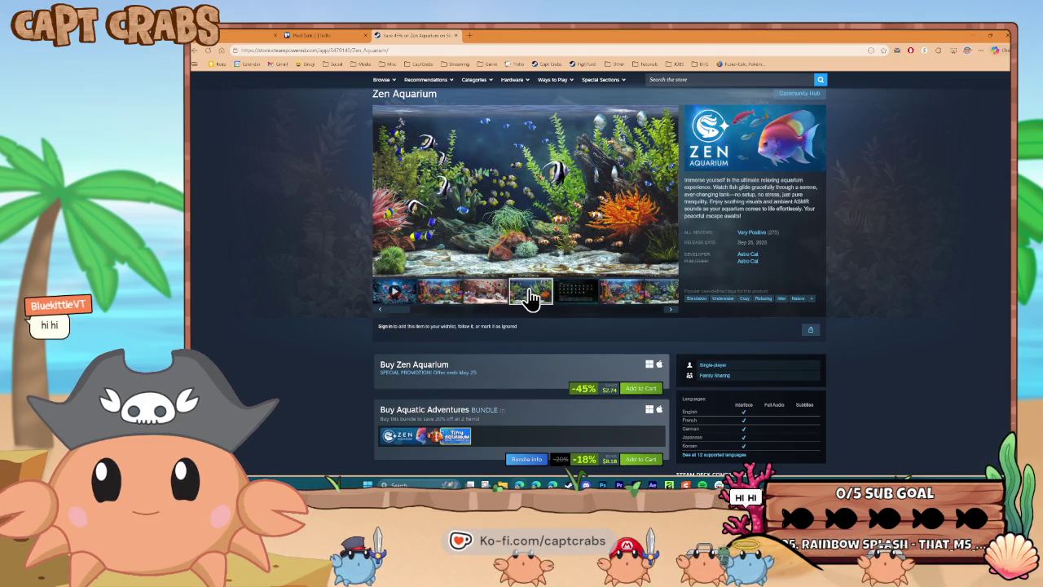
pyautogui.click(583, 297)
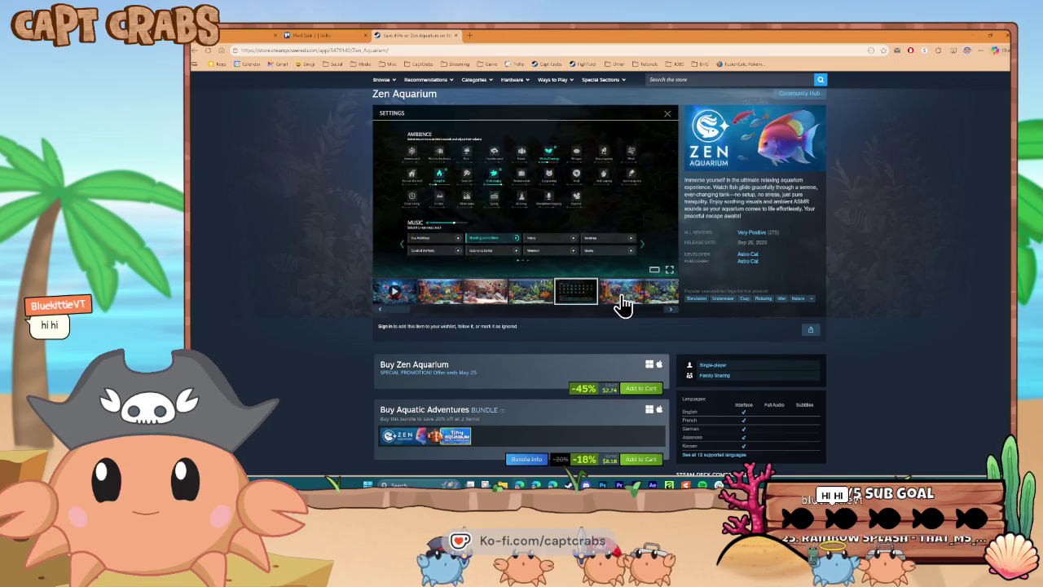
pyautogui.click(621, 300)
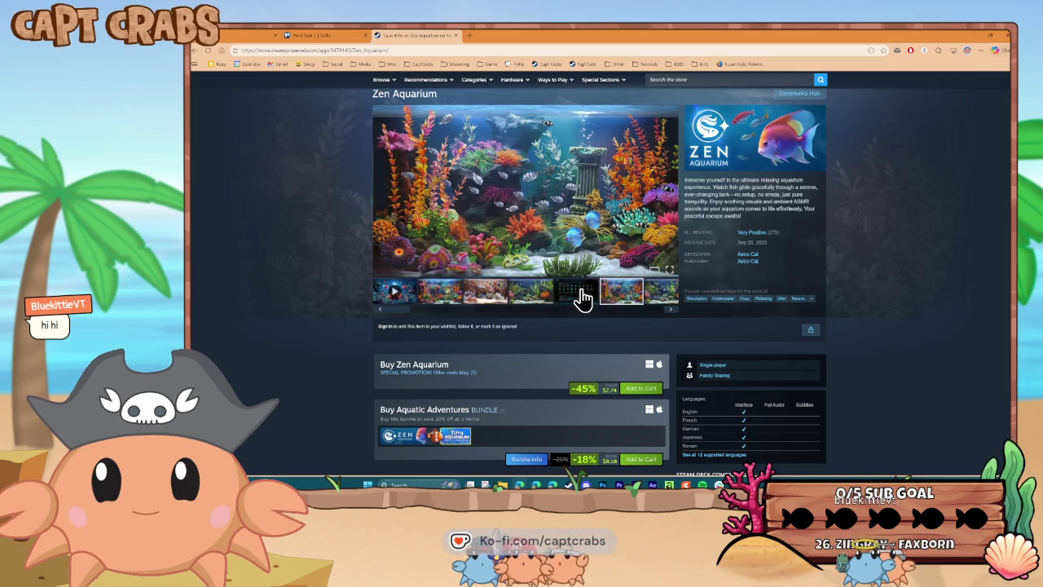
pyautogui.click(580, 297)
# View the settings screenshot full size, close it, and show the last aquarium screenshots.
pyautogui.click(542, 193)
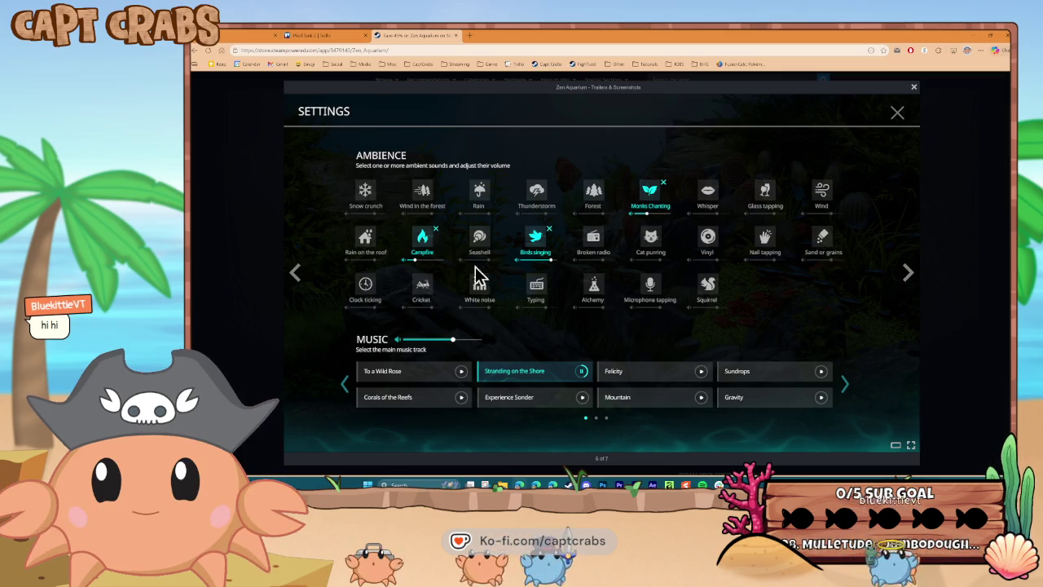
pyautogui.click(915, 89)
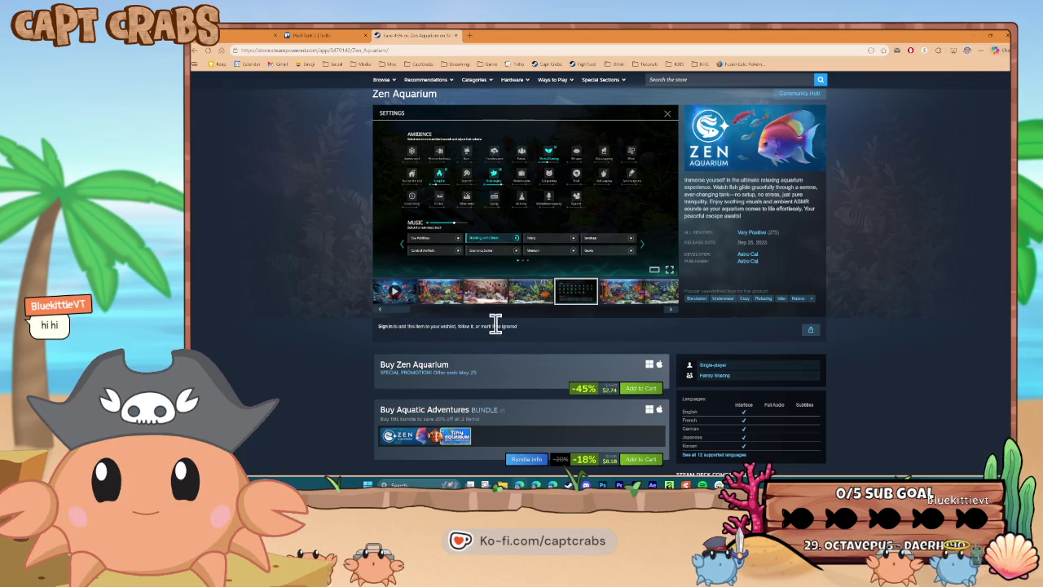
pyautogui.click(626, 304)
pyautogui.click(671, 298)
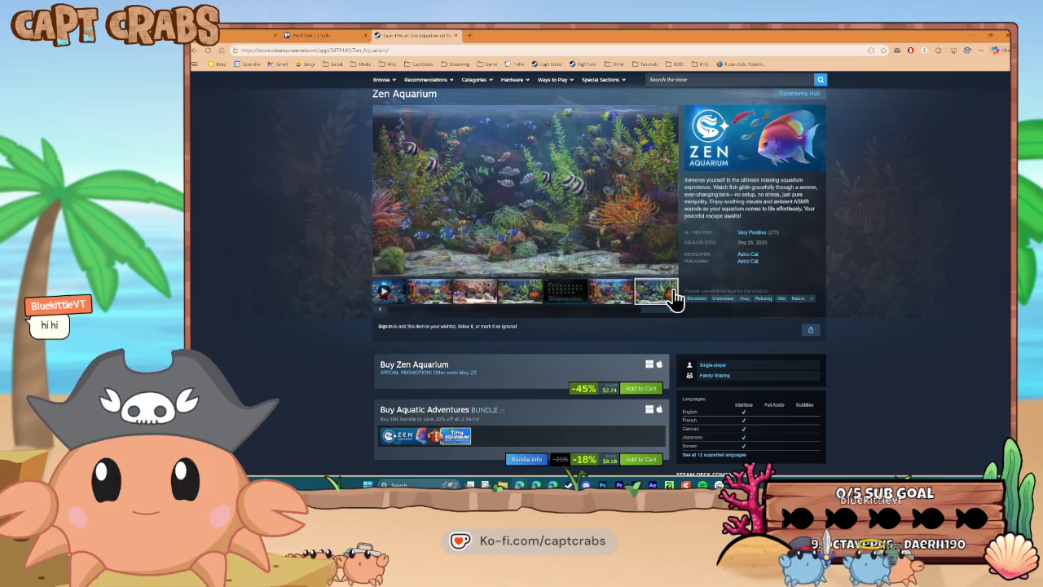
# Expand Zen Aquarium's description through No Stress, Just Serenity, then go back to the results.
pyautogui.scroll(-5, 571, 305)
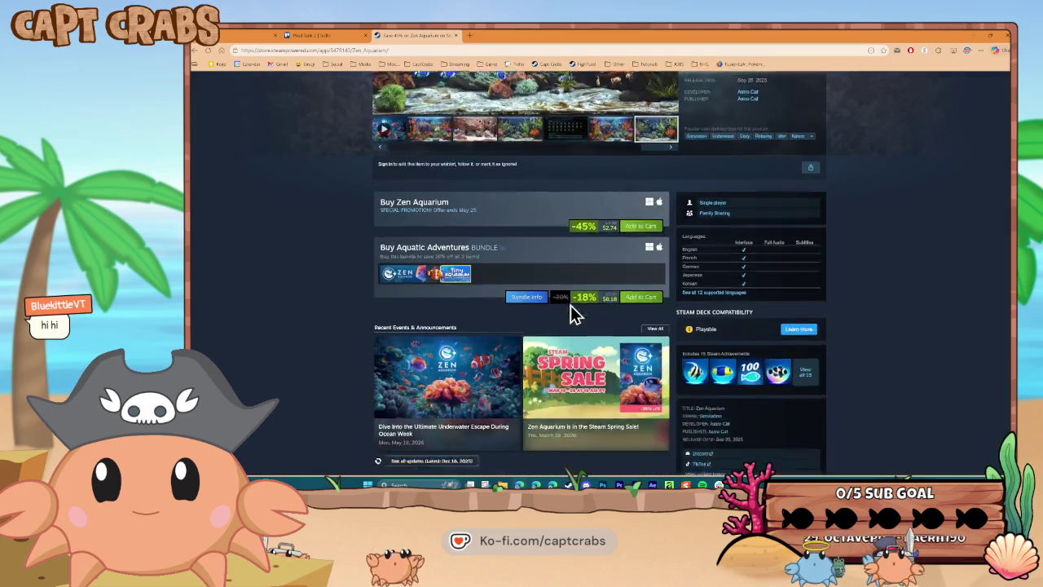
pyautogui.scroll(-2, 572, 314)
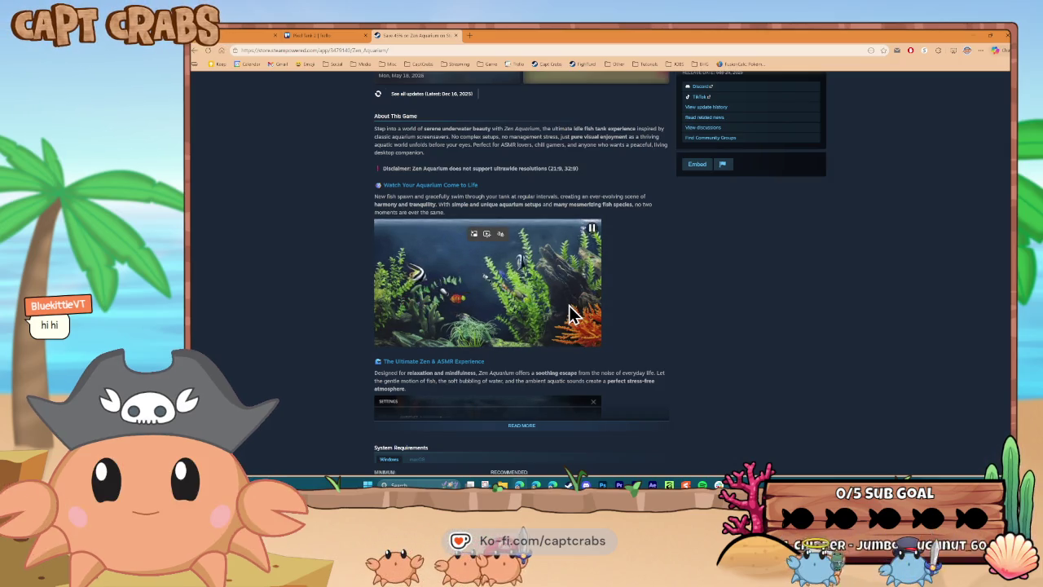
pyautogui.scroll(-2, 569, 308)
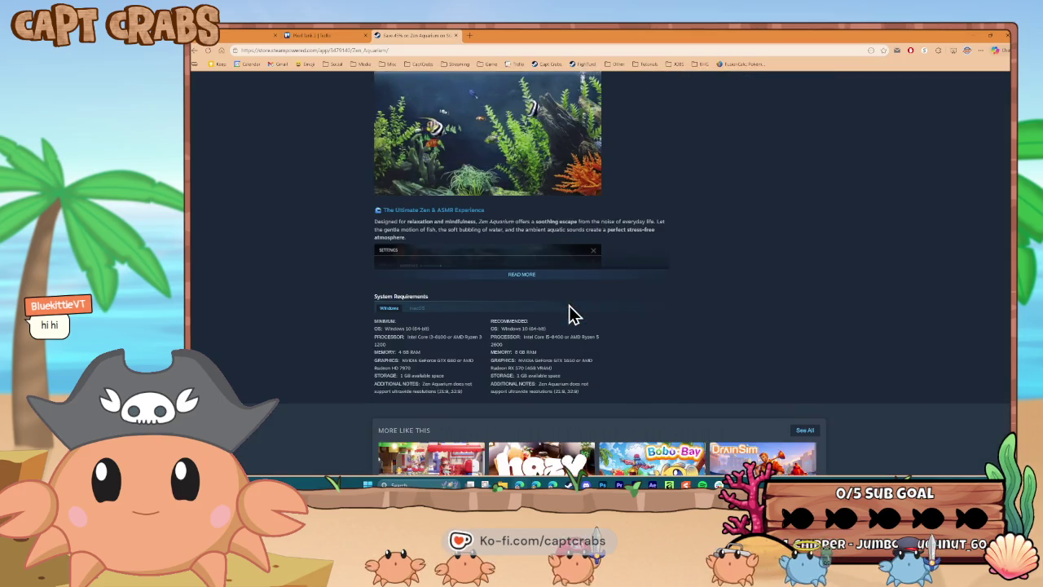
pyautogui.click(519, 280)
pyautogui.scroll(-2, 535, 316)
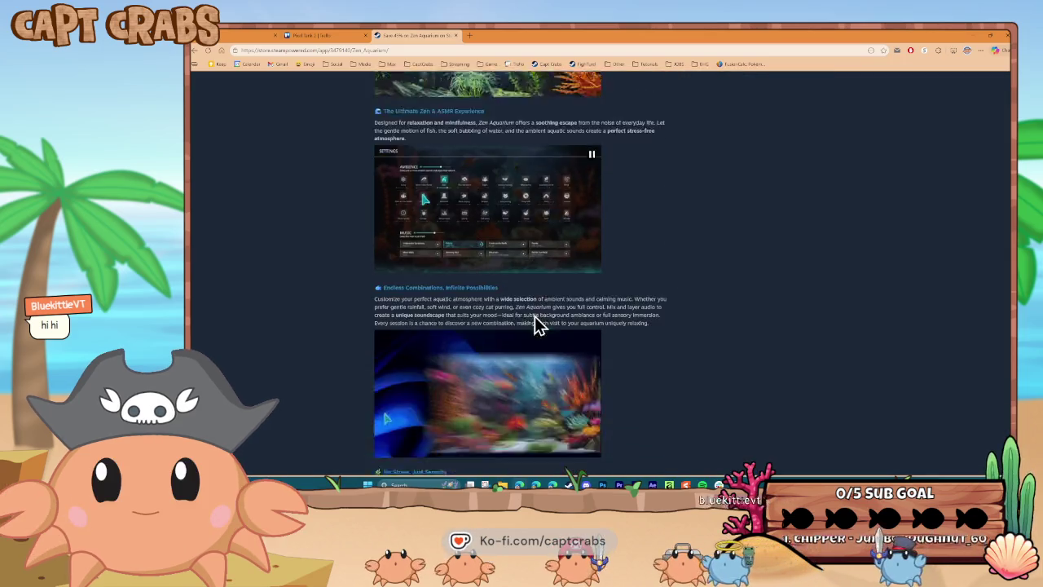
pyautogui.scroll(-1, 541, 322)
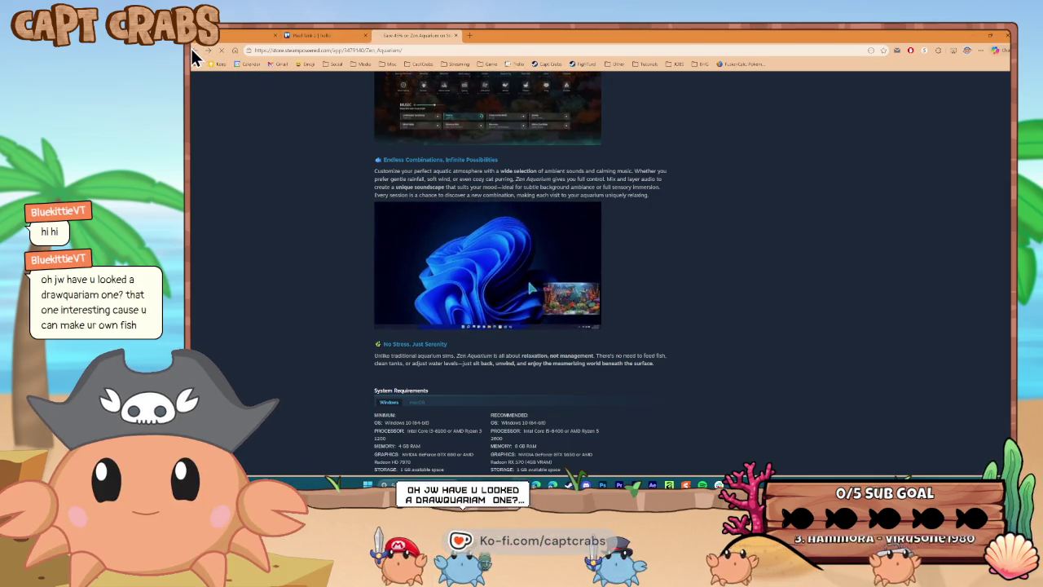
pyautogui.hotkey('alt', 'Left')
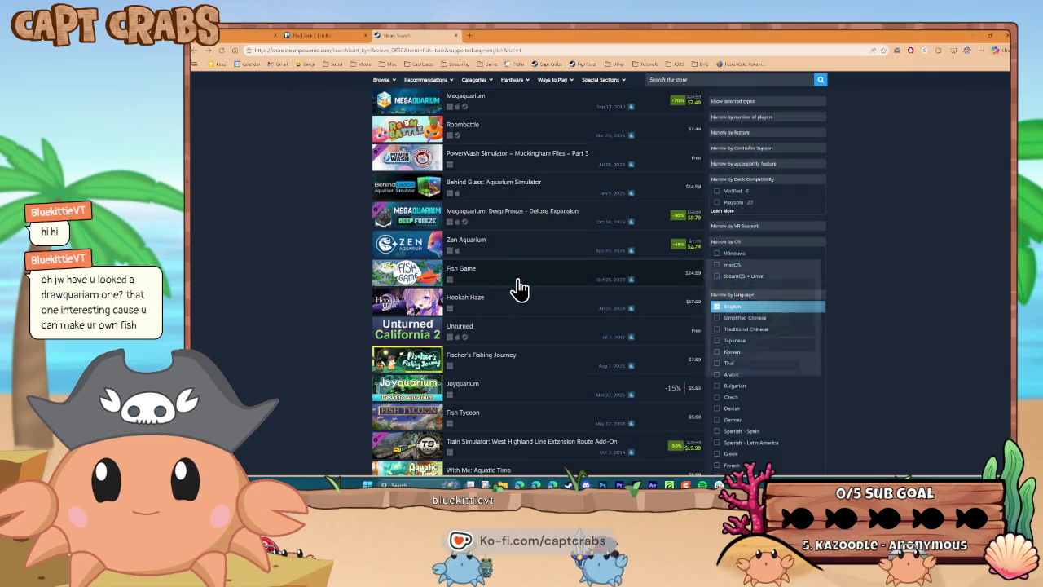
pyautogui.scroll(-2, 518, 285)
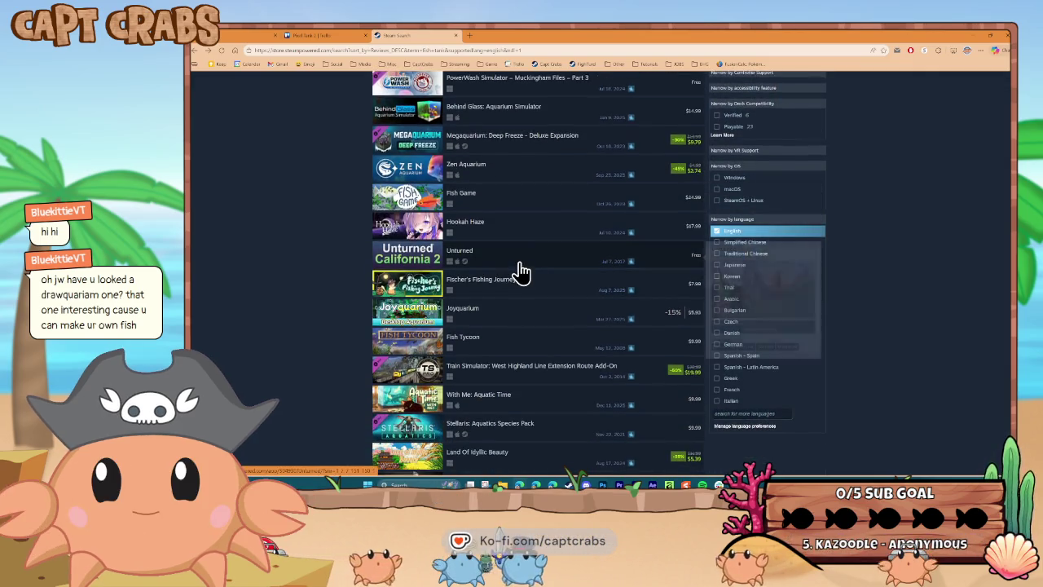
pyautogui.scroll(-2, 522, 271)
pyautogui.scroll(-1, 523, 265)
pyautogui.scroll(-4, 522, 258)
pyautogui.scroll(-3, 523, 259)
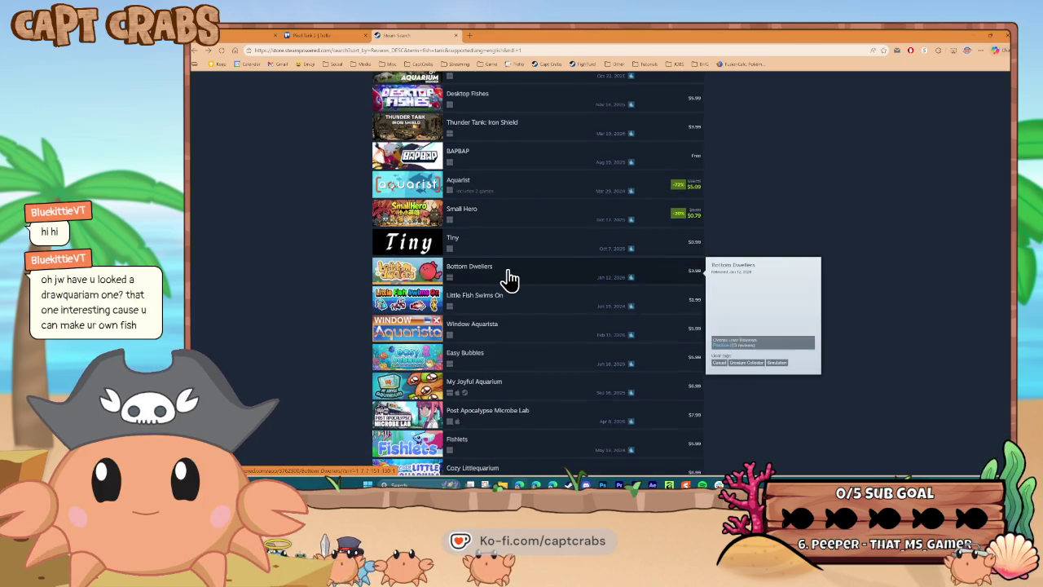
pyautogui.moveTo(516, 305)
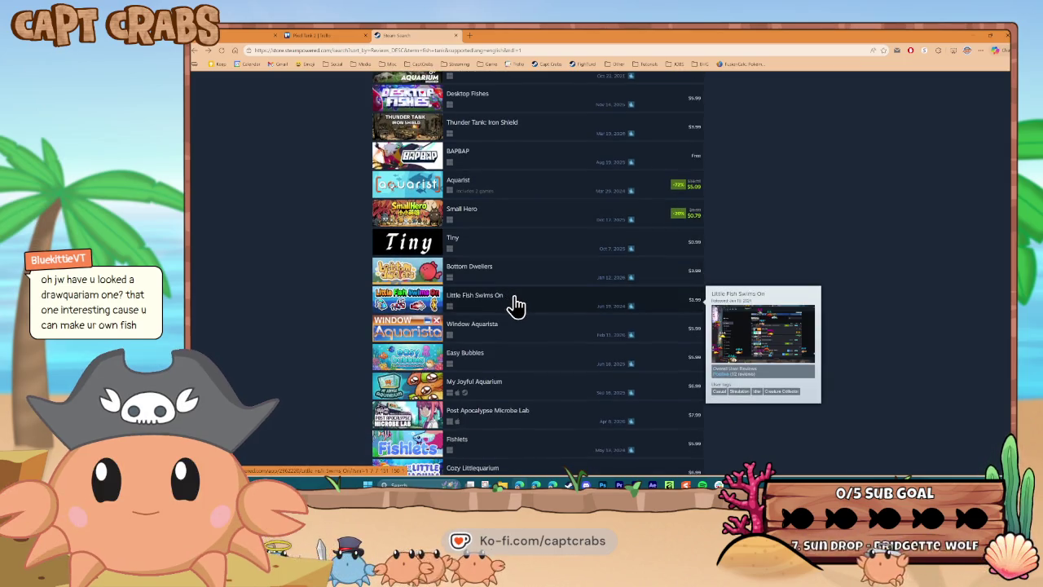
pyautogui.scroll(-3, 517, 300)
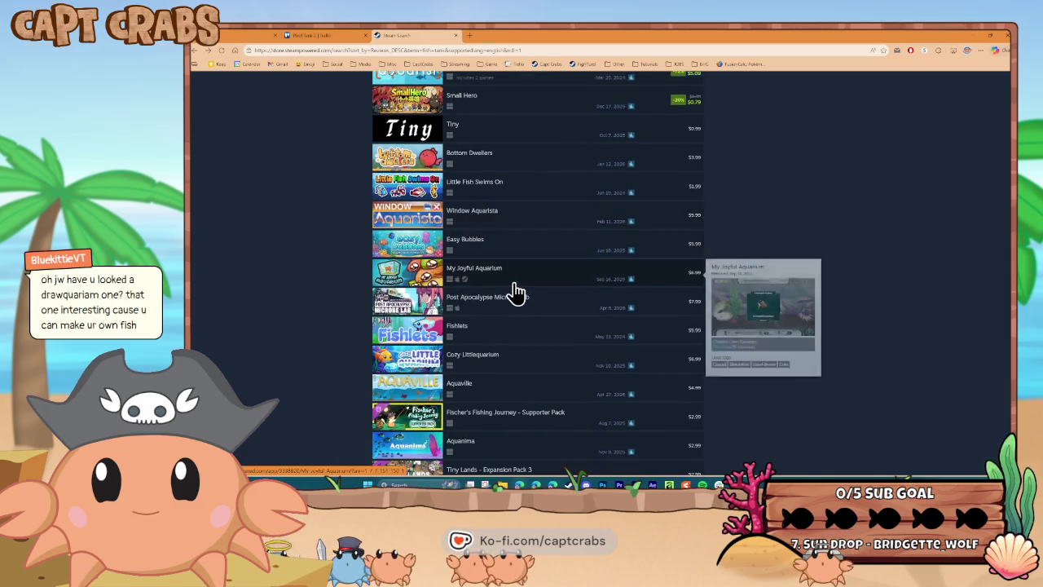
pyautogui.scroll(-2, 516, 292)
pyautogui.scroll(-2, 516, 291)
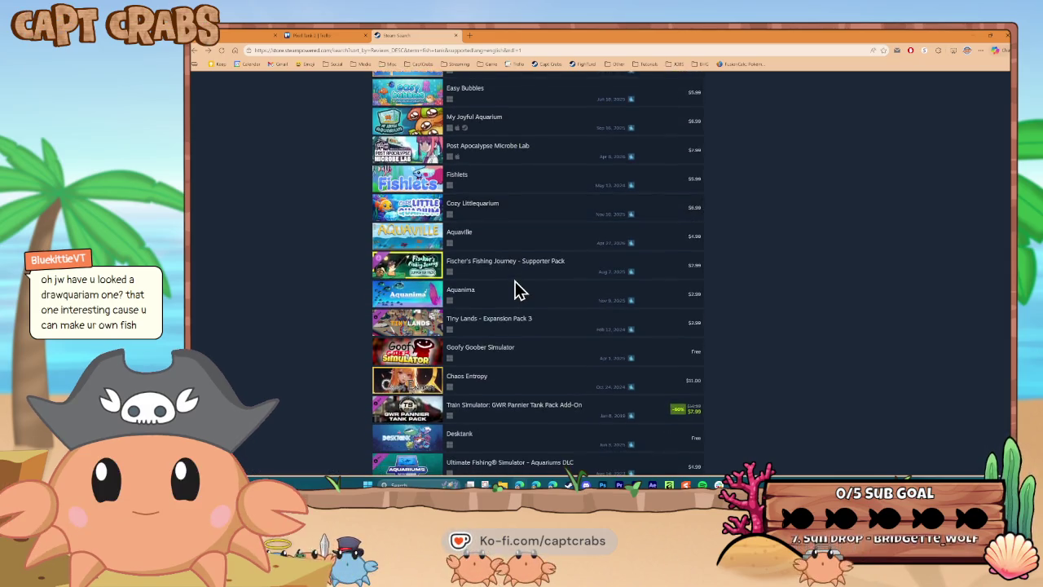
pyautogui.scroll(-2, 519, 290)
pyautogui.scroll(-6, 516, 289)
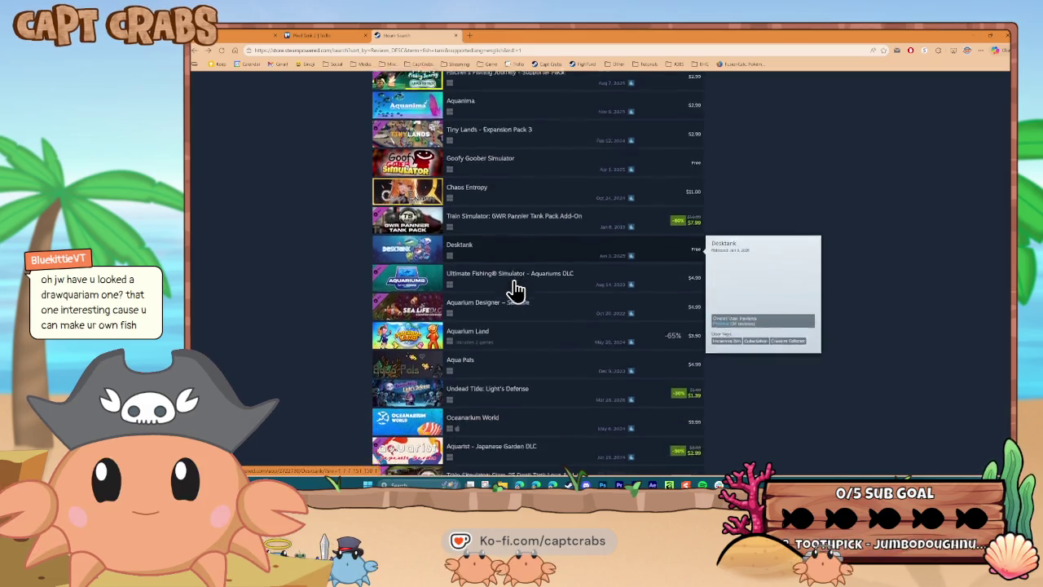
pyautogui.scroll(-8, 516, 289)
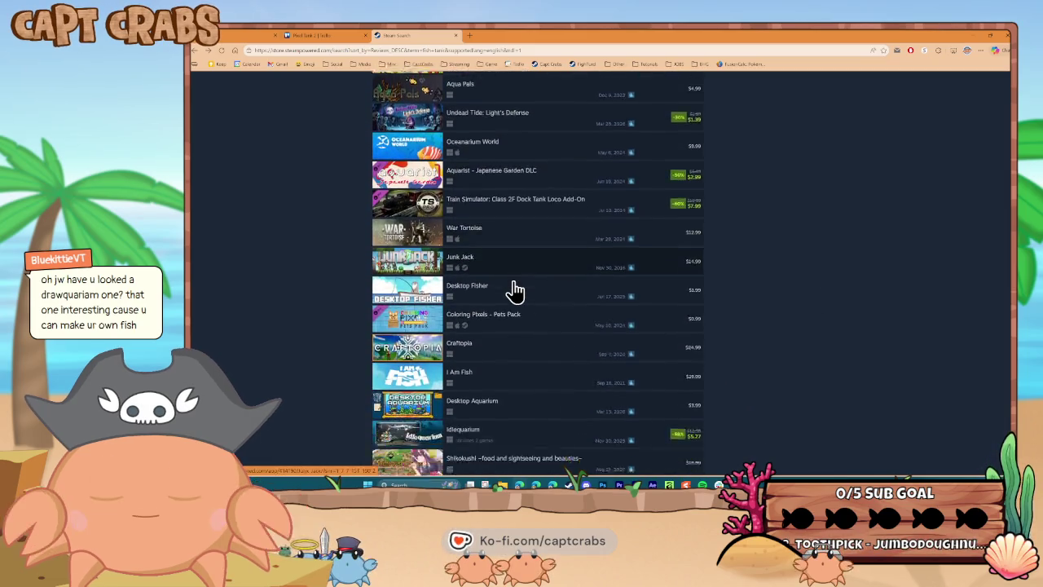
pyautogui.moveTo(510, 273)
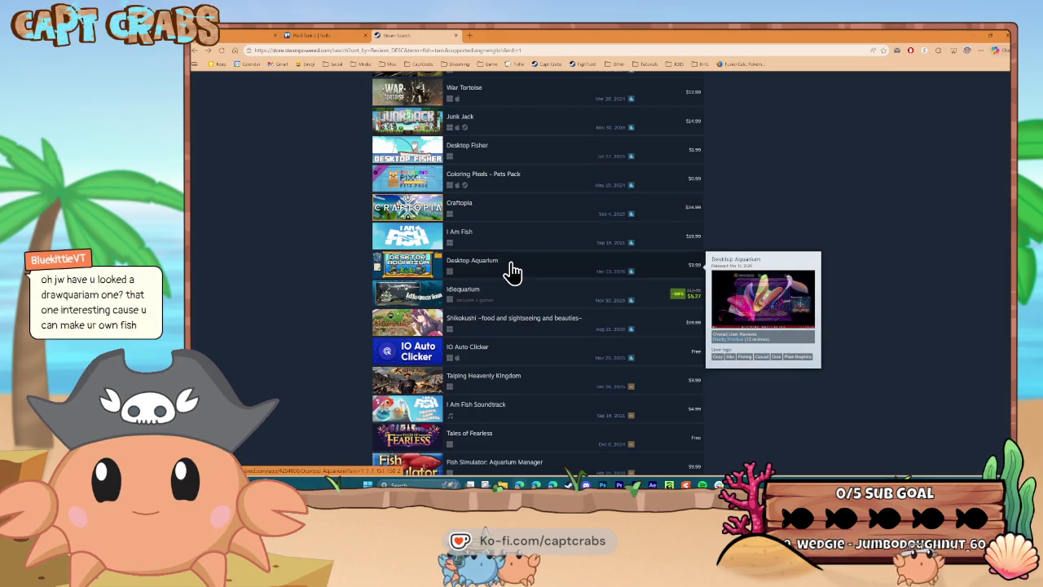
pyautogui.scroll(-2, 512, 272)
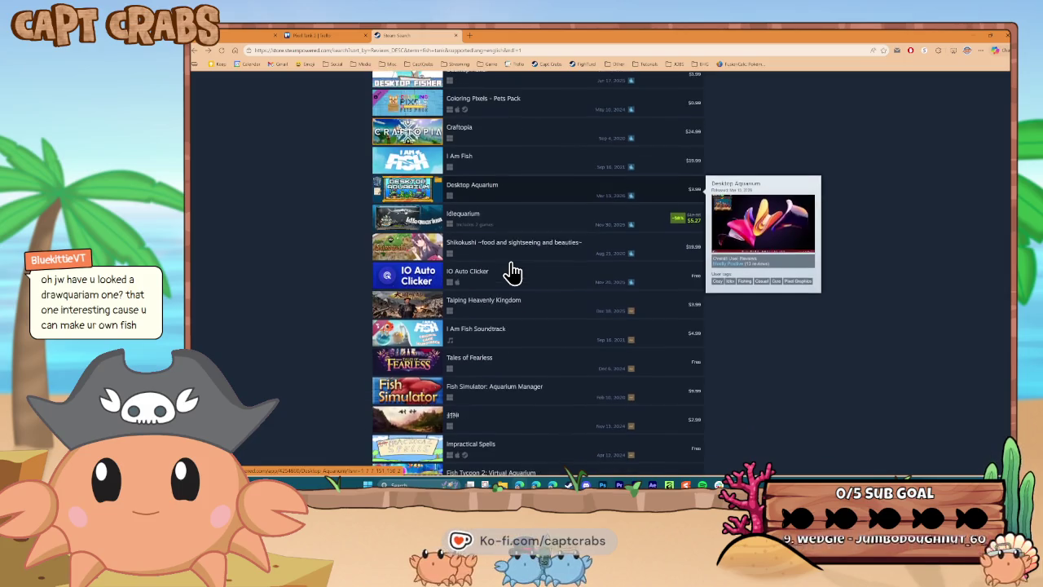
pyautogui.moveTo(499, 227)
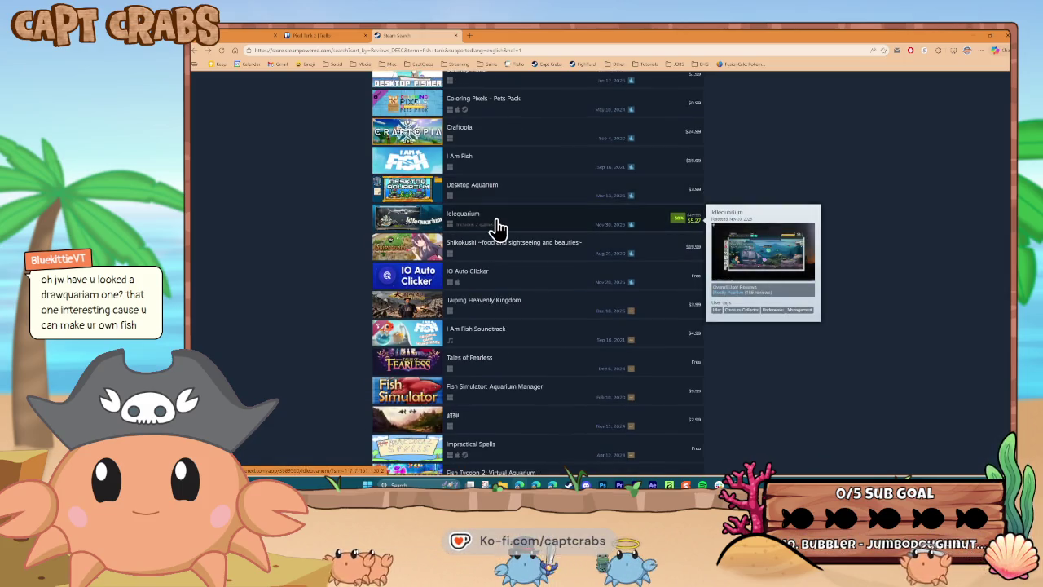
pyautogui.scroll(-3, 499, 228)
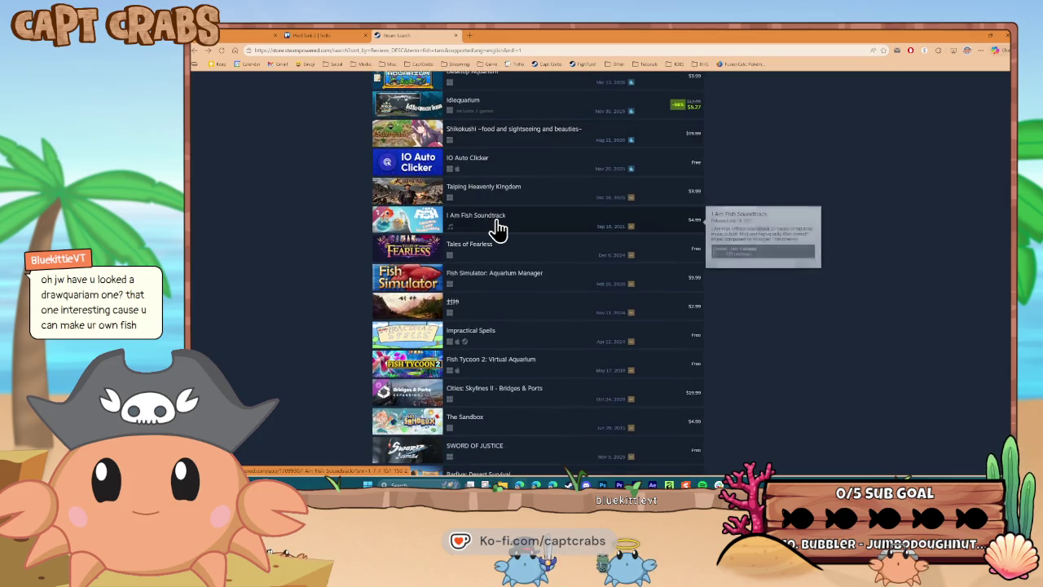
pyautogui.scroll(-4, 499, 228)
pyautogui.scroll(-3, 499, 228)
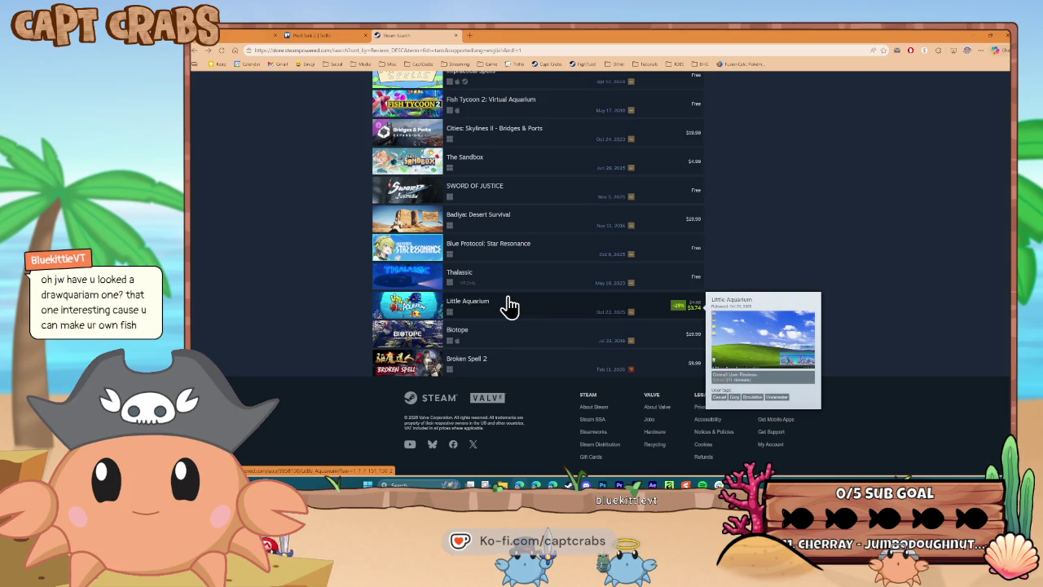
pyautogui.scroll(10, 507, 285)
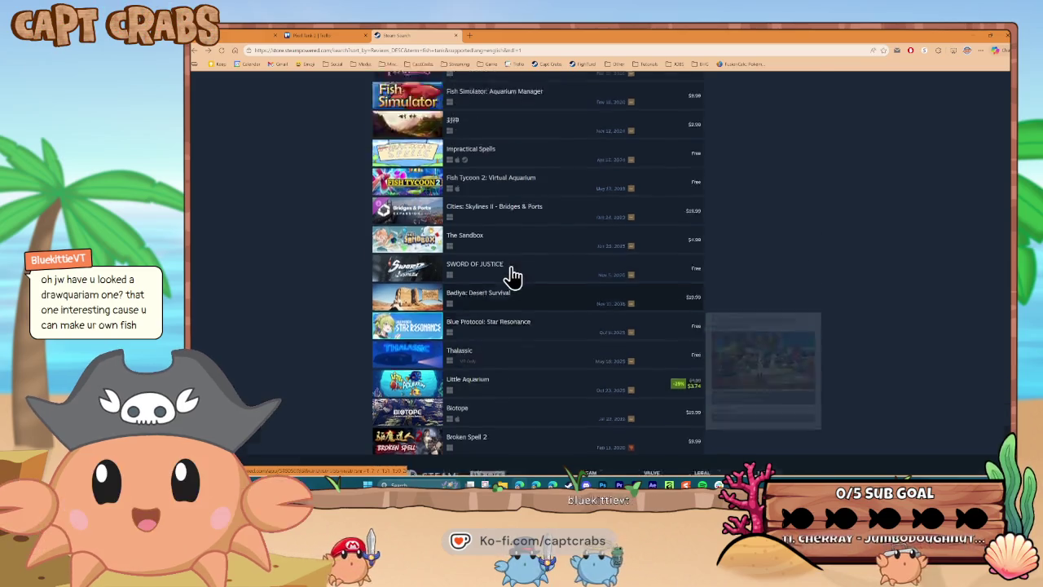
pyautogui.scroll(15, 505, 273)
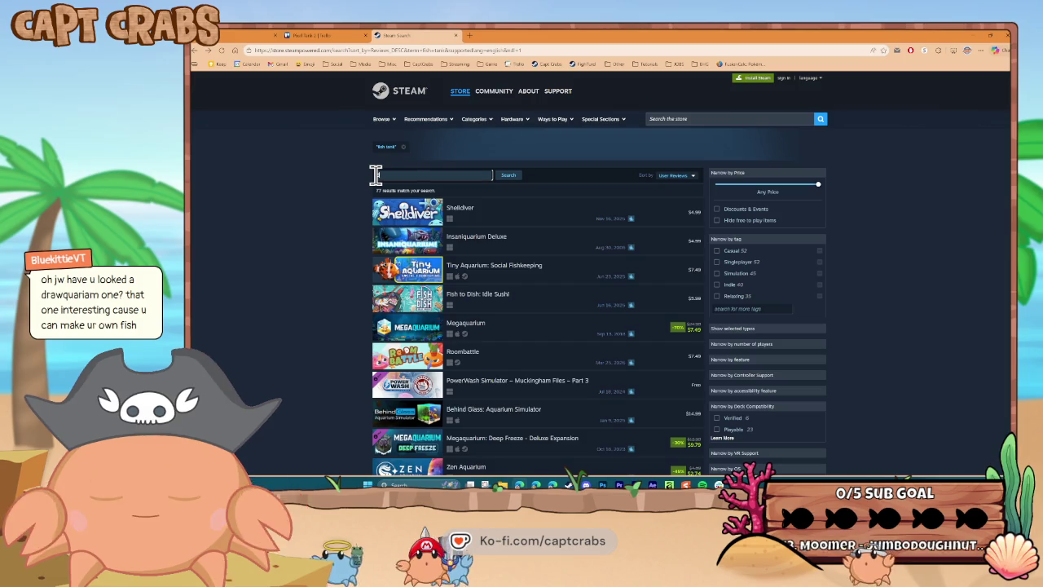
# Search for Drawquarium, sort by Relevance, open its page, and start typing 'Bob the Fi'.
pyautogui.write('draw')
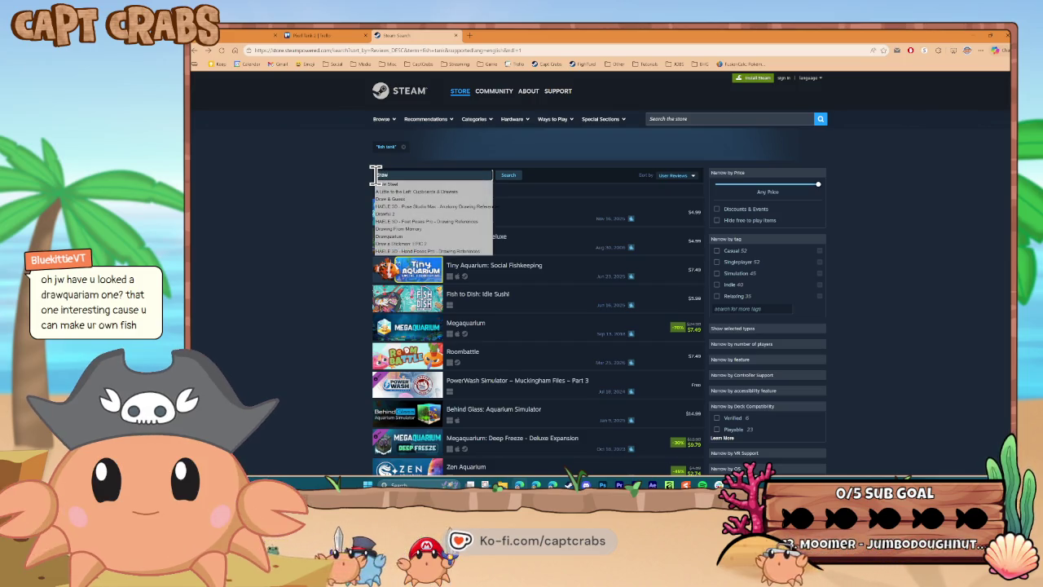
pyautogui.write('quarium')
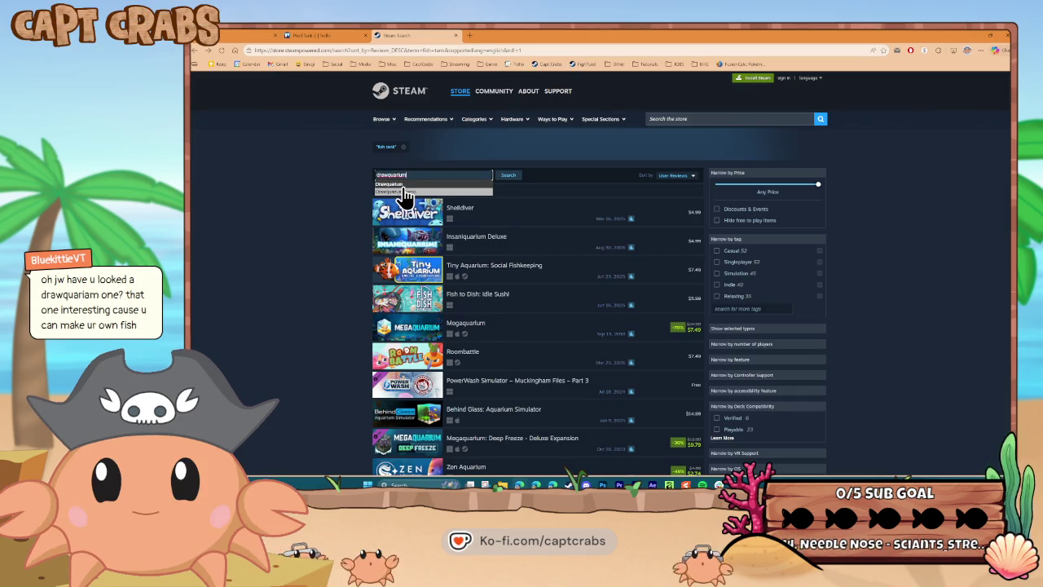
pyautogui.click(396, 185)
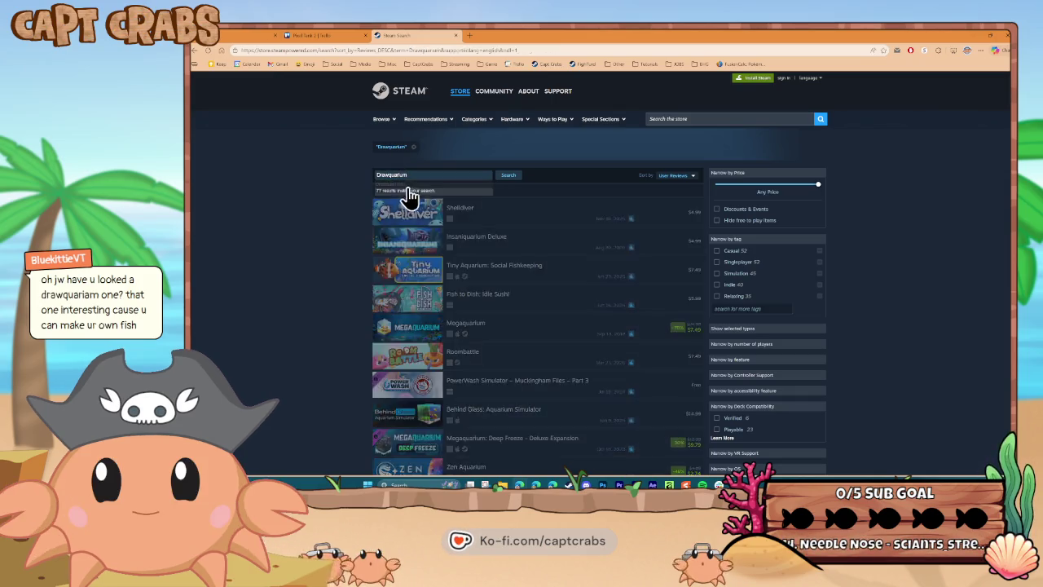
pyautogui.click(515, 177)
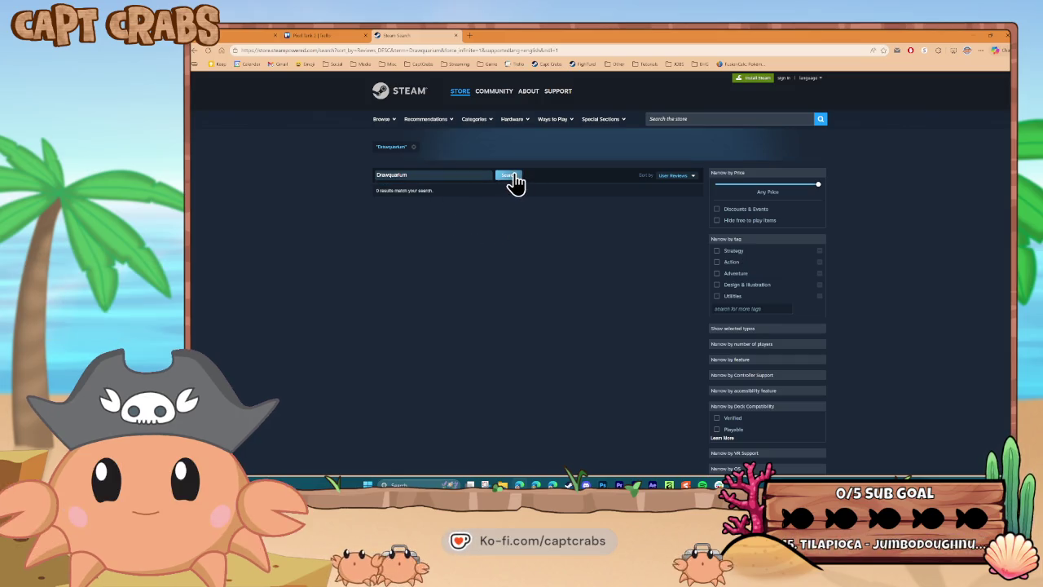
pyautogui.click(665, 176)
pyautogui.click(670, 185)
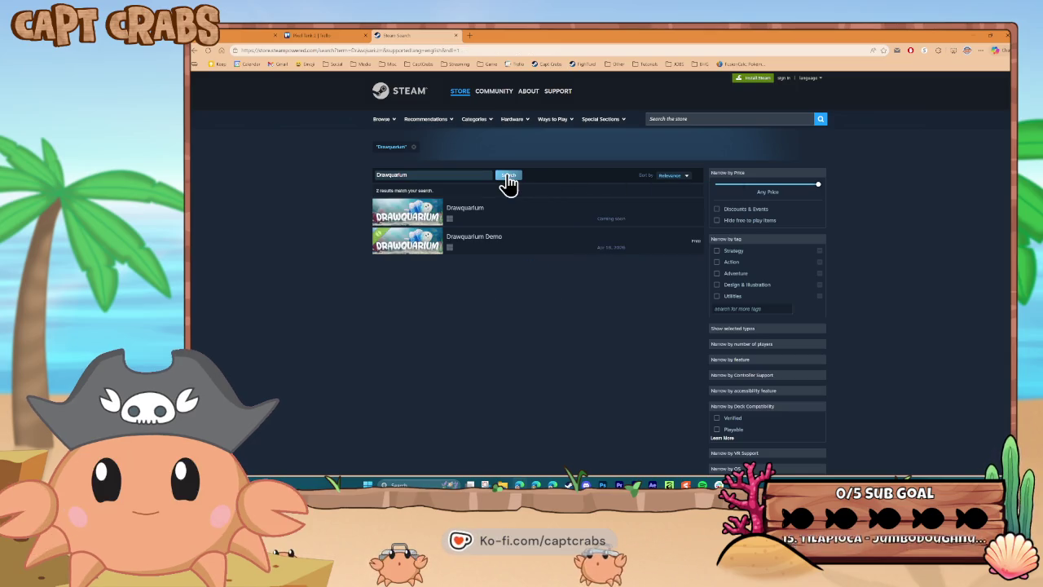
pyautogui.click(481, 219)
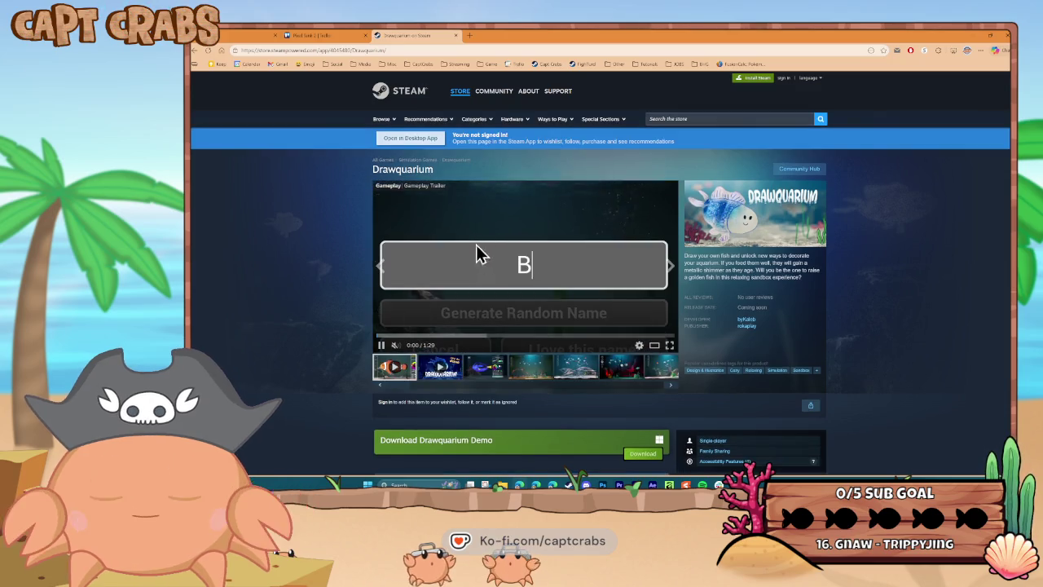
pyautogui.write('Bob the Fi')
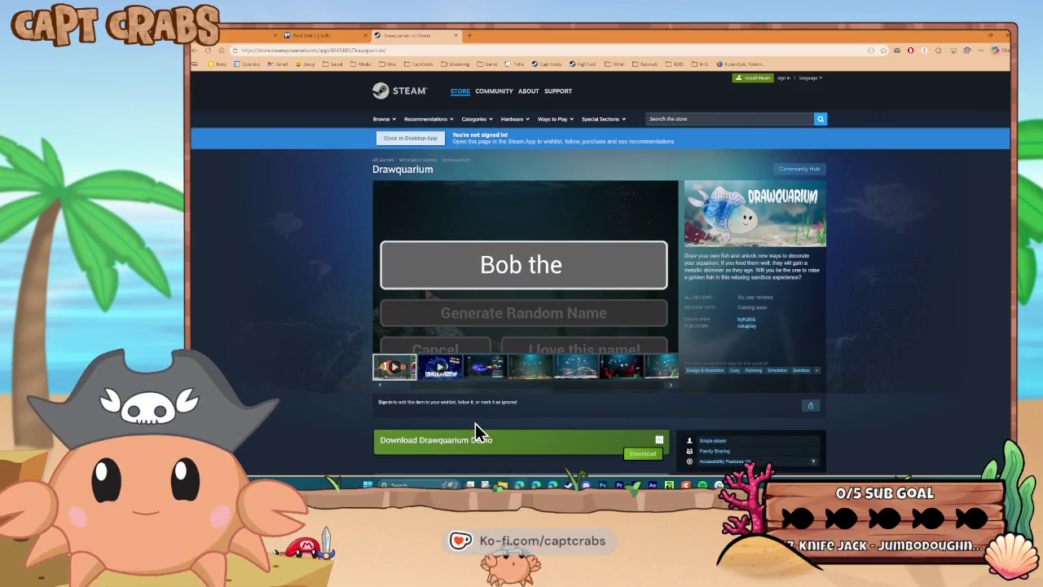
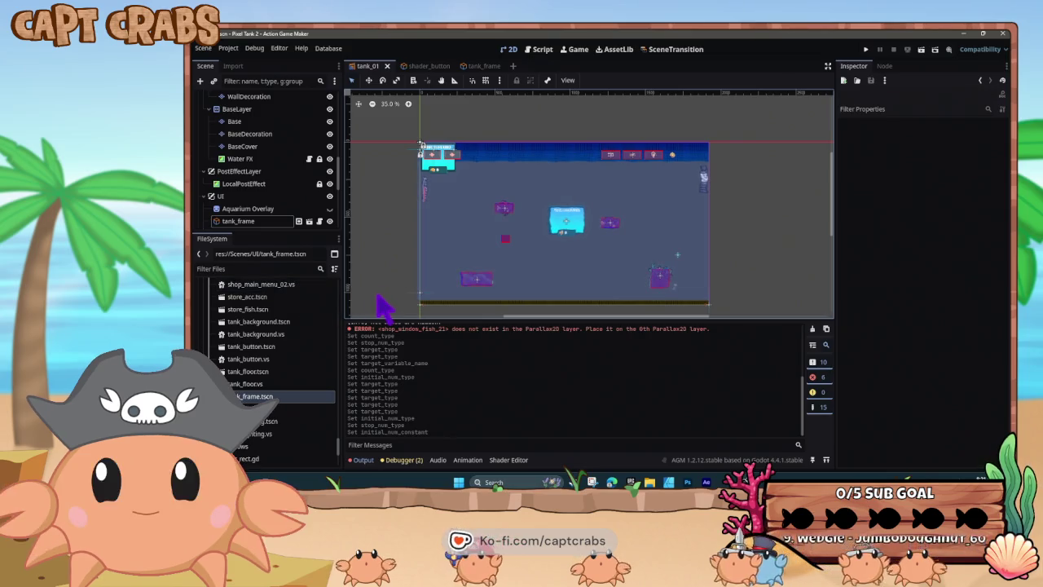
# Run the game and toggle the colour filter off and on twice, ending on the washed-out look.
pyautogui.press('F5')
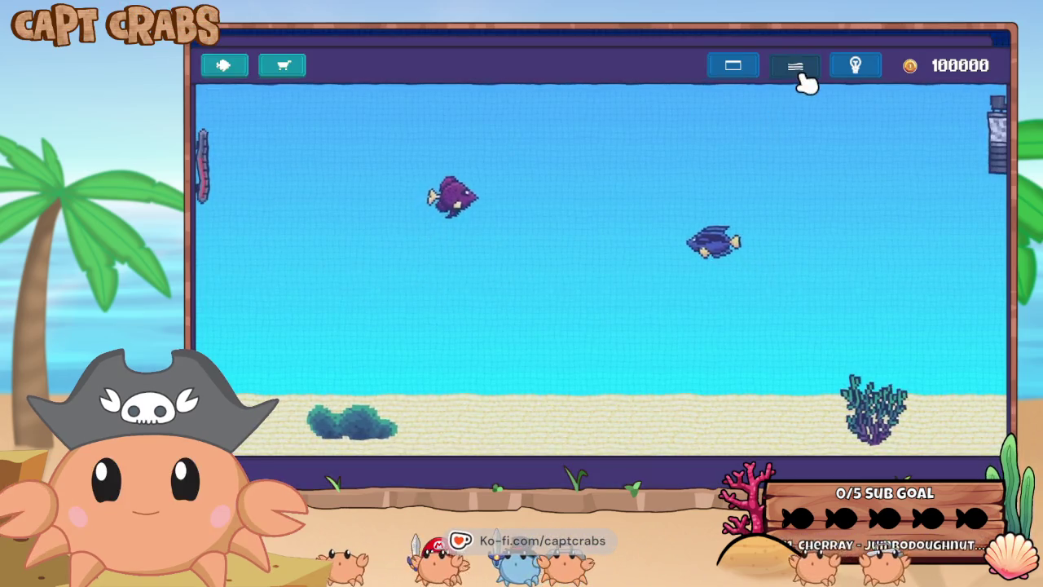
pyautogui.click(798, 70)
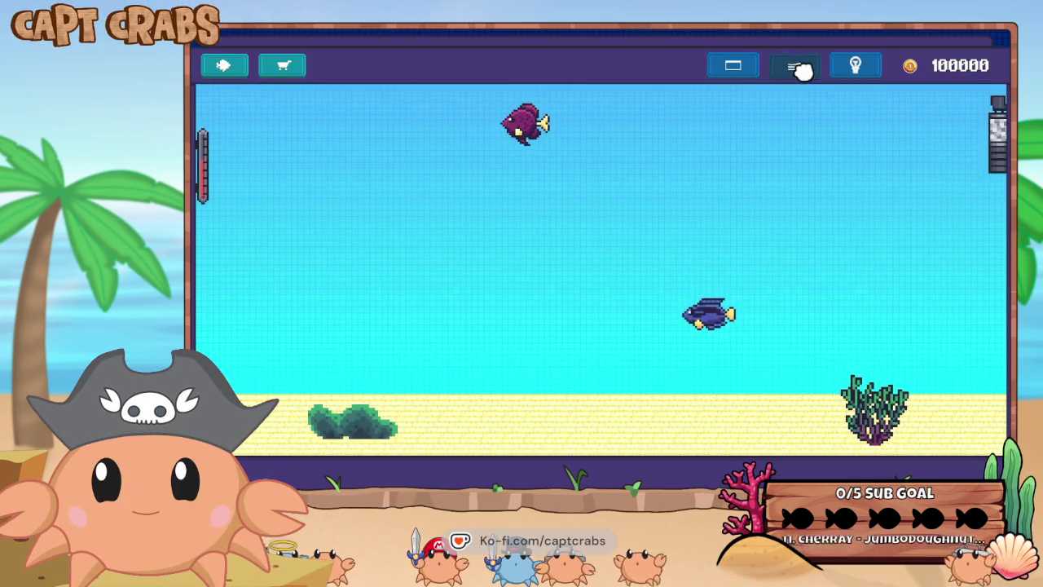
pyautogui.click(798, 70)
pyautogui.click(799, 70)
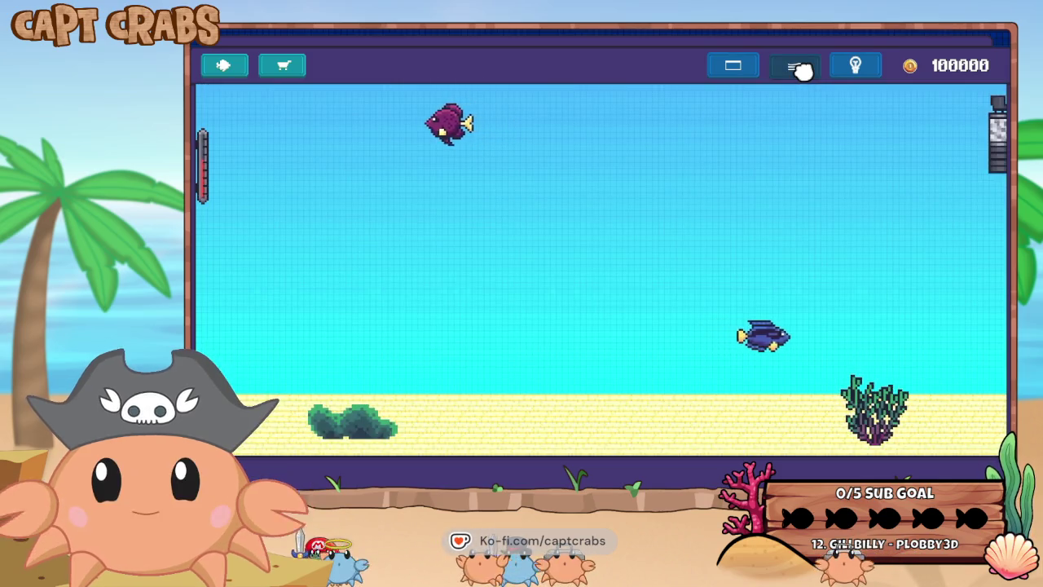
pyautogui.click(799, 70)
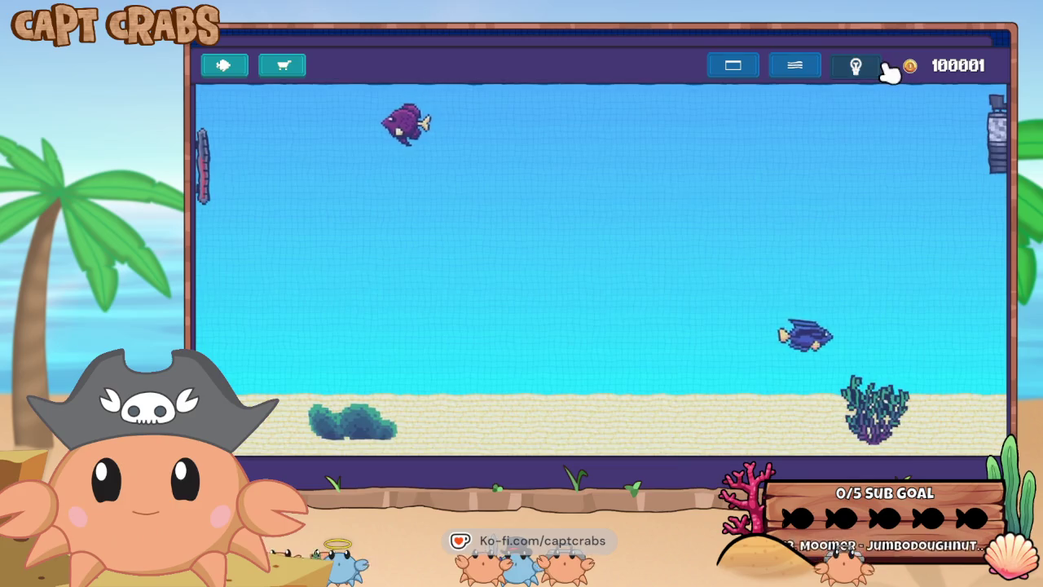
# Cycle the light beams through wide, diagonal and spotlight modes, then turn lighting off.
pyautogui.click(856, 70)
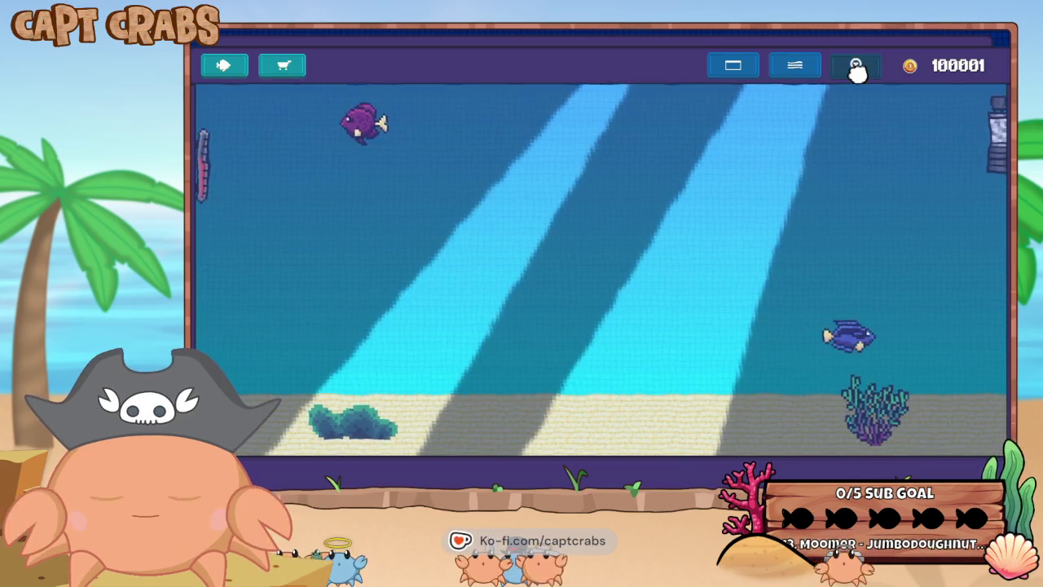
pyautogui.click(857, 70)
pyautogui.click(857, 70)
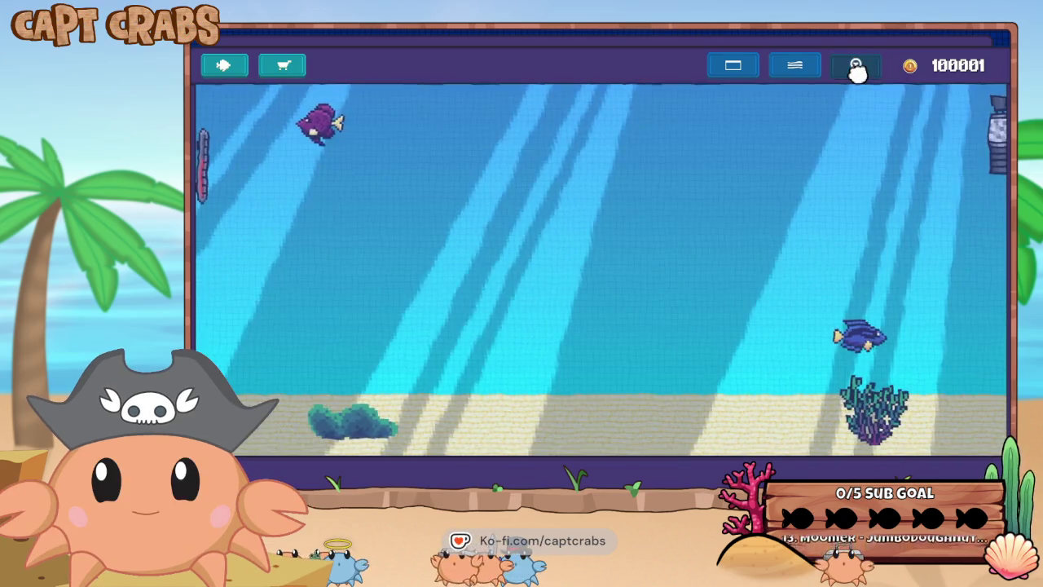
pyautogui.click(856, 70)
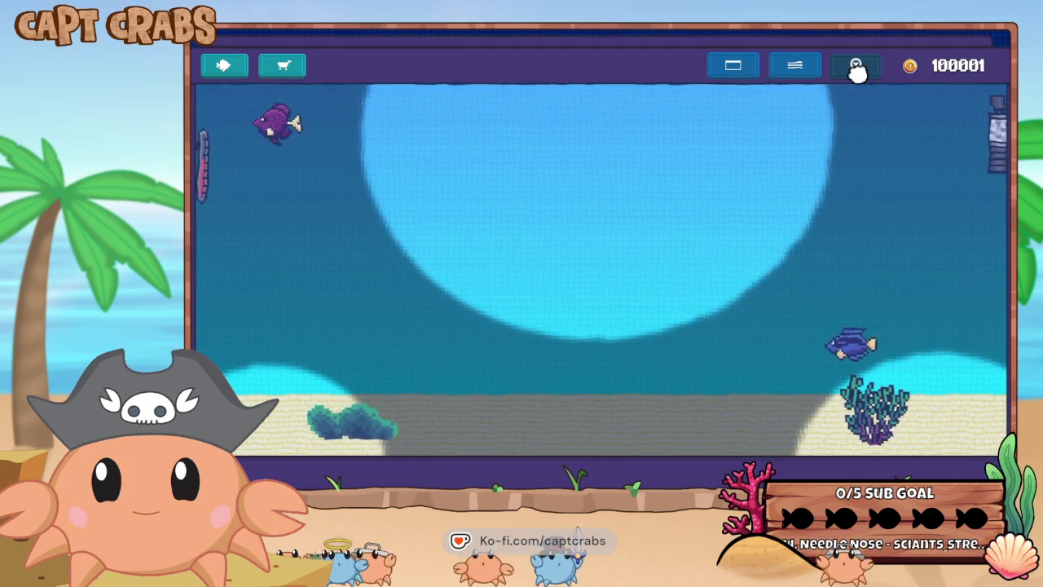
pyautogui.click(857, 70)
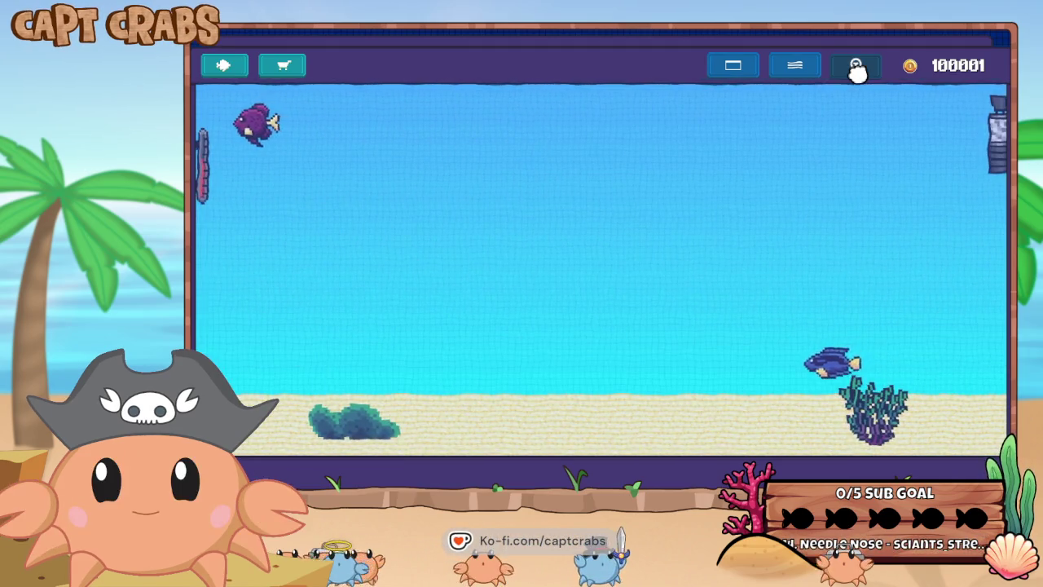
# Cycle the tank frame through maroon and dark purple to near-black, then open the decor shop.
pyautogui.click(731, 70)
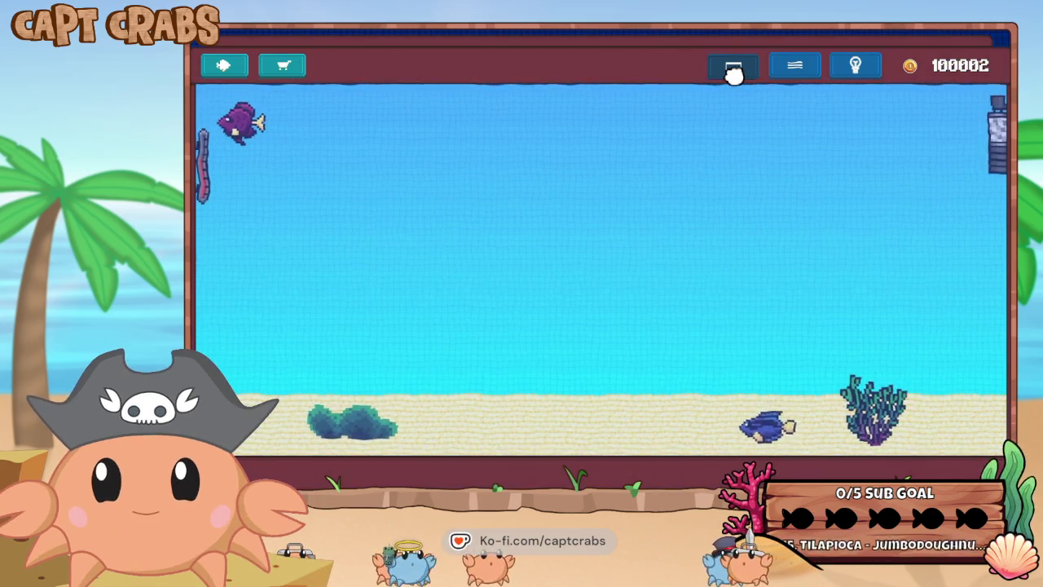
pyautogui.click(732, 72)
pyautogui.click(733, 71)
pyautogui.click(732, 72)
pyautogui.click(732, 72)
pyautogui.click(732, 72)
pyautogui.click(733, 72)
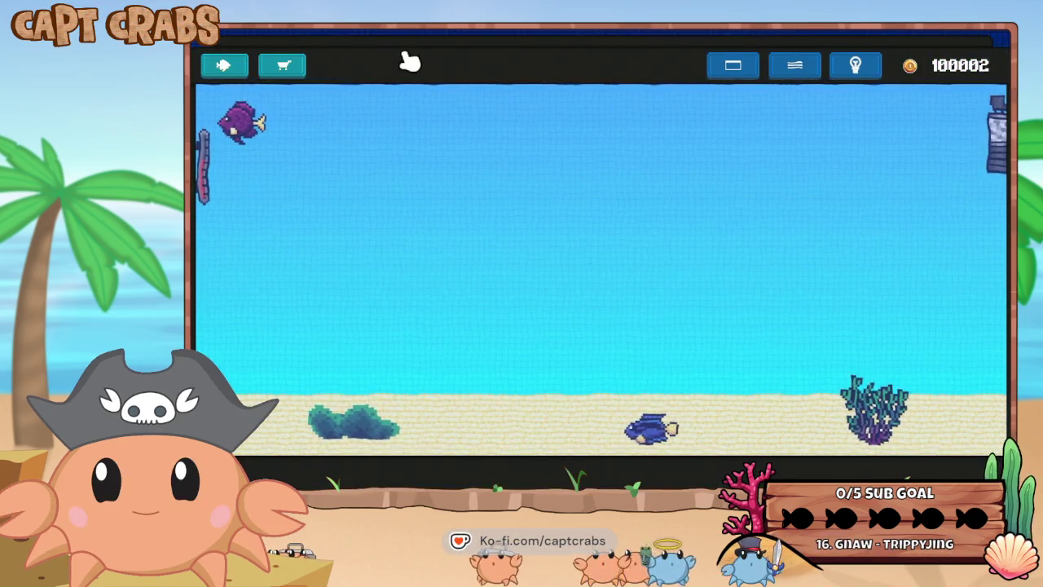
pyautogui.click(285, 65)
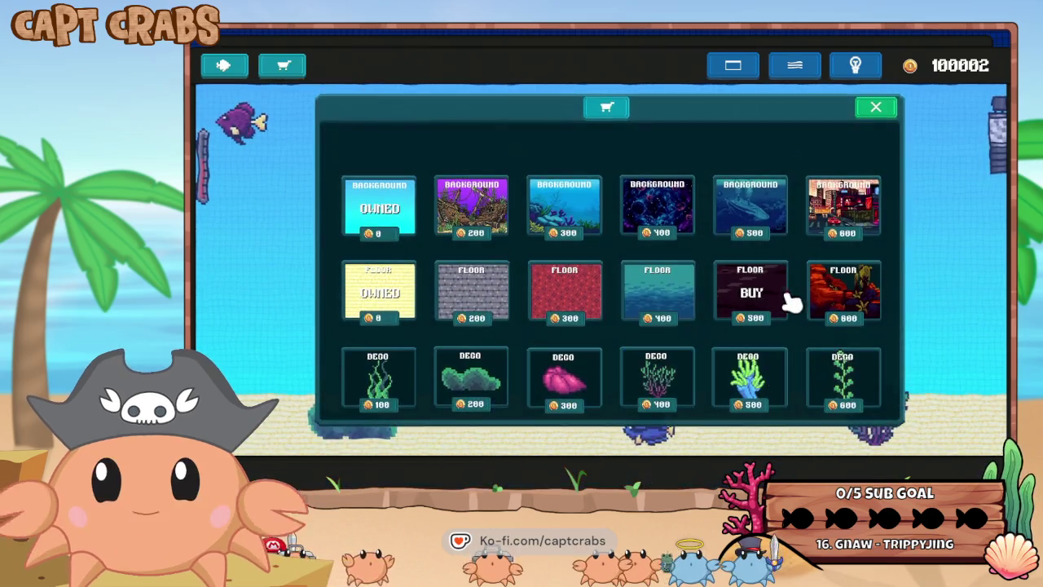
# Buy the 600-coin rock floor, 500-coin background and 400-coin coral, place the coral, and turn on the beams.
pyautogui.click(830, 295)
pyautogui.click(756, 202)
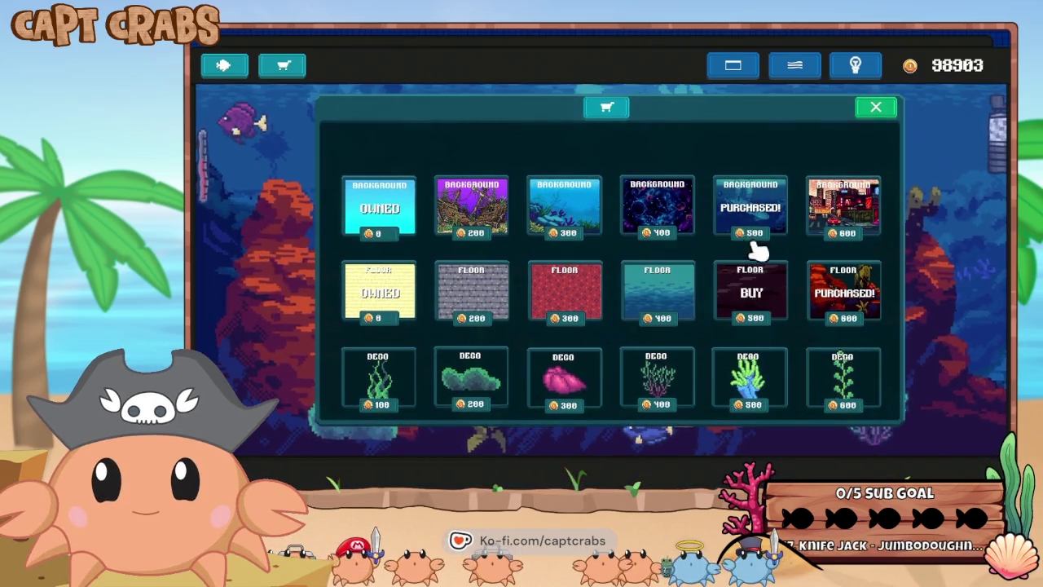
pyautogui.click(663, 391)
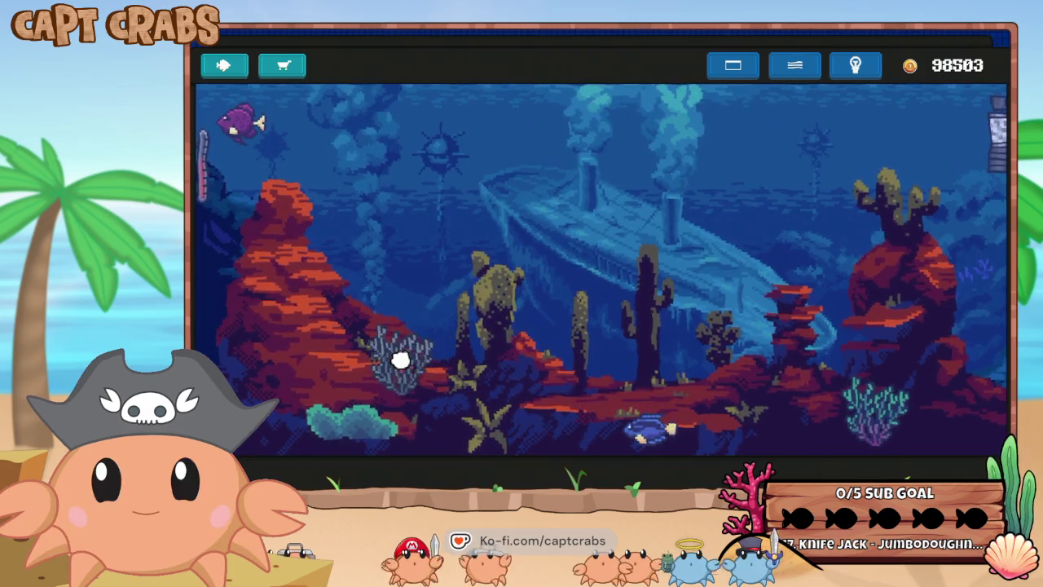
pyautogui.click(383, 347)
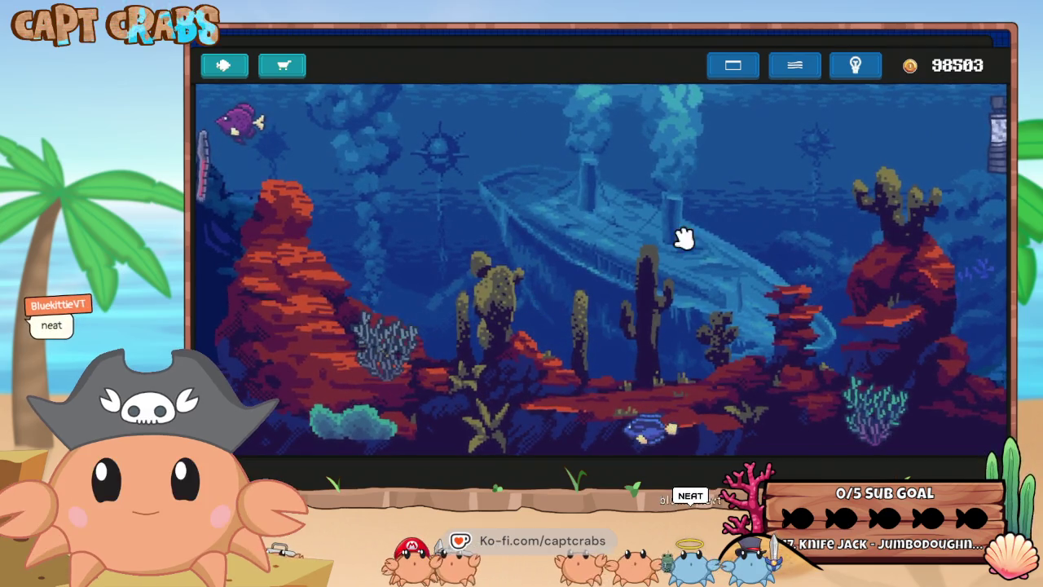
pyautogui.click(851, 73)
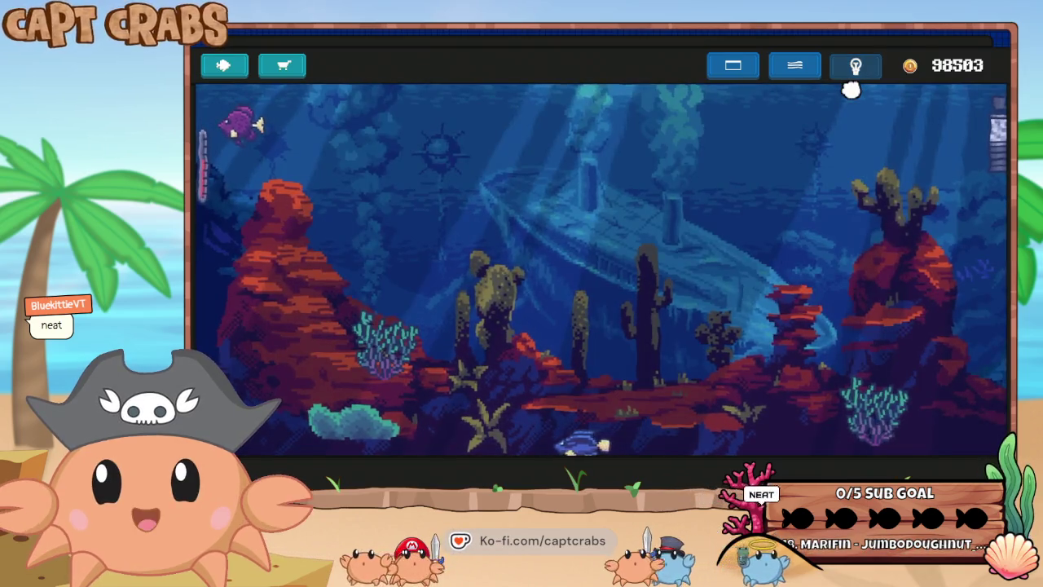
# Buy the 300-coin anglerfish and 600-coin starfish and drop them into the tank.
pyautogui.click(224, 65)
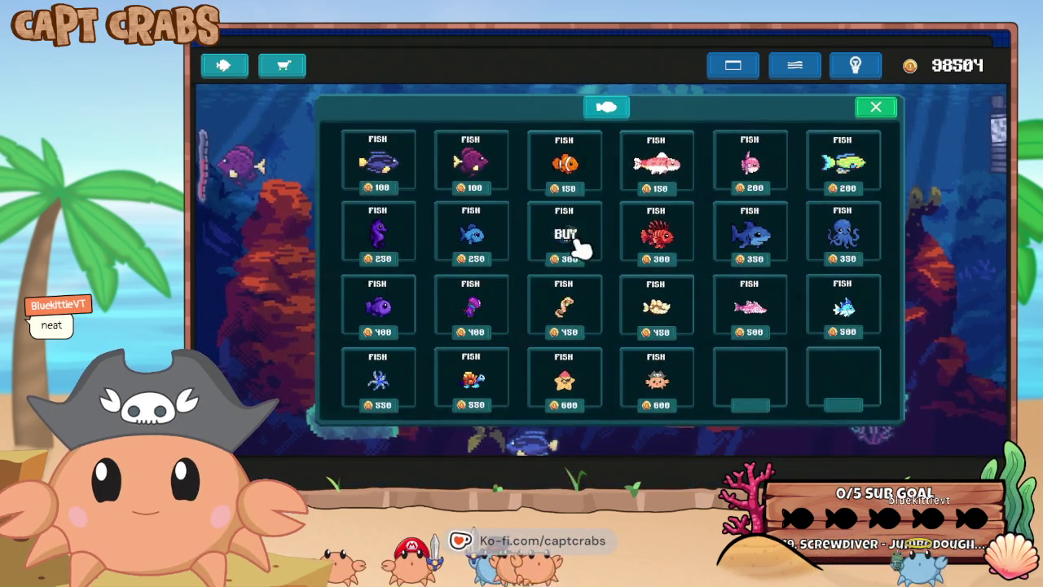
pyautogui.click(579, 240)
pyautogui.click(224, 65)
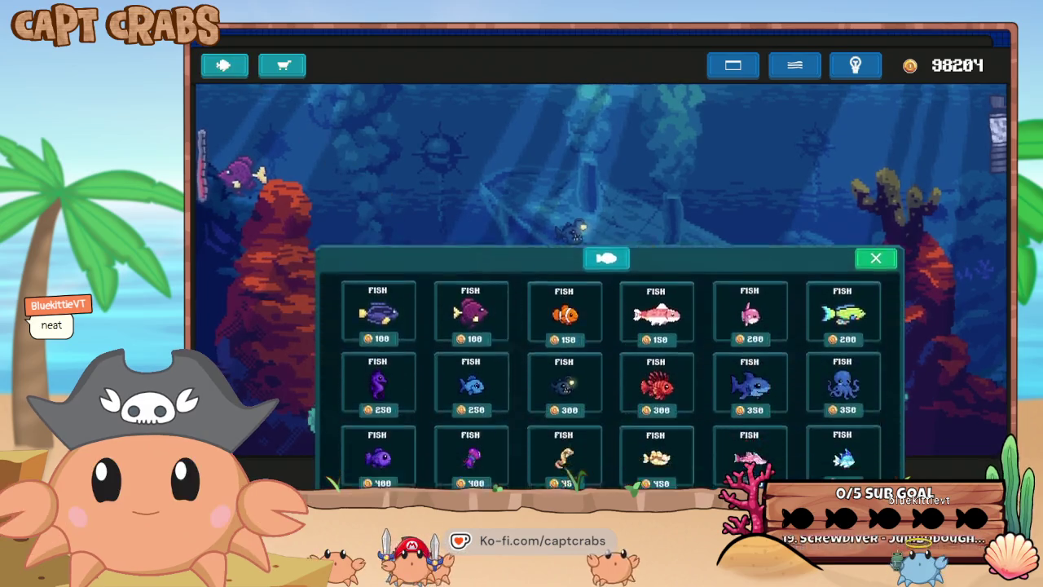
pyautogui.click(570, 375)
pyautogui.click(570, 377)
# Buy another 600-coin fish and a shark and add them to the tank.
pyautogui.click(224, 65)
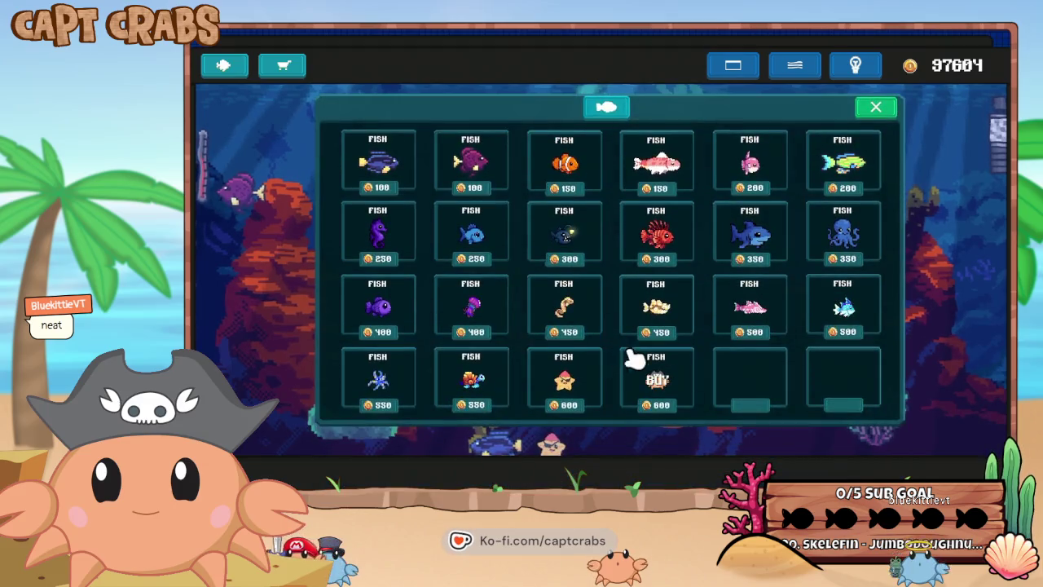
pyautogui.click(634, 359)
pyautogui.click(651, 335)
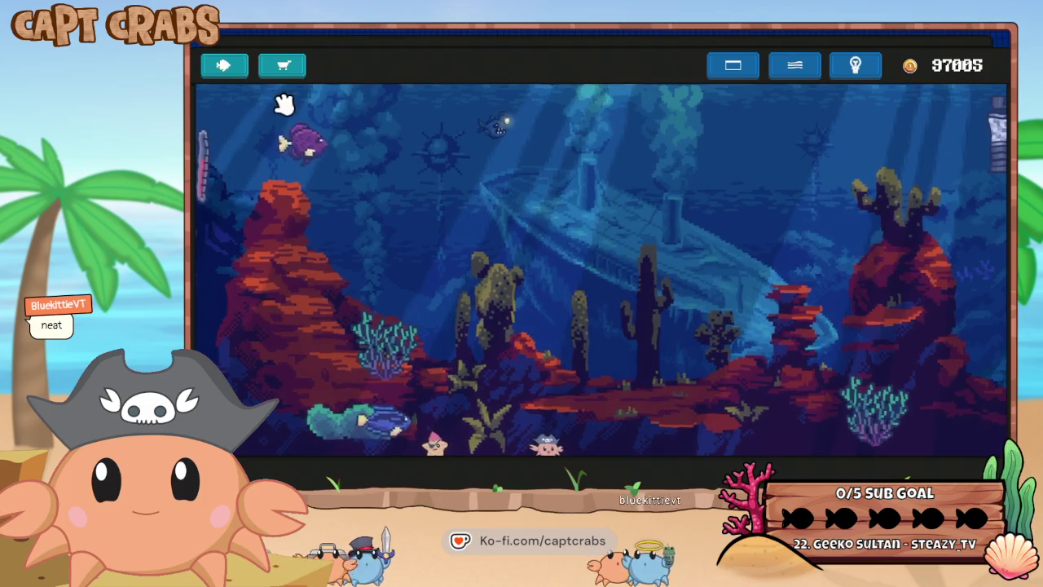
pyautogui.click(225, 65)
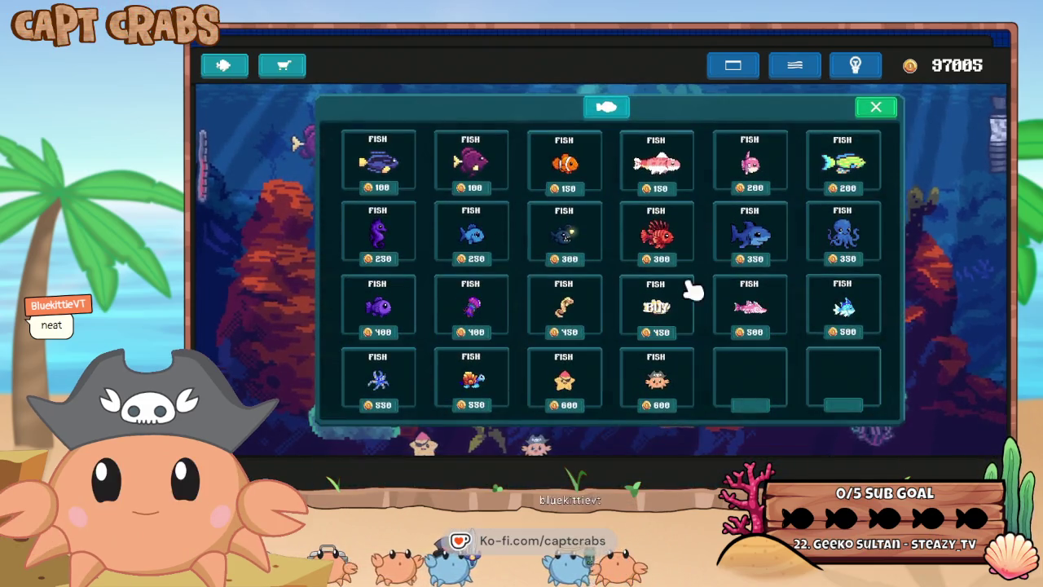
pyautogui.click(748, 269)
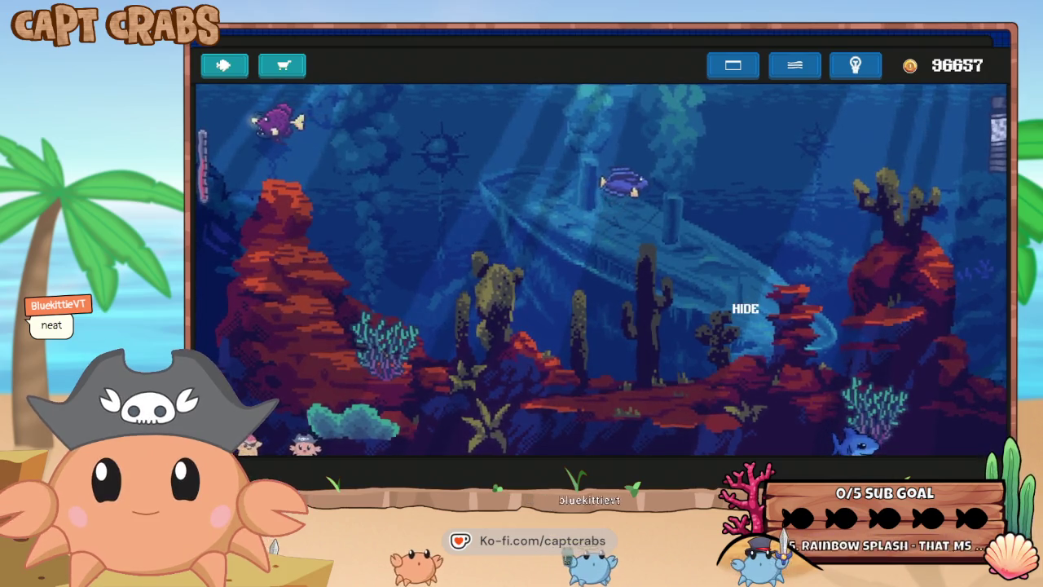
# Drag the MUSIC slider lower in settings, then reopen settings and choose EXIT.
pyautogui.press('Escape')
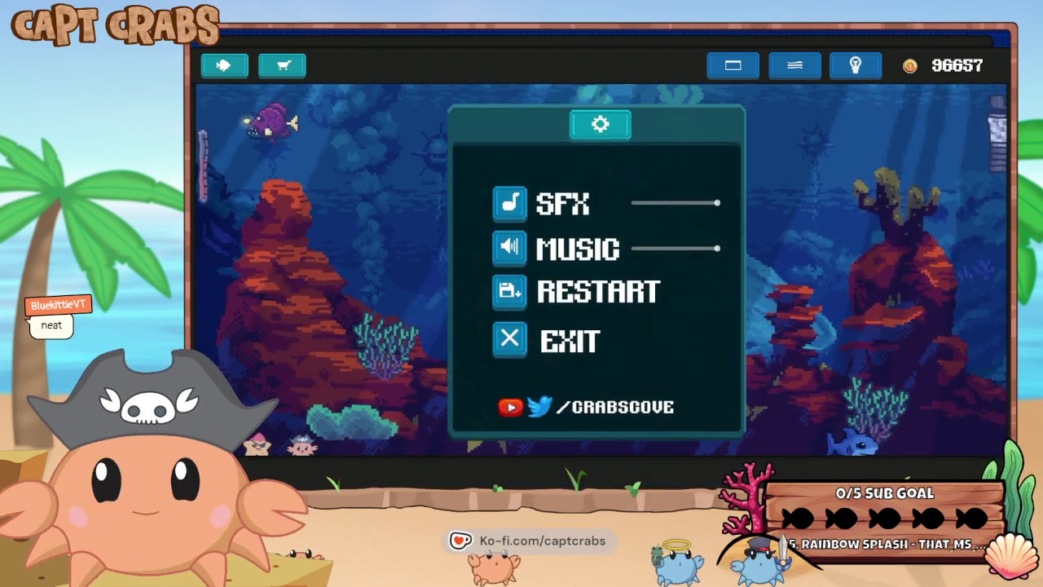
pyautogui.moveTo(706, 244); pyautogui.dragTo(684, 251)
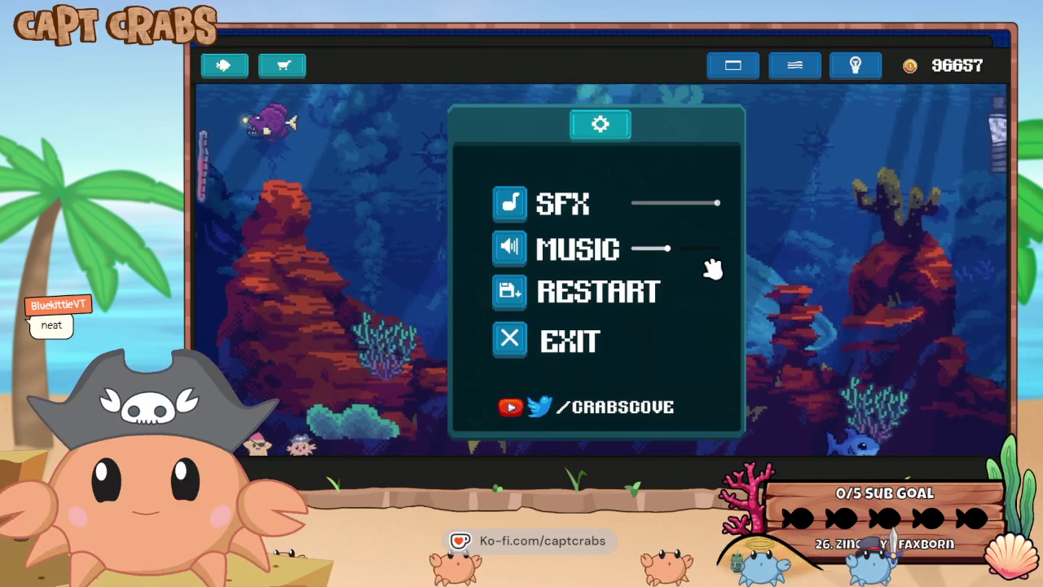
pyautogui.press('Escape')
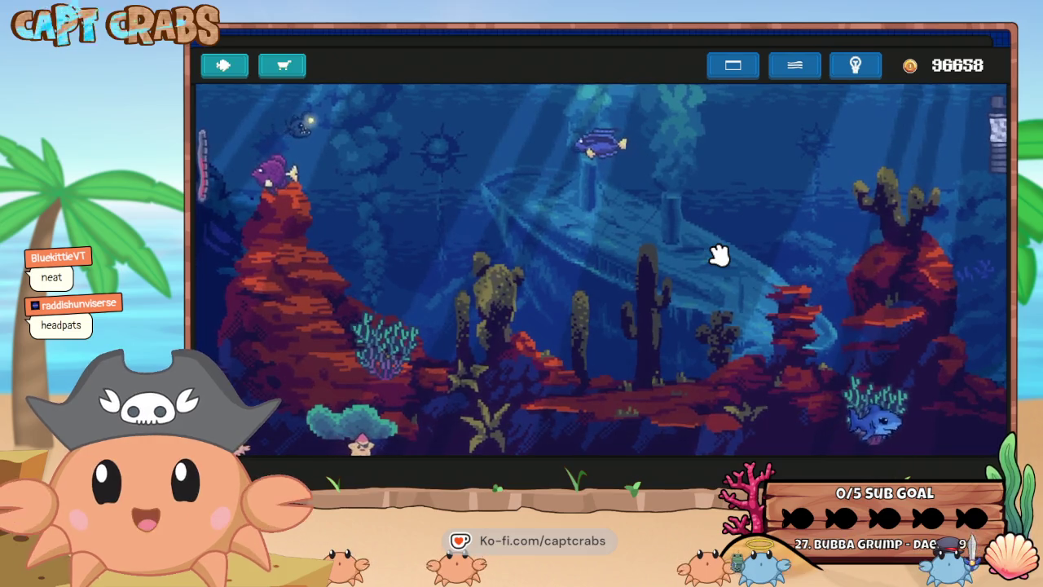
pyautogui.press('Escape')
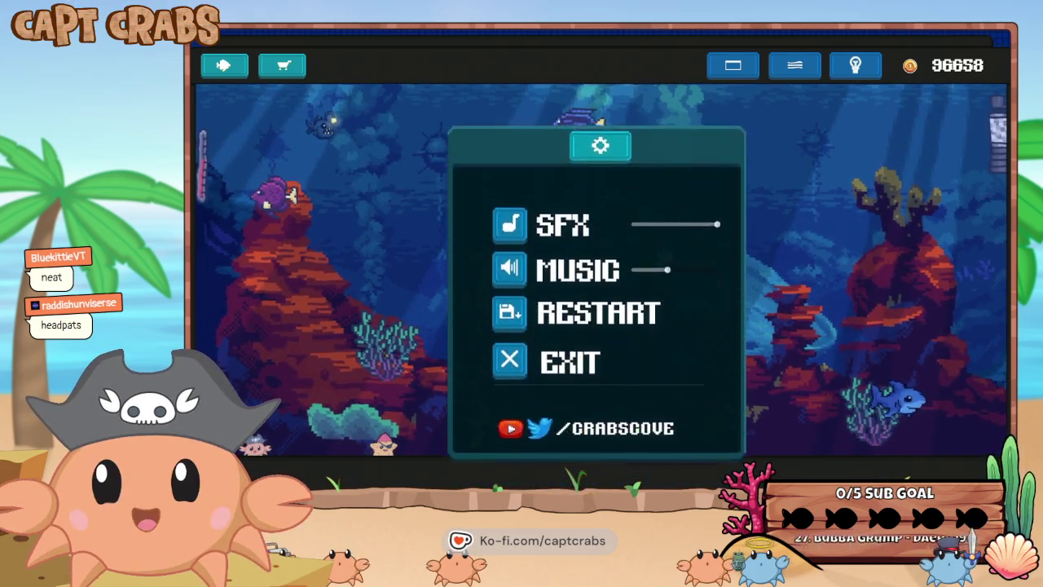
pyautogui.click(553, 345)
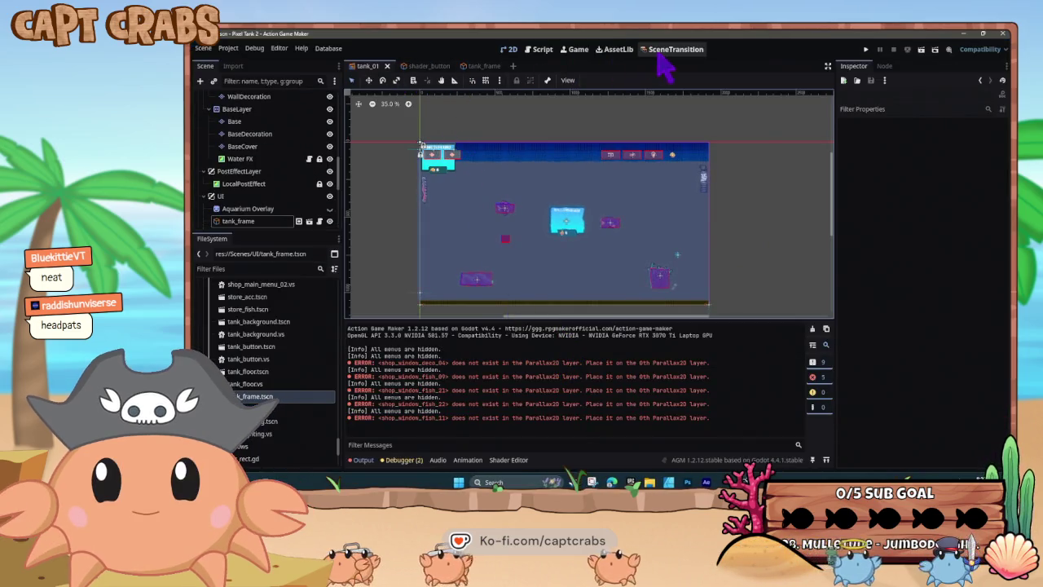
# In the SceneTransition graph, set the title node as Start Scene and save with Ctrl+S.
pyautogui.click(670, 49)
pyautogui.click(528, 218)
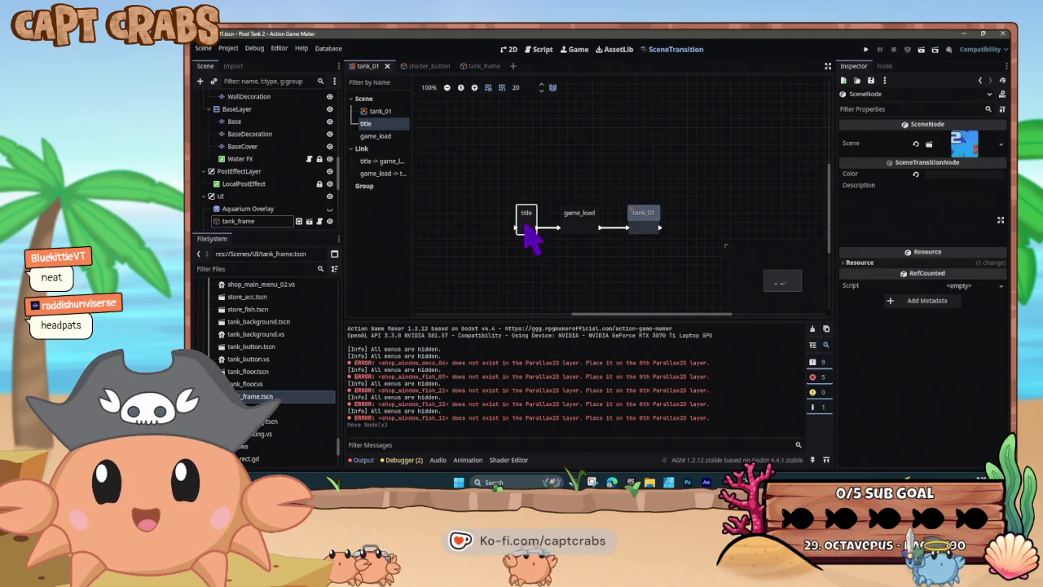
pyautogui.rightClick(525, 228)
pyautogui.click(559, 328)
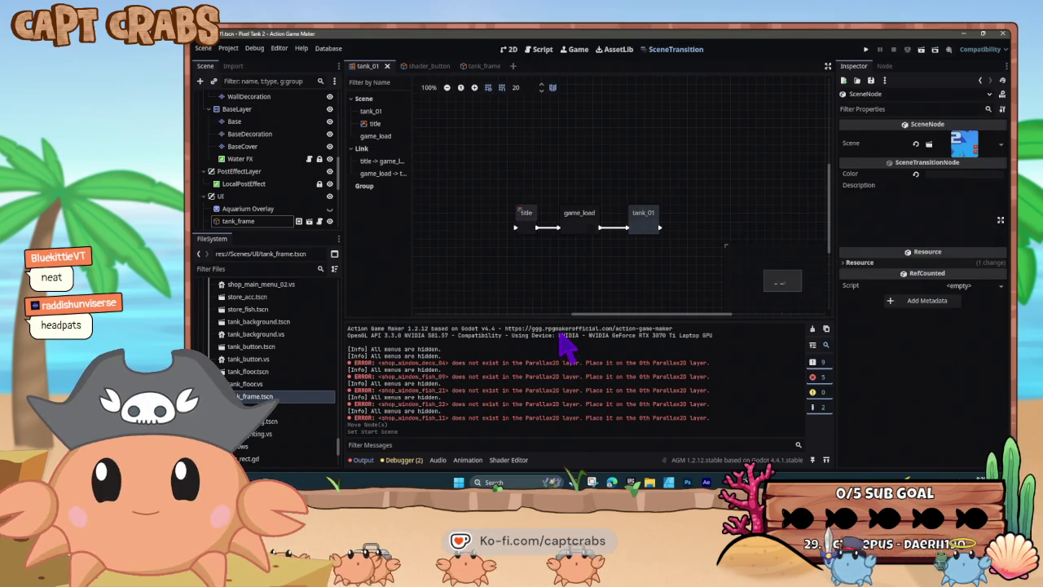
pyautogui.hotkey('ctrl', 's')
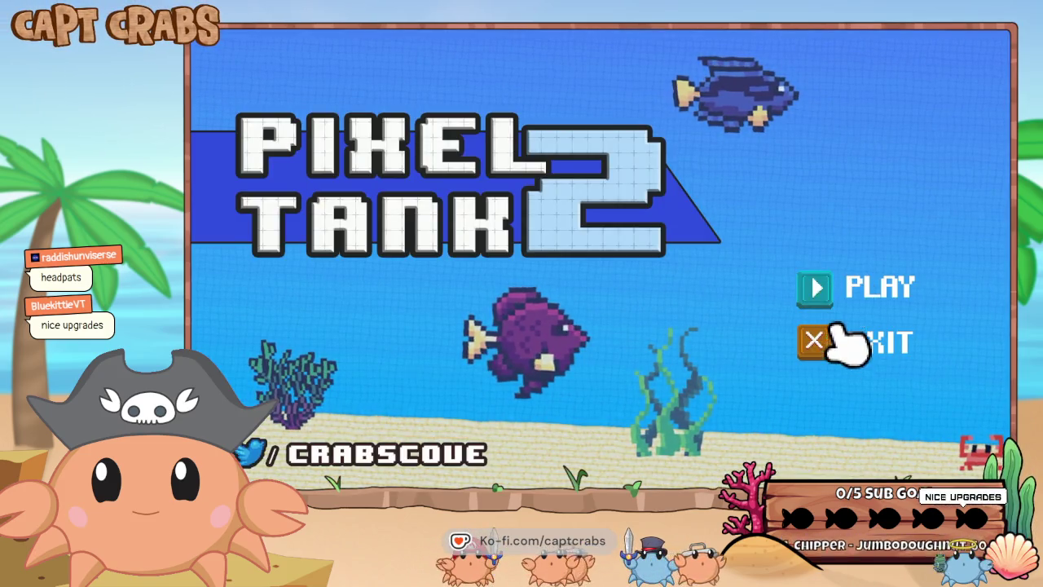
# Choose PLAY on the title screen to enter the aquarium, then grab the anglerfish.
pyautogui.click(862, 283)
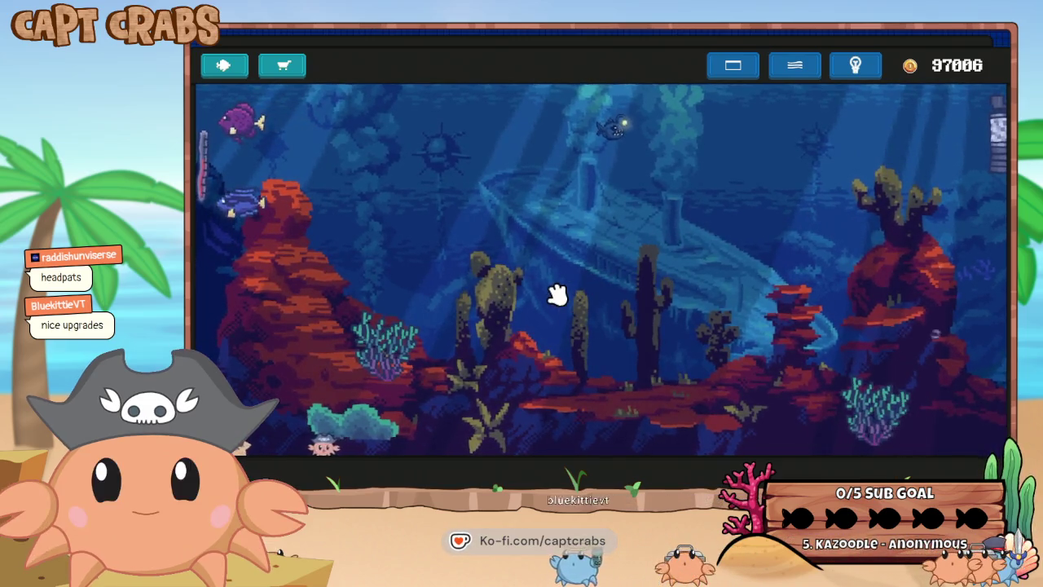
pyautogui.click(620, 173)
# Drag the anglerfish rightward and slightly down to a new spot in the tank.
pyautogui.moveTo(619, 173)
pyautogui.mouseDown()
pyautogui.moveTo(736, 209)
pyautogui.moveTo(788, 204)
pyautogui.moveTo(778, 199)
pyautogui.mouseUp()
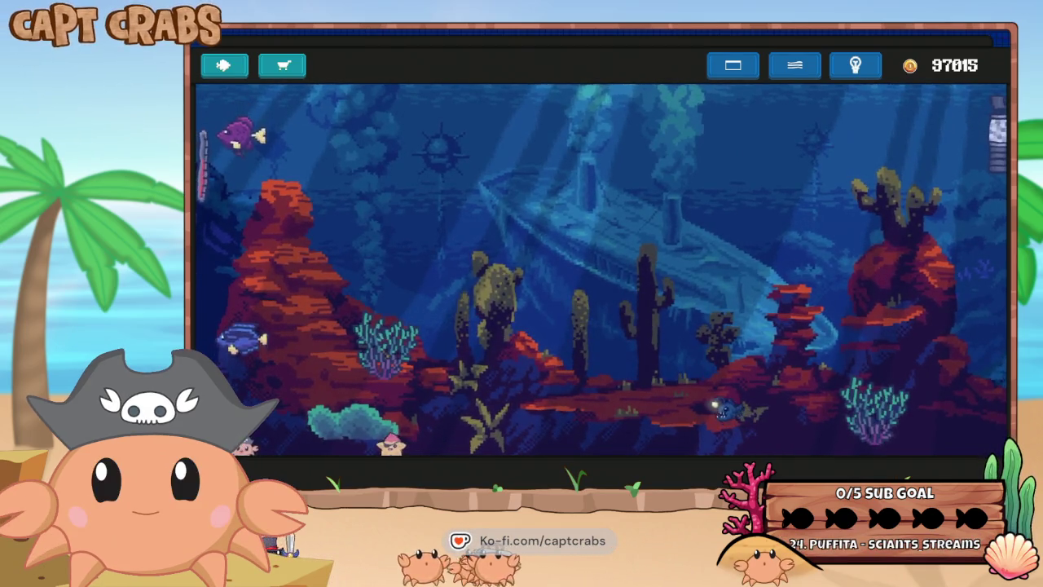
# Buy a clownfish, a pink fish and a blue fish and place them in the tank.
pyautogui.click(273, 71)
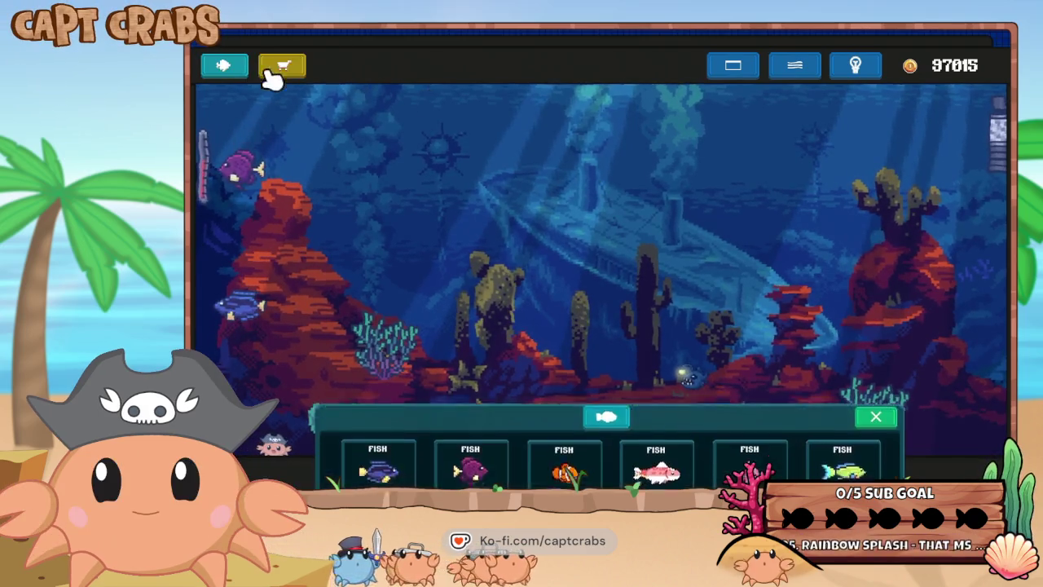
pyautogui.click(562, 163)
pyautogui.click(228, 67)
pyautogui.click(657, 161)
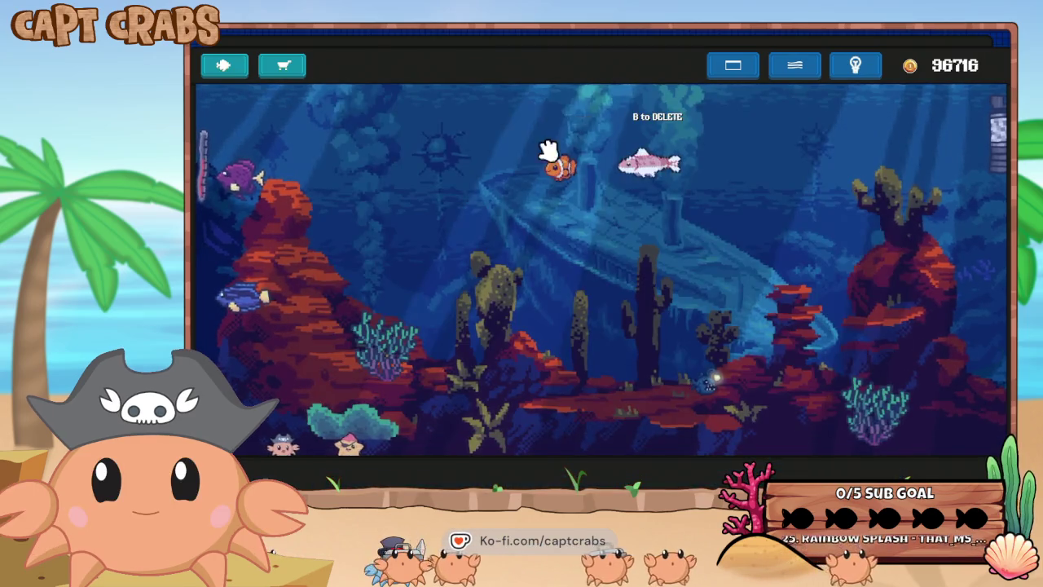
pyautogui.click(226, 66)
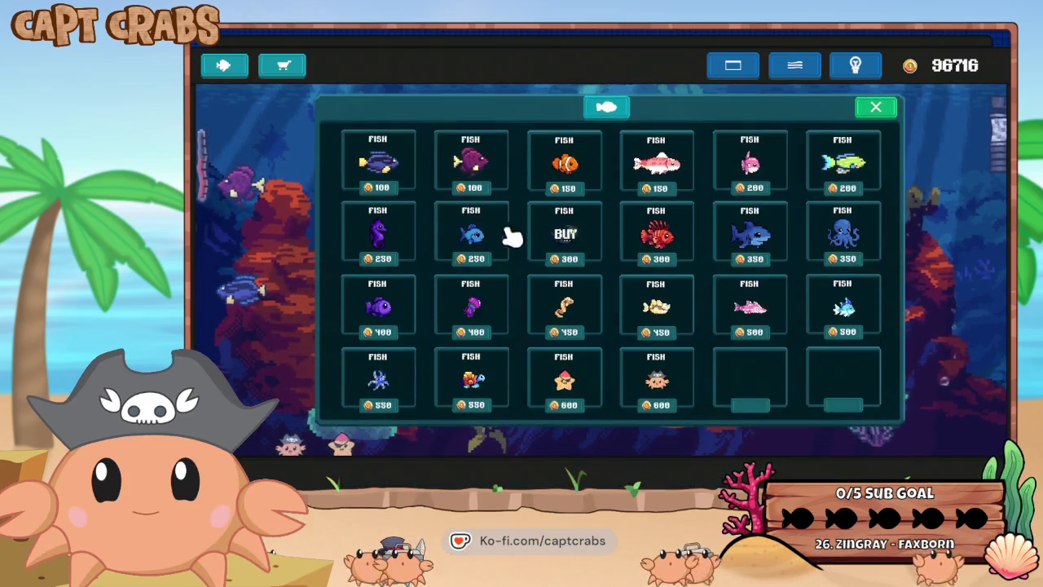
pyautogui.click(477, 235)
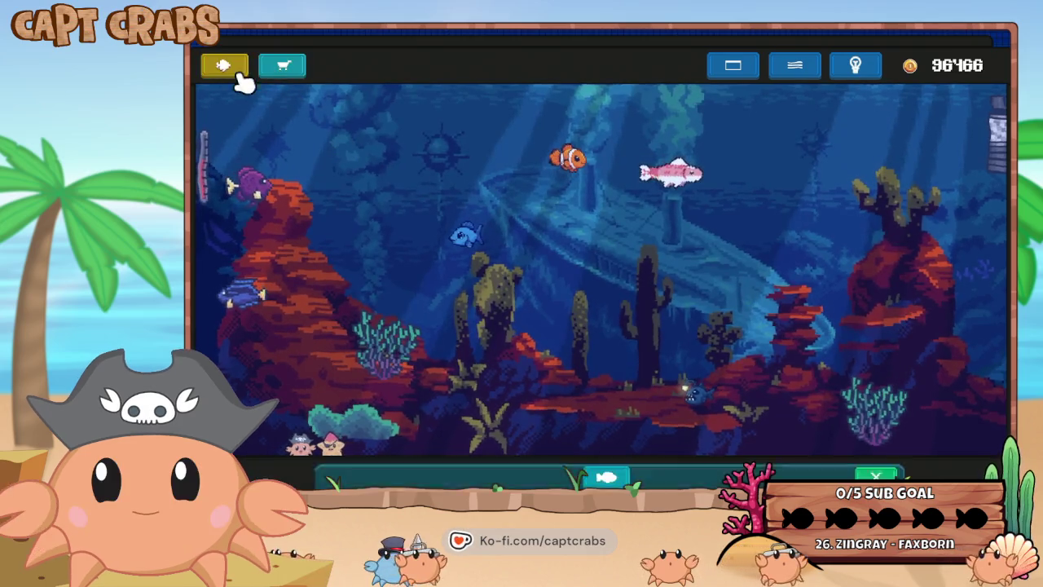
# Buy a seahorse, a 450-coin fish and a 400-coin purple fish for the tank.
pyautogui.click(231, 68)
pyautogui.click(383, 227)
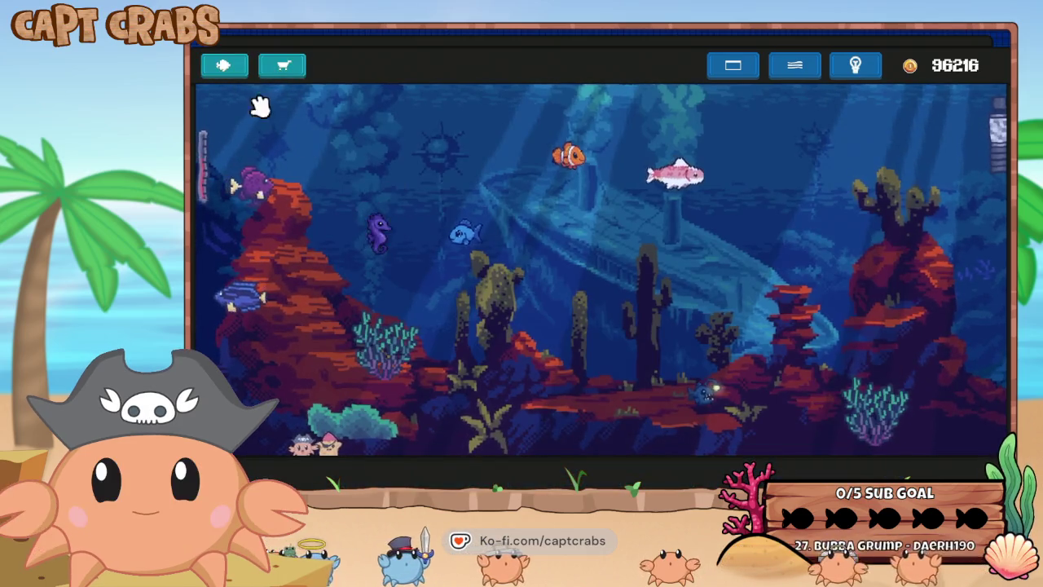
pyautogui.click(226, 67)
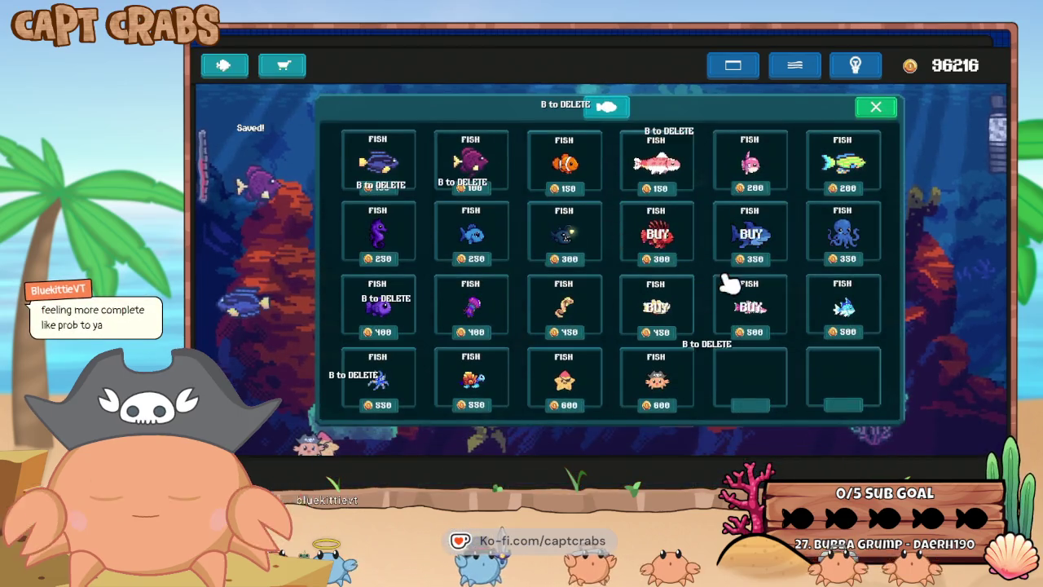
pyautogui.click(660, 309)
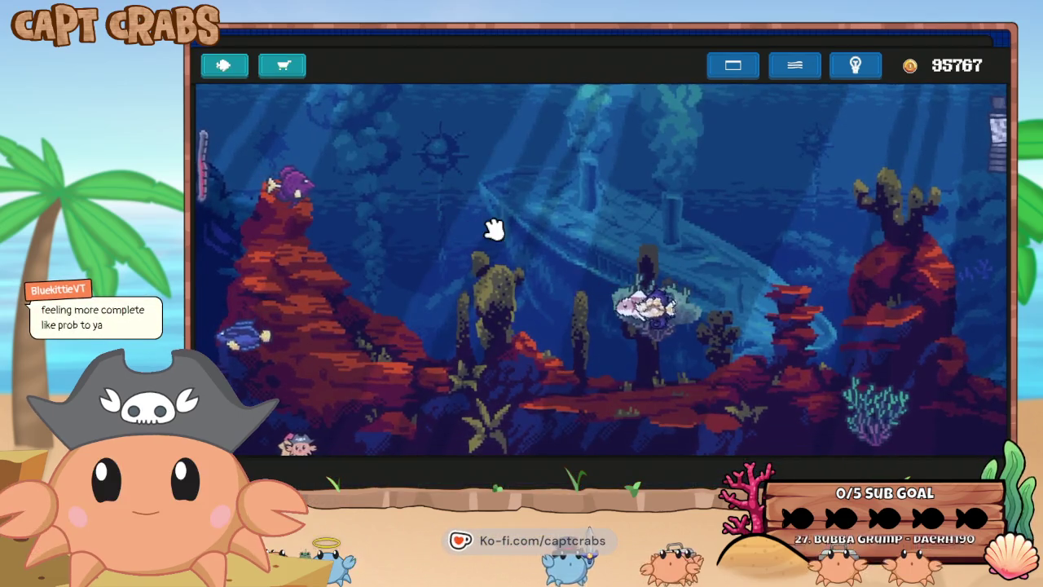
pyautogui.click(225, 65)
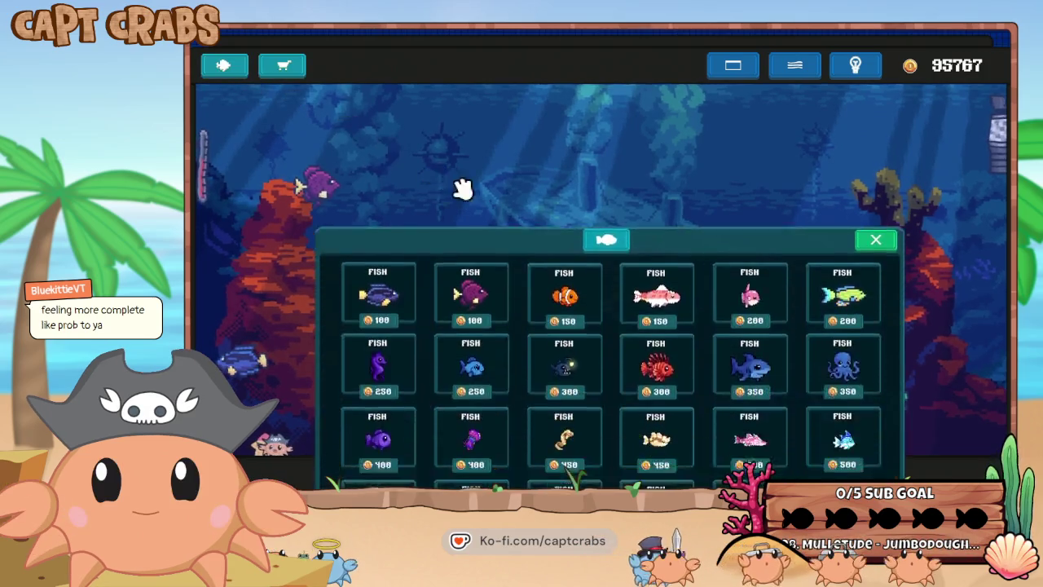
pyautogui.click(479, 309)
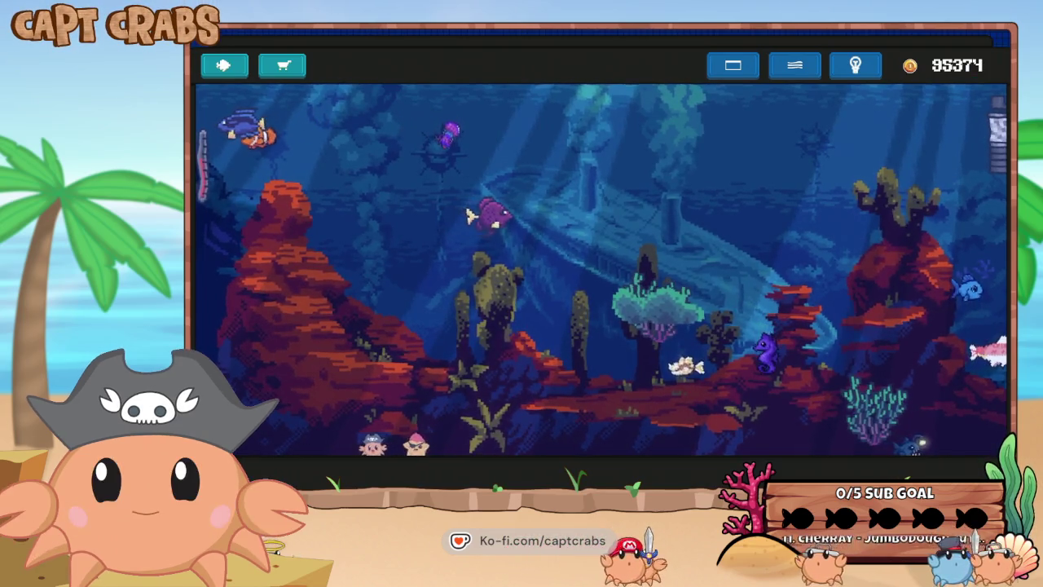
# Move the coral plant up and left, then buy a seaweed decoration and place it on the seabed.
pyautogui.moveTo(617, 310)
pyautogui.mouseDown()
pyautogui.moveTo(593, 319)
pyautogui.moveTo(600, 350)
pyautogui.moveTo(679, 361)
pyautogui.moveTo(673, 383)
pyautogui.mouseUp()
pyautogui.moveTo(426, 357); pyautogui.dragTo(401, 339)
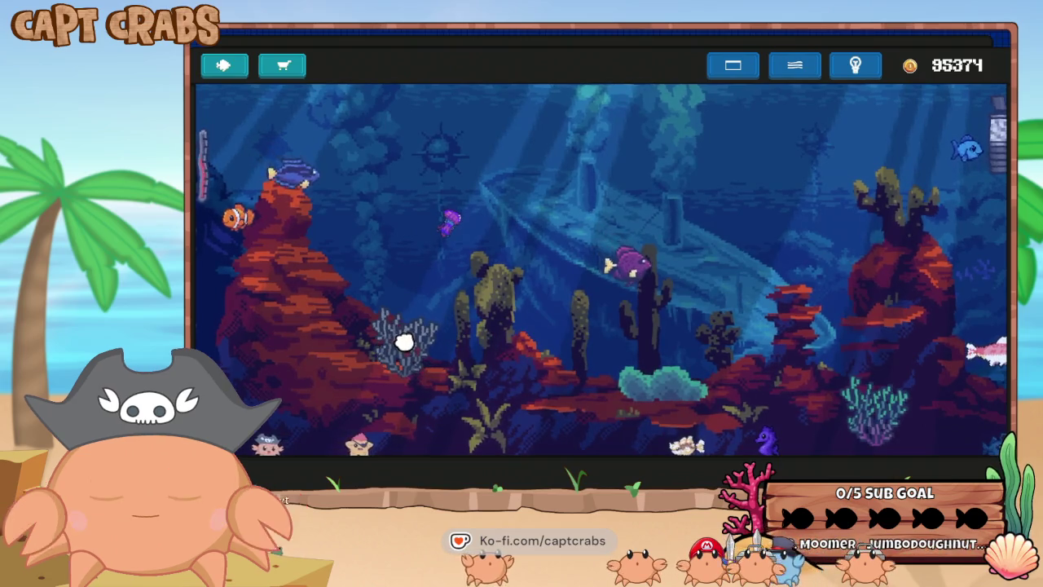
pyautogui.click(283, 67)
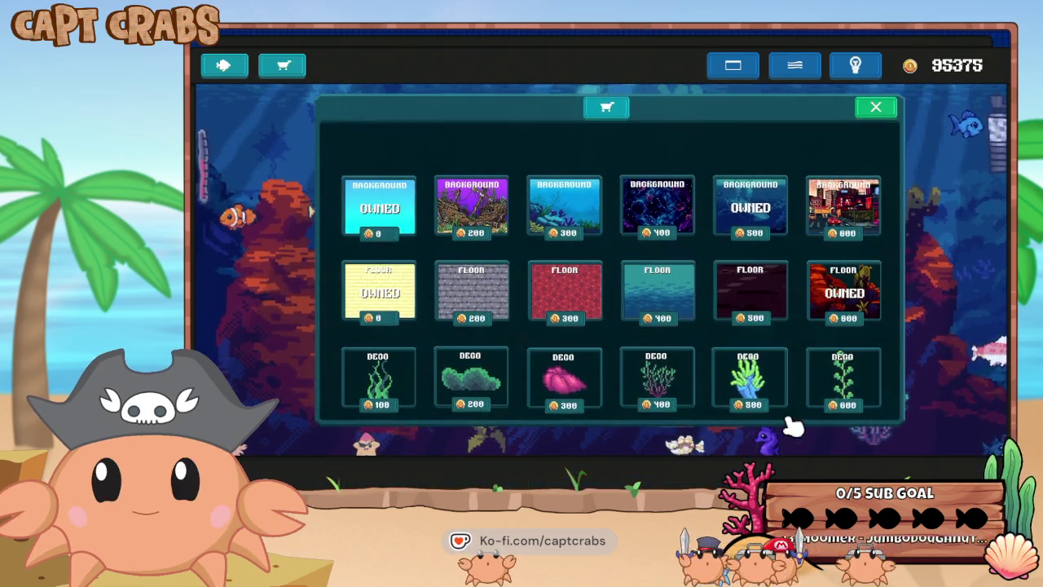
pyautogui.click(840, 391)
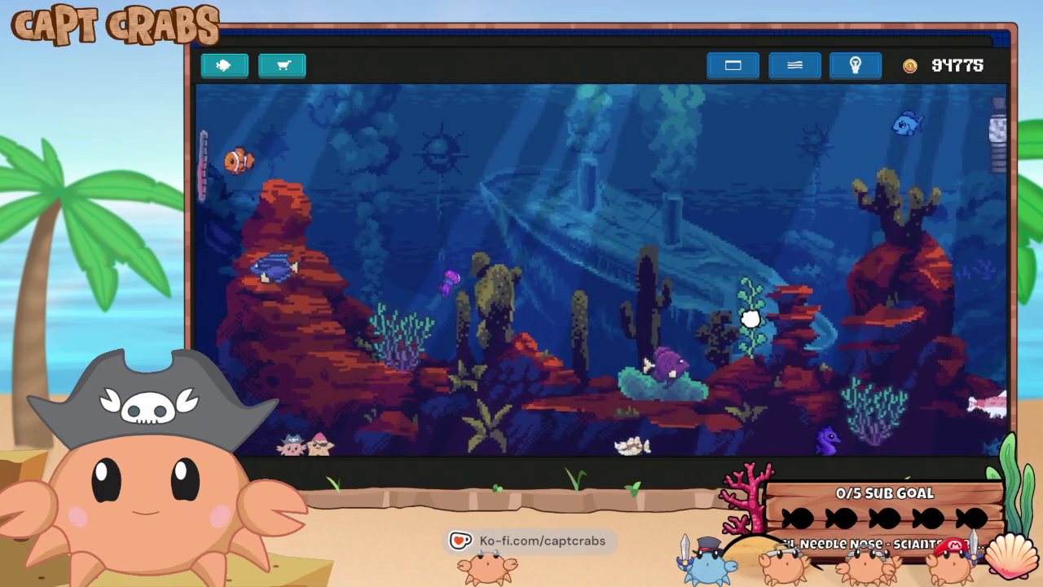
pyautogui.click(748, 318)
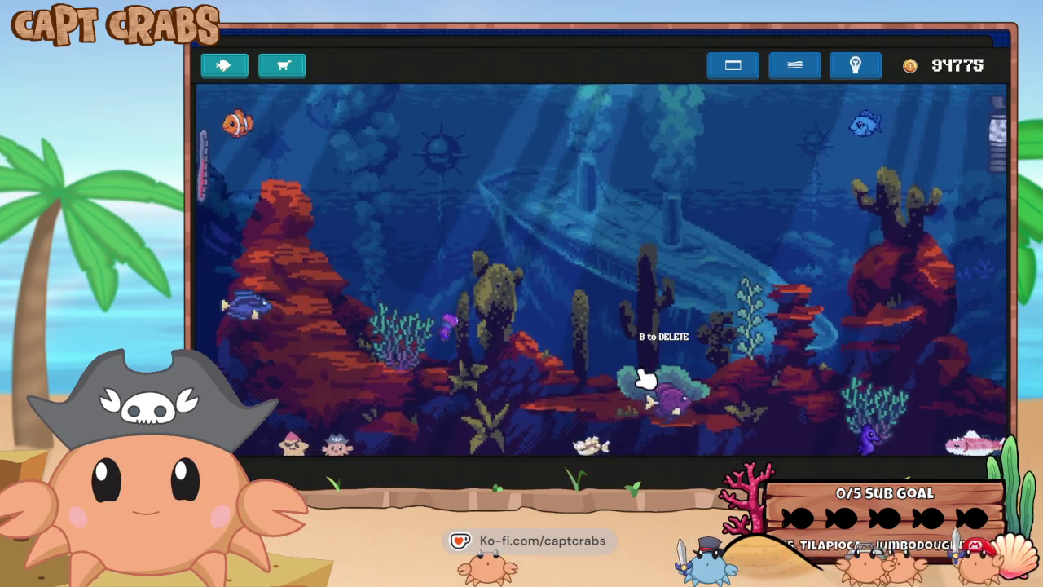
pyautogui.click(643, 377)
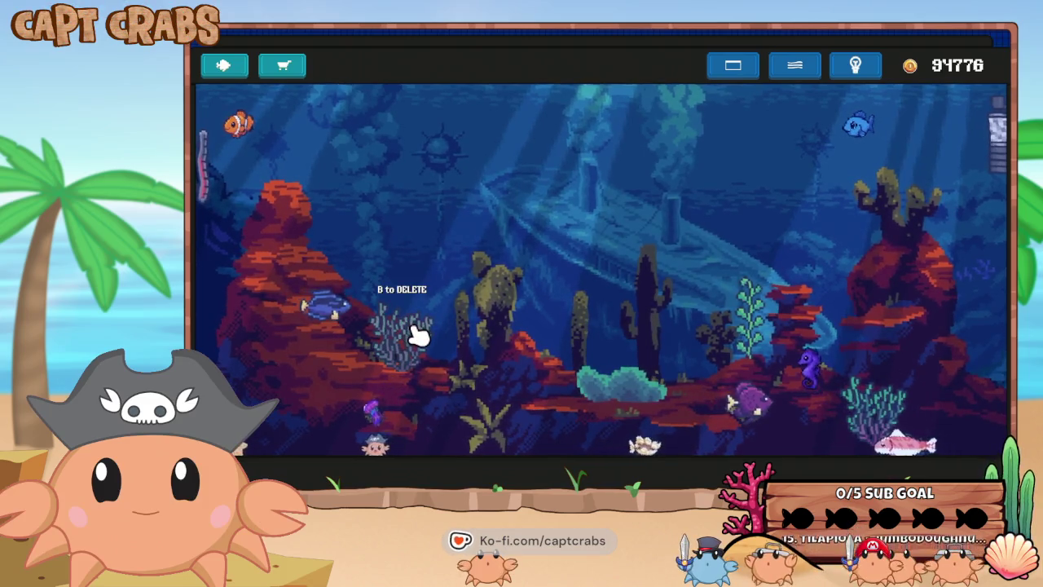
# Buy another green seaweed and set it down on the left seabed.
pyautogui.click(291, 67)
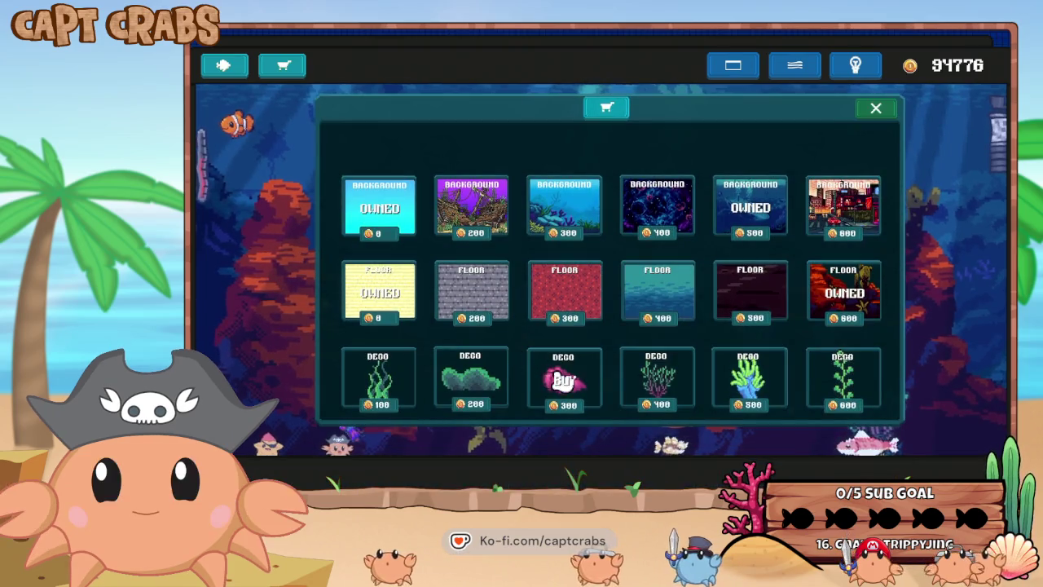
pyautogui.click(379, 376)
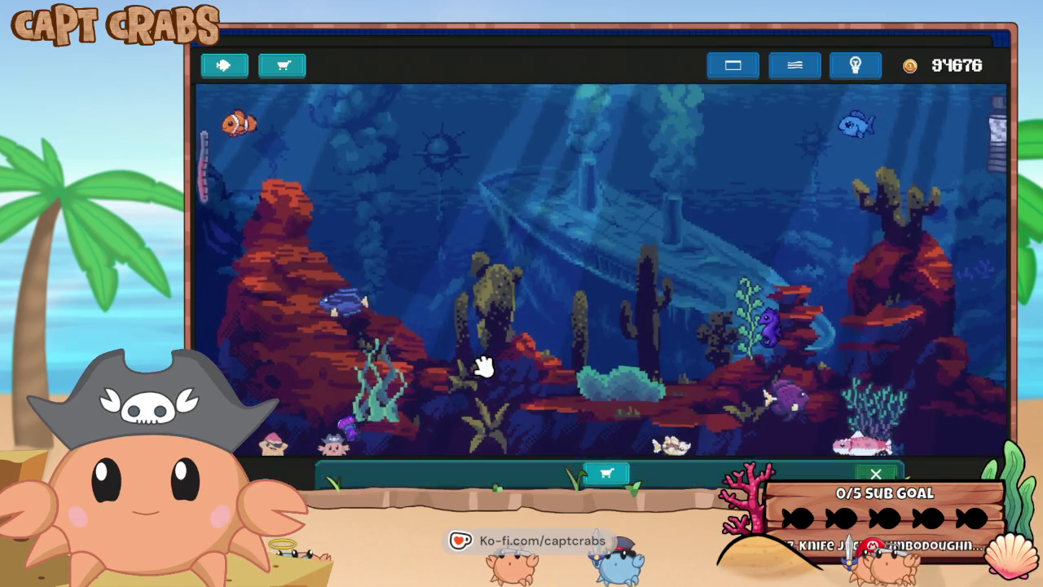
pyautogui.click(393, 381)
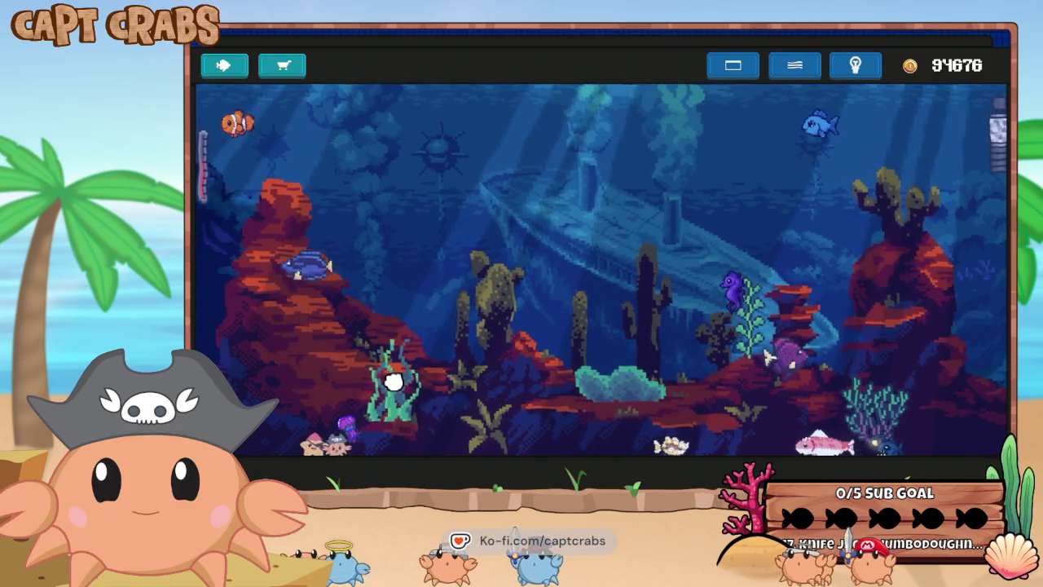
pyautogui.click(397, 381)
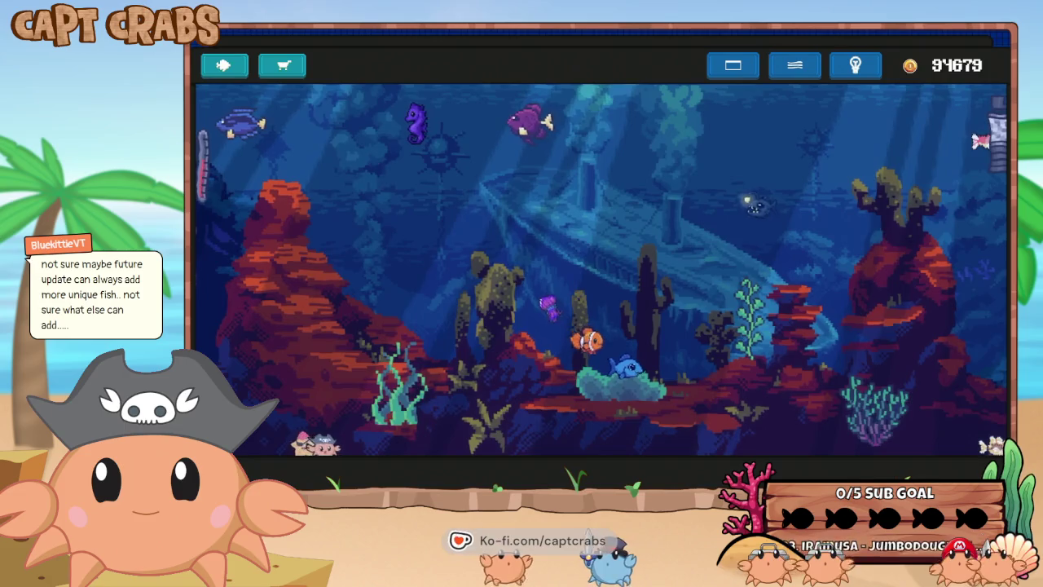
# Buy two 550-coin fish and a 300-coin lionfish from the fish shop.
pyautogui.click(229, 69)
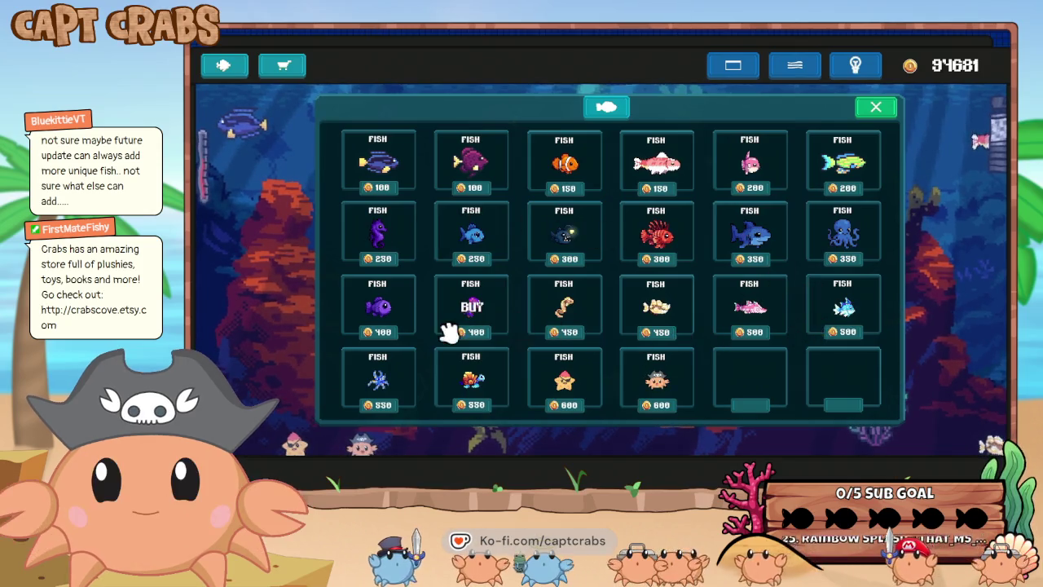
pyautogui.click(420, 377)
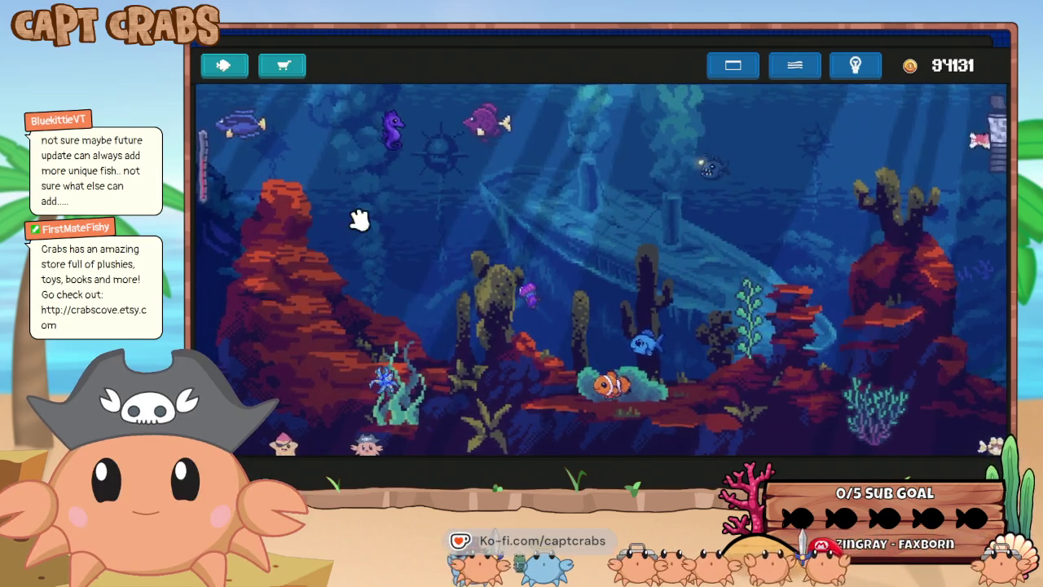
pyautogui.click(228, 67)
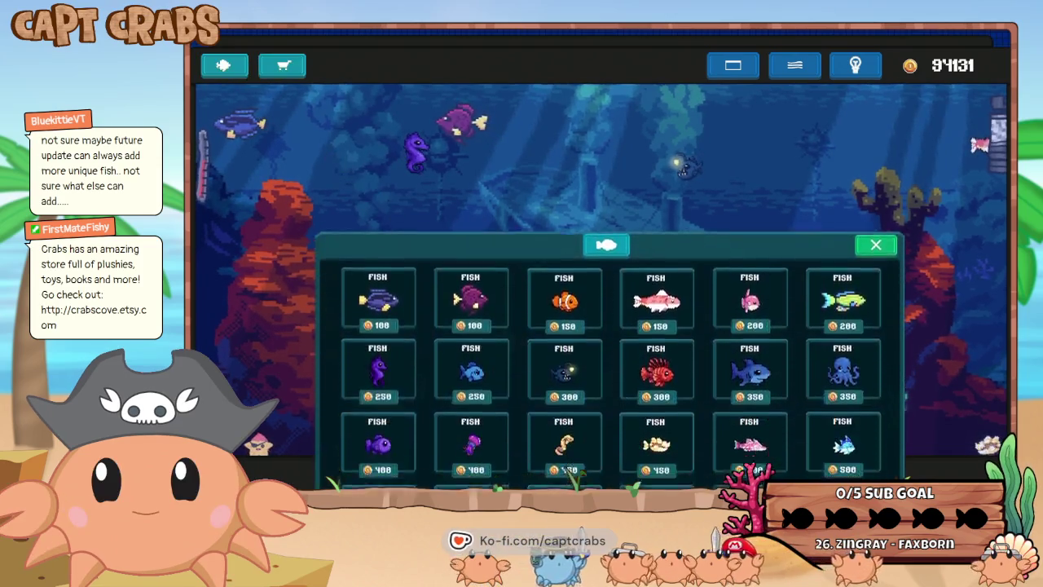
pyautogui.click(477, 385)
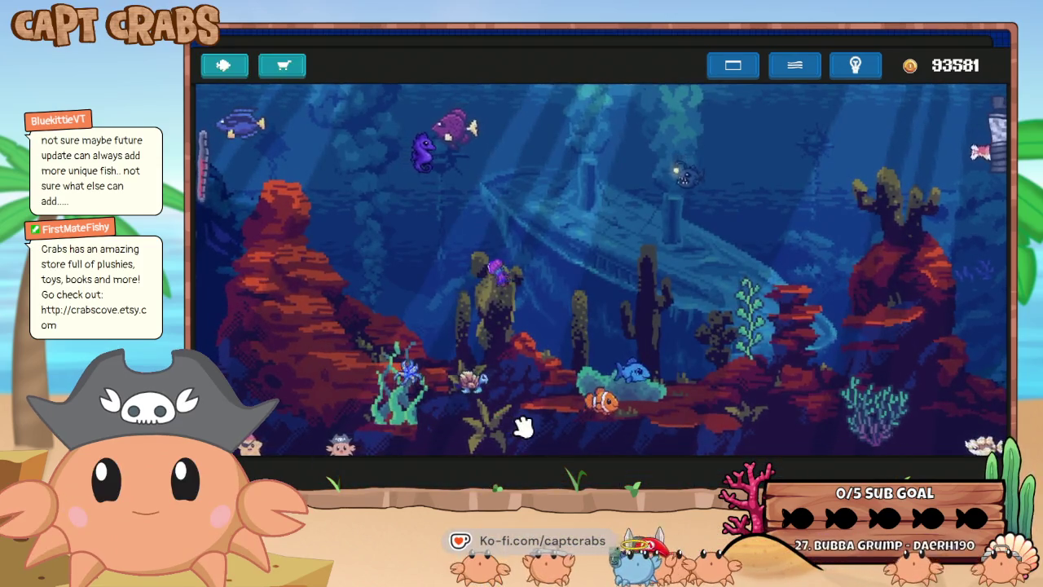
pyautogui.click(226, 65)
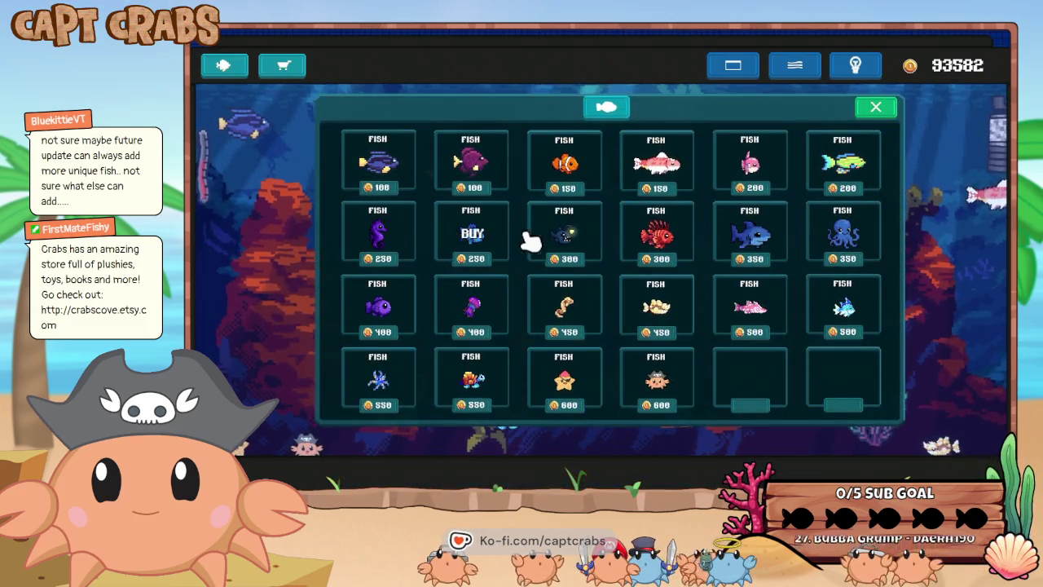
pyautogui.click(668, 241)
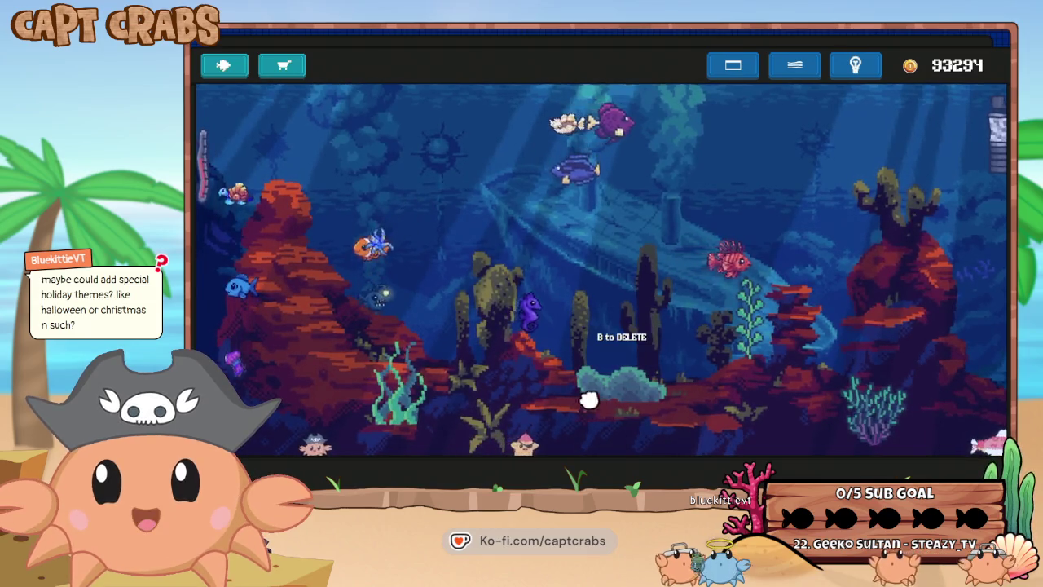
# Buy a 300-coin coral, place it further right on the seabed, then exit via the settings menu.
pyautogui.click(298, 71)
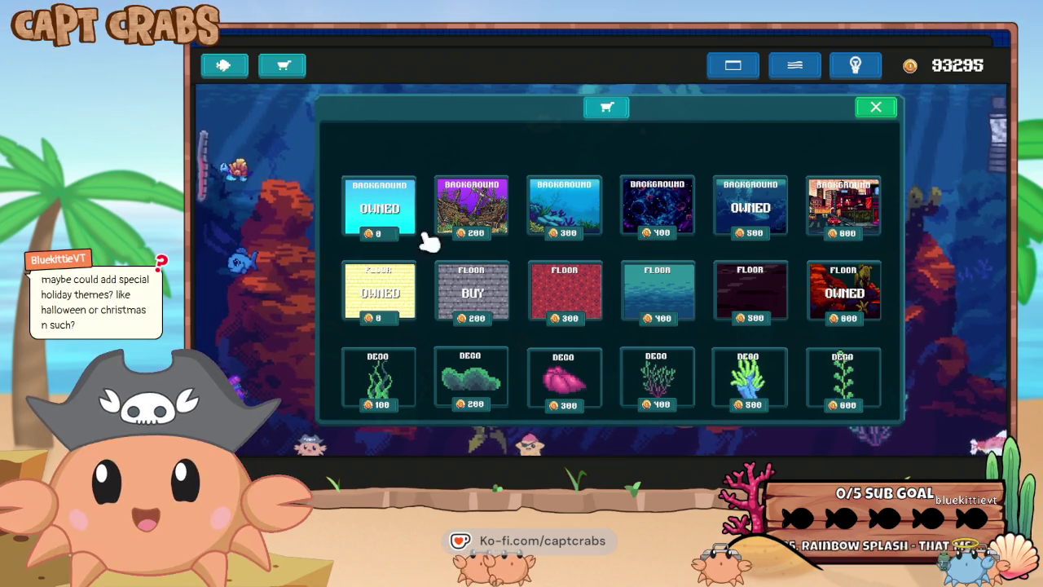
pyautogui.click(225, 65)
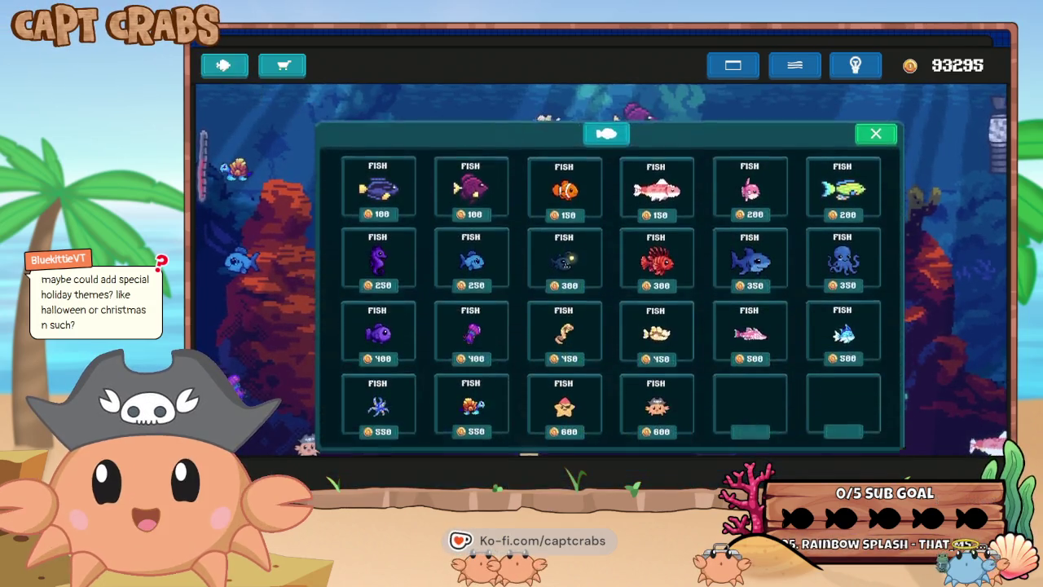
pyautogui.click(284, 65)
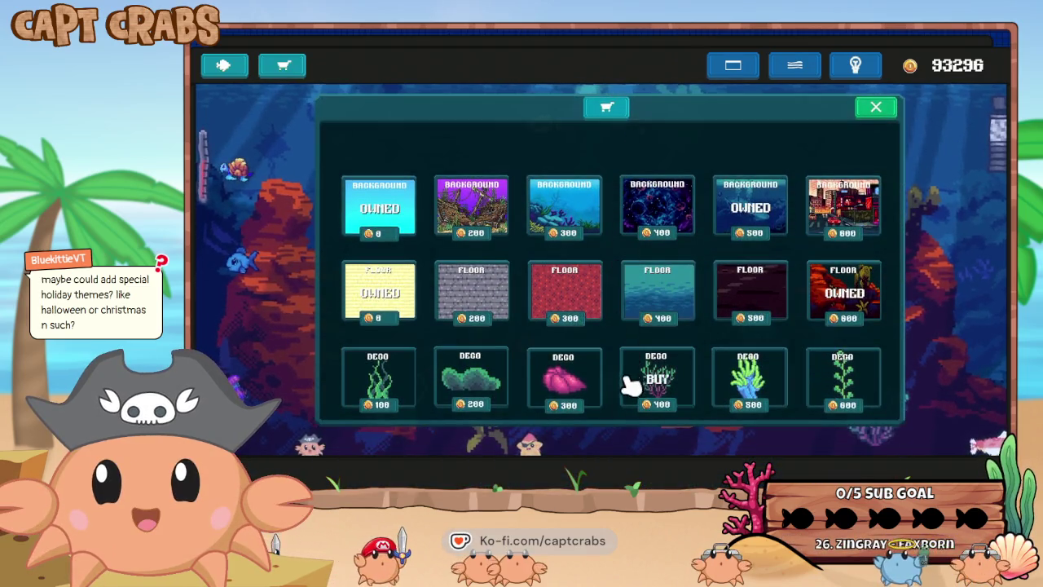
pyautogui.click(554, 395)
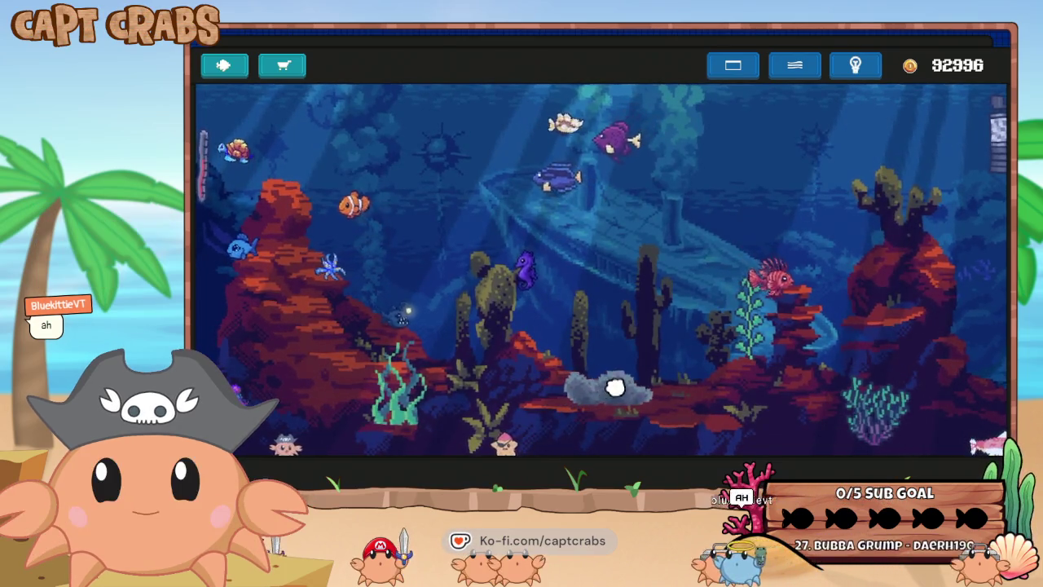
pyautogui.click(669, 396)
pyautogui.click(634, 394)
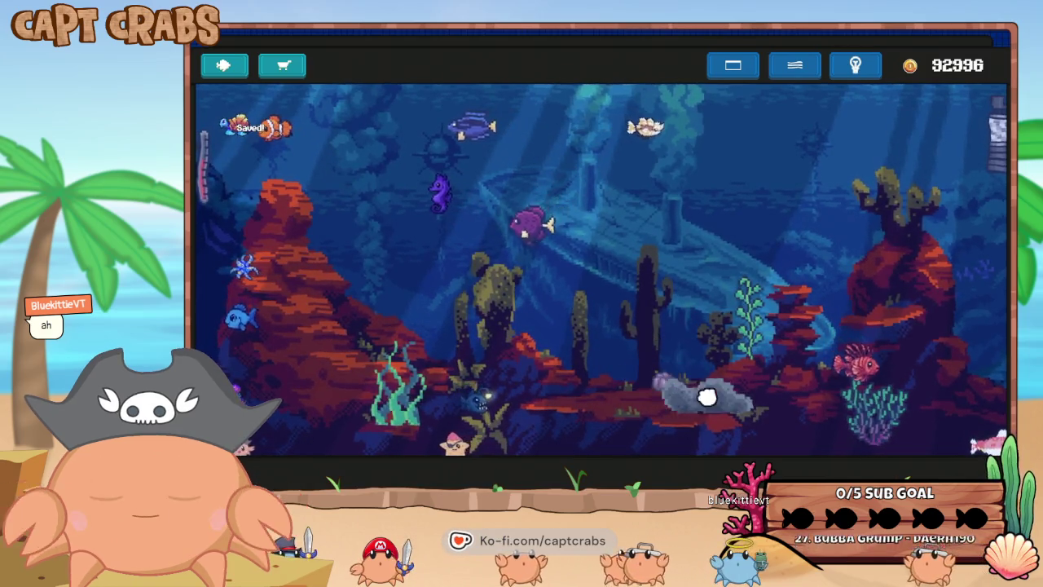
pyautogui.click(730, 396)
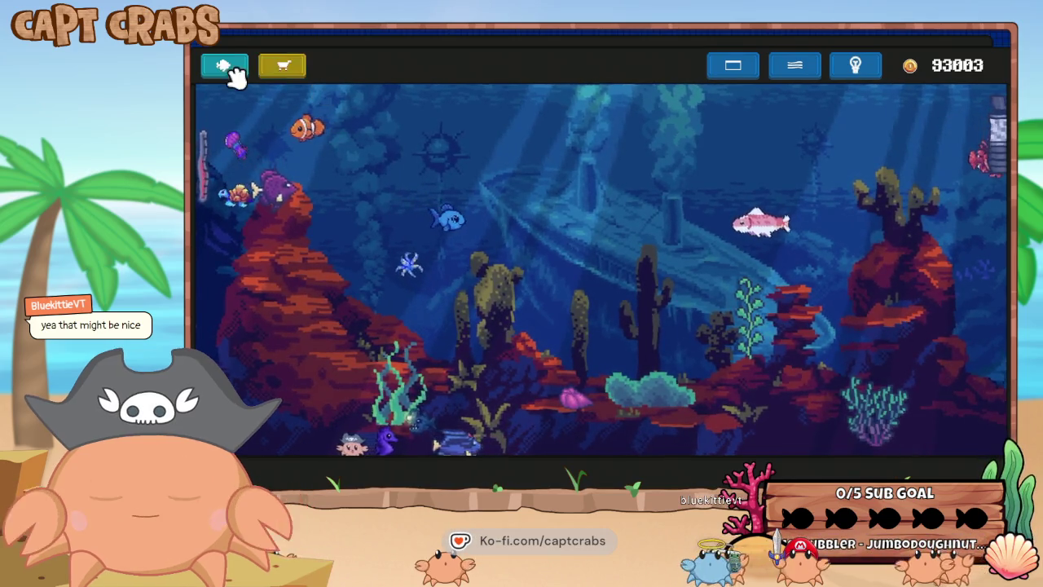
pyautogui.press('Escape')
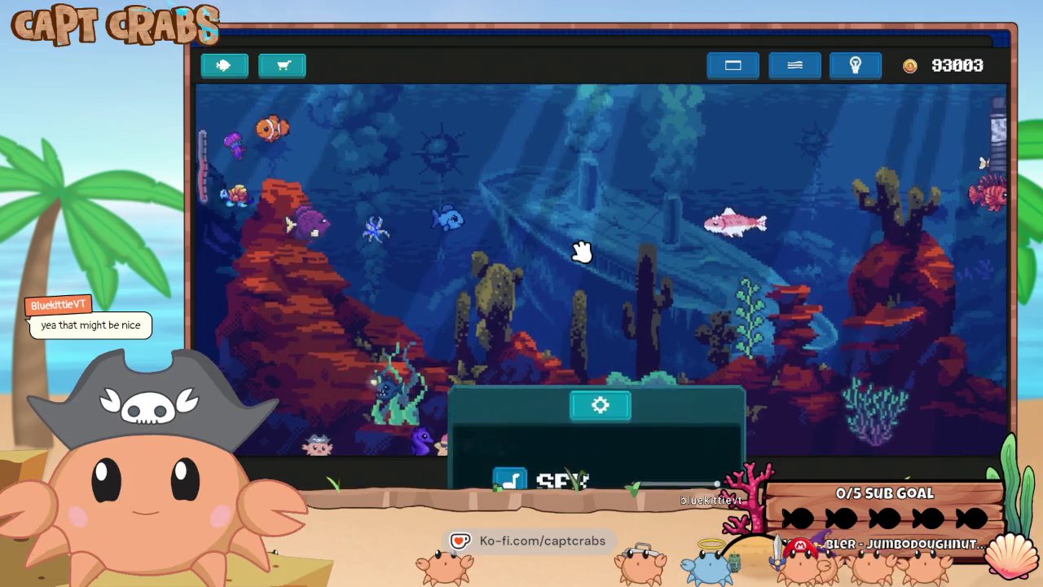
pyautogui.click(574, 342)
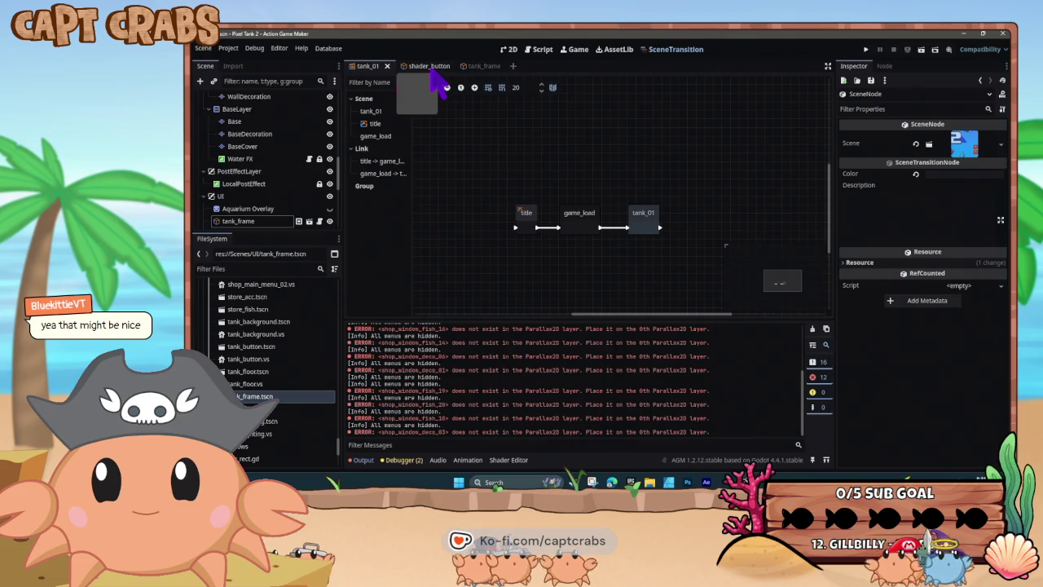
# Locate coin_counter.tscn in the Scenes/UI folder and duplicate it with Ctrl+D.
pyautogui.scroll(3, 294, 375)
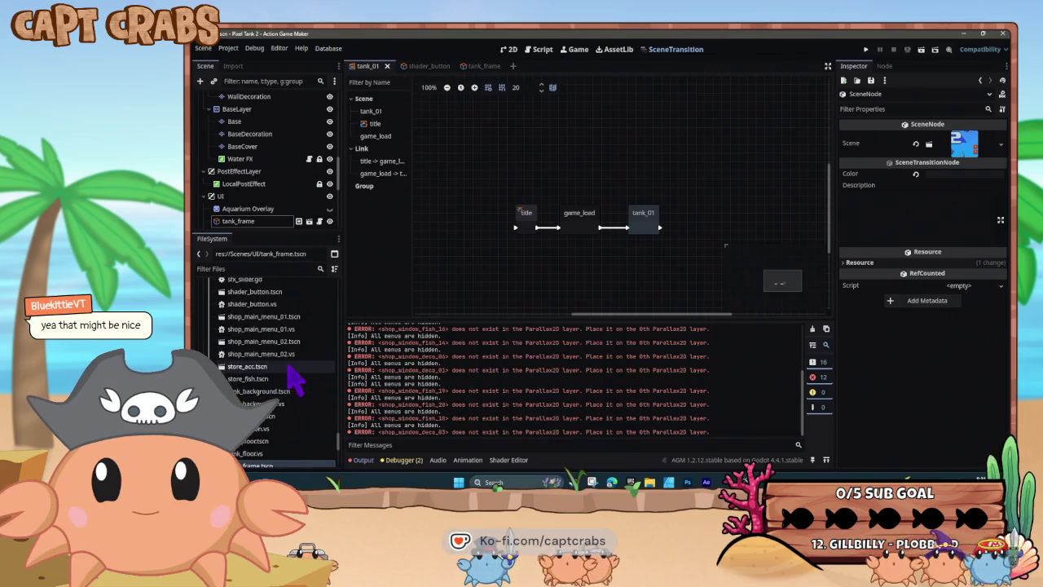
pyautogui.scroll(-2, 290, 379)
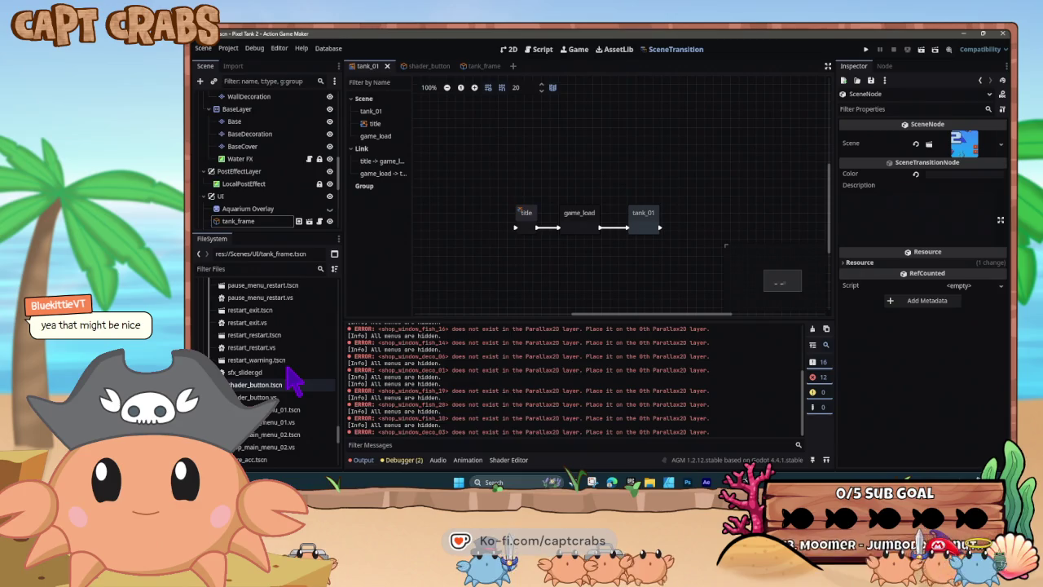
pyautogui.scroll(-3, 293, 383)
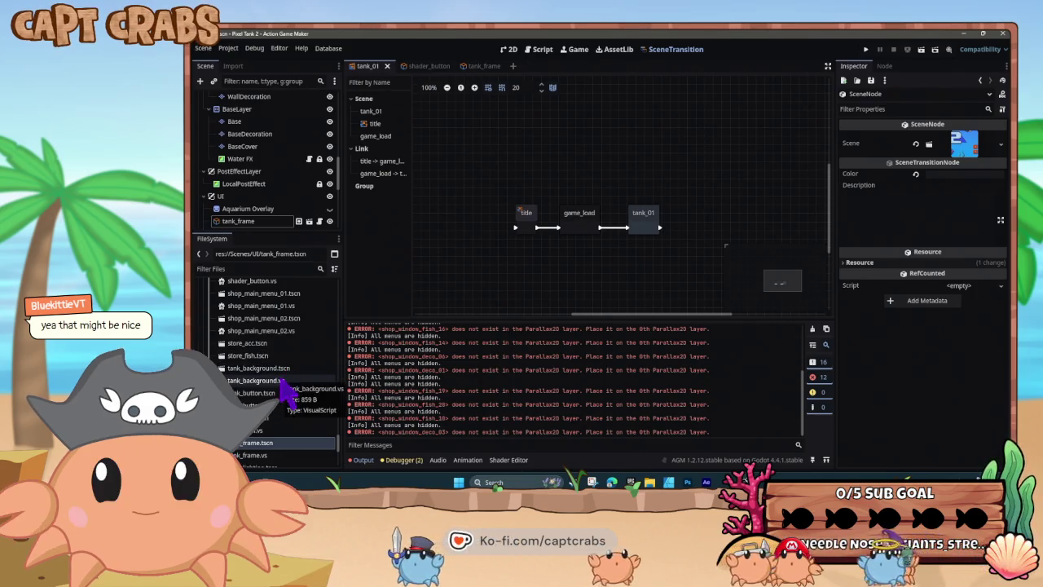
pyautogui.scroll(-2, 285, 391)
pyautogui.scroll(5, 283, 394)
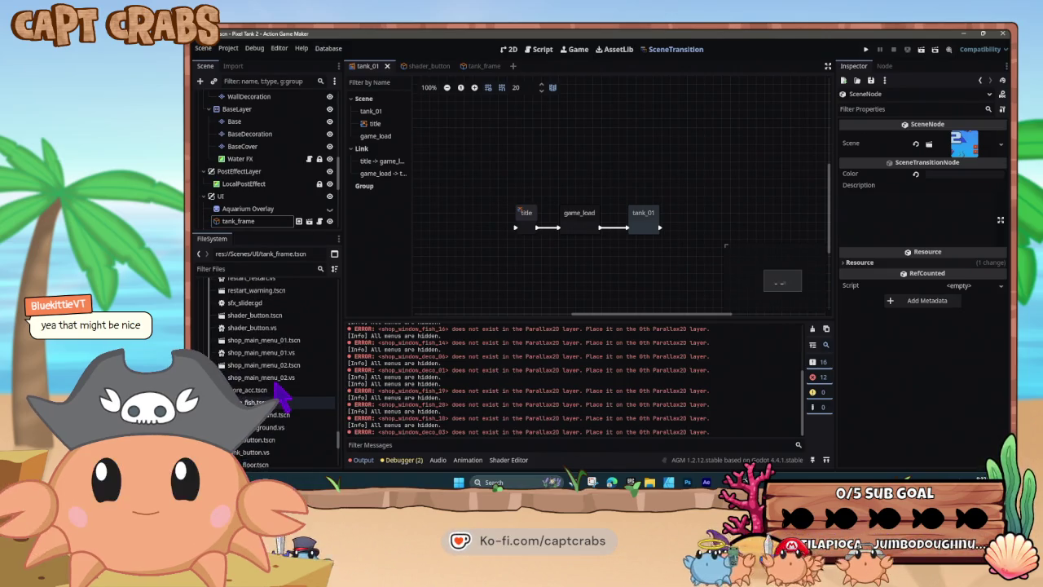
pyautogui.scroll(10, 281, 395)
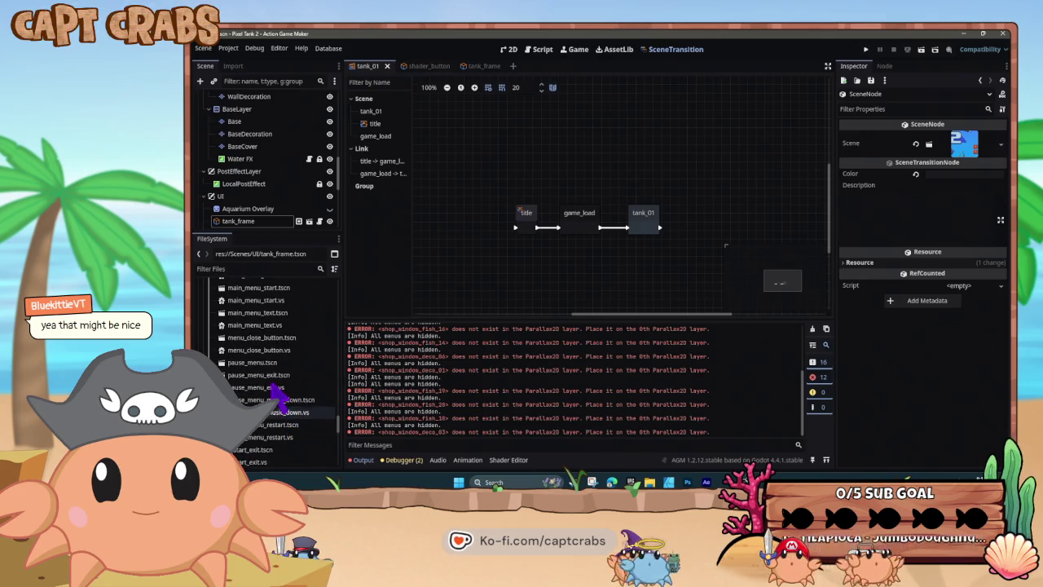
pyautogui.scroll(8, 277, 396)
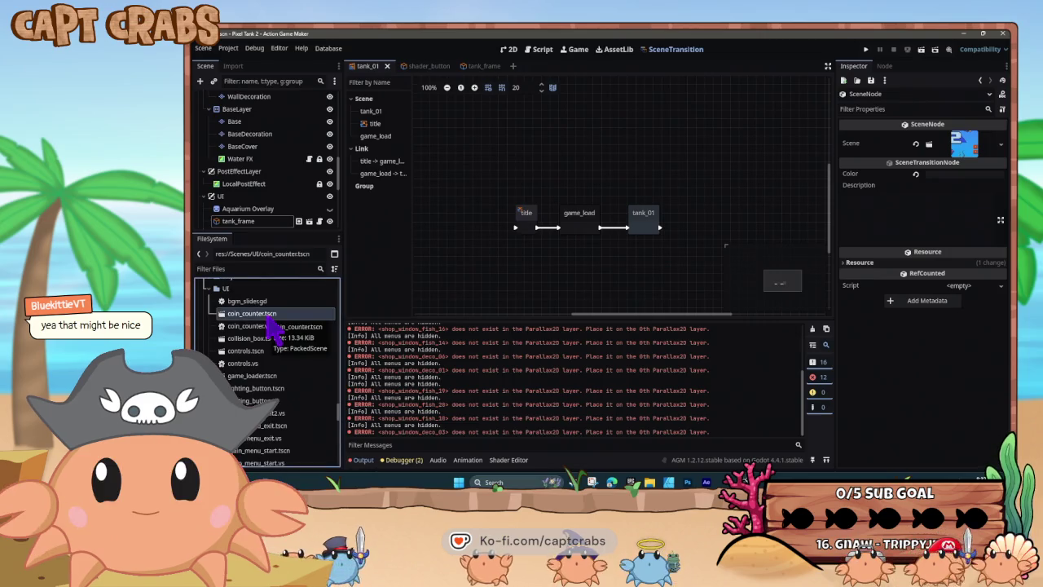
pyautogui.hotkey('ctrl', 'd')
# Name the duplicated scene timer.tscn and confirm the copy.
pyautogui.click(531, 249)
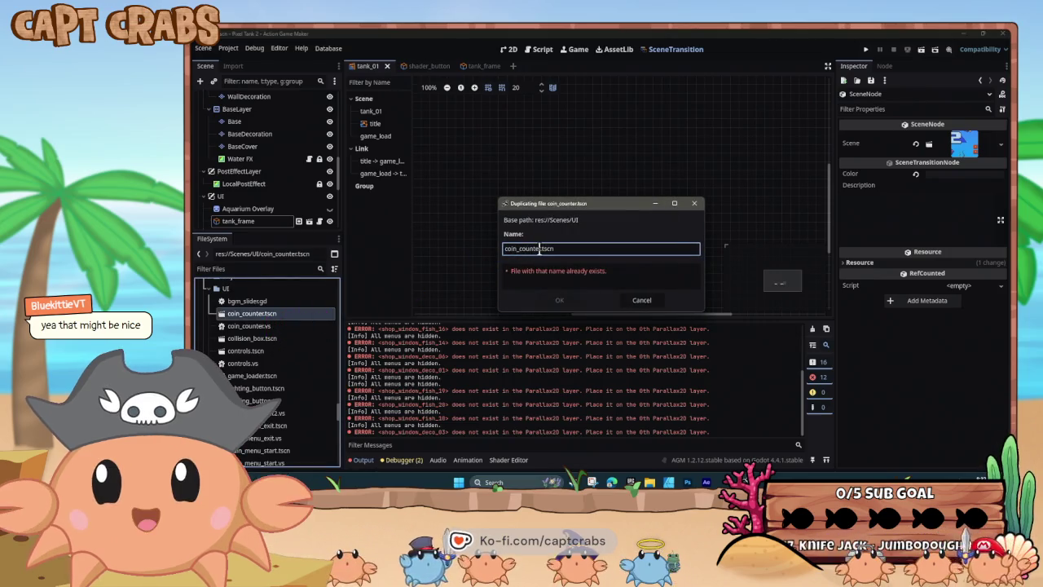
pyautogui.doubleClick(539, 249)
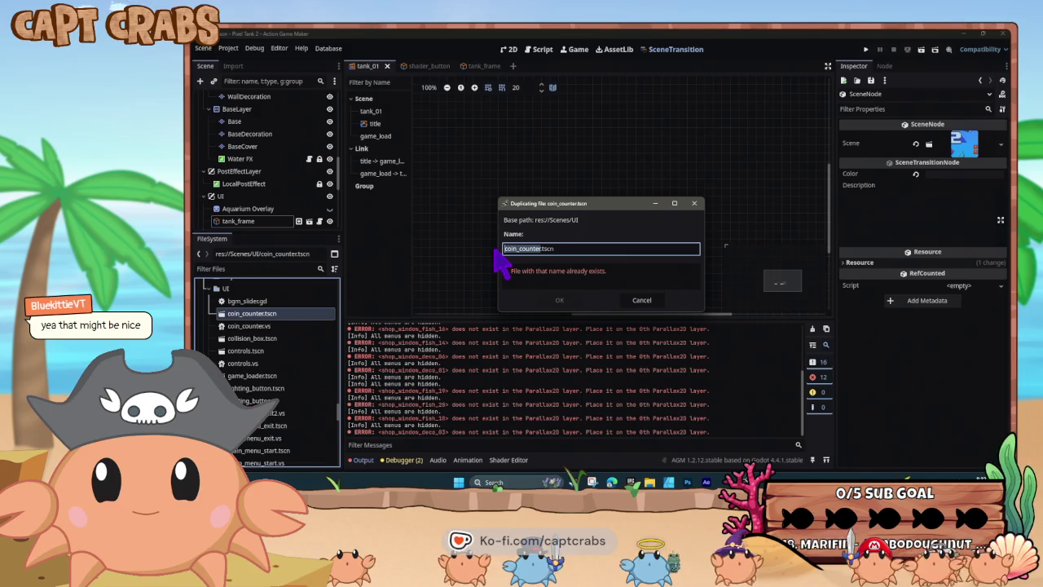
pyautogui.write('timer')
pyautogui.press('Return')
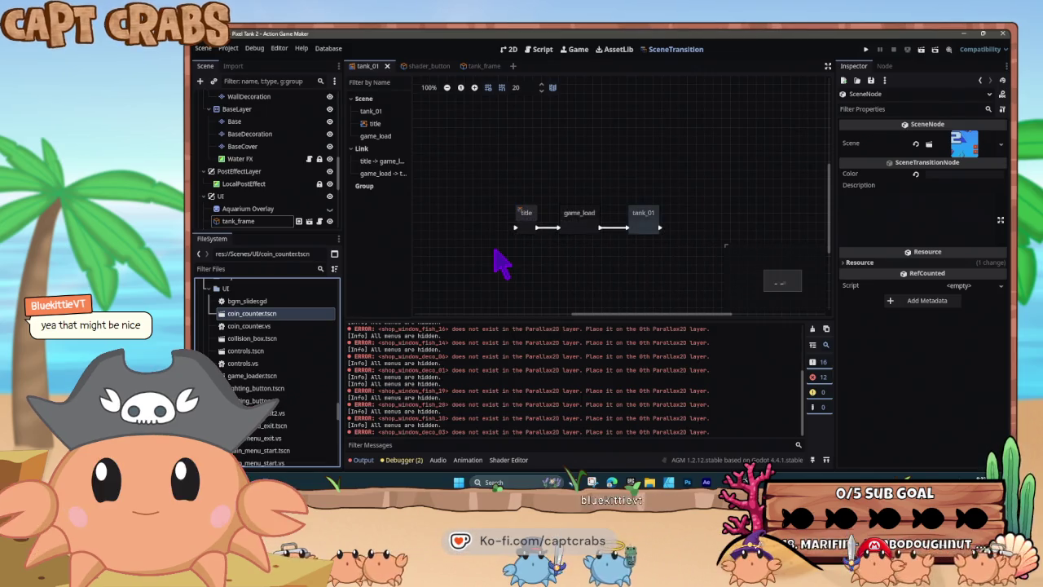
# Duplicate coin_counter.vs as timer.vs.
pyautogui.click(274, 327)
pyautogui.hotkey('ctrl', 'd')
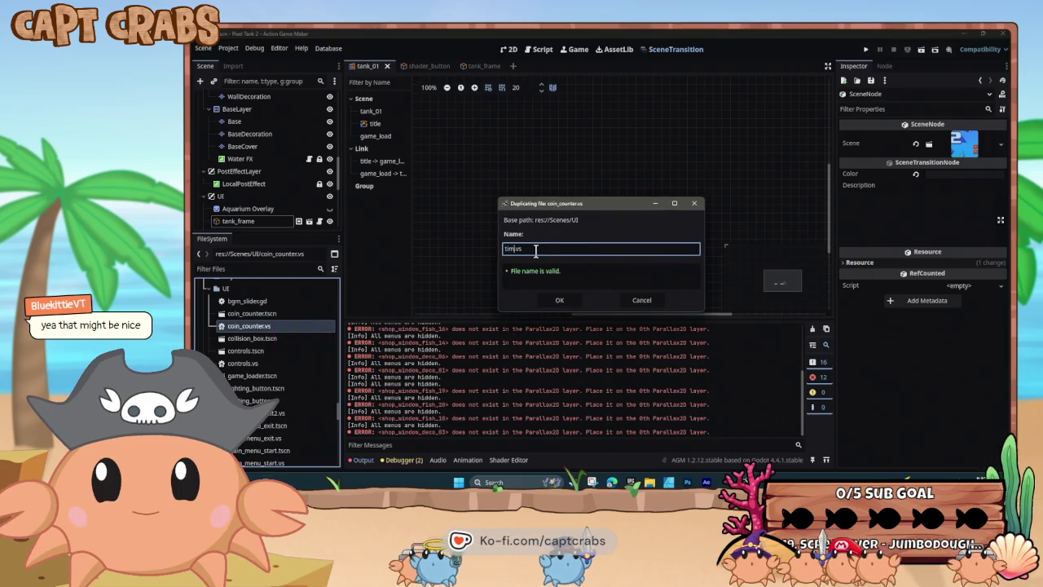
pyautogui.press('Return')
# Open timer.tscn for editing.
pyautogui.scroll(-10, 269, 432)
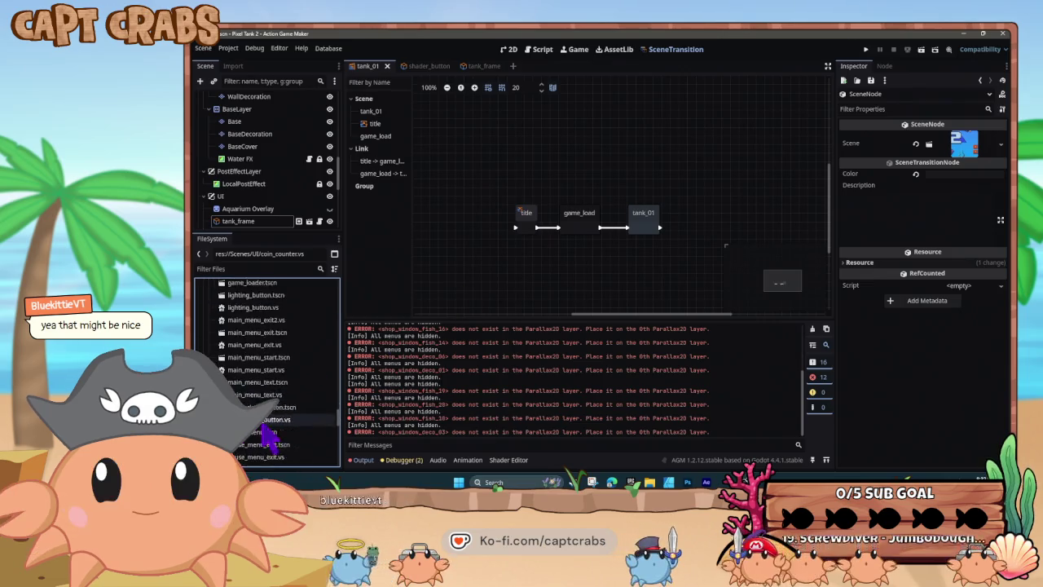
pyautogui.scroll(-3, 273, 440)
pyautogui.doubleClick(261, 422)
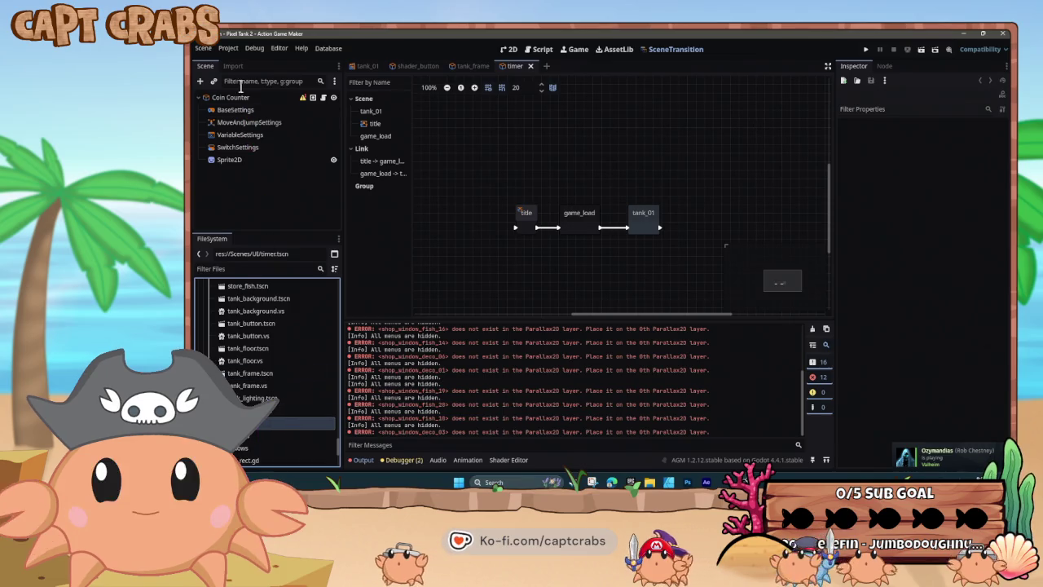
# Rename the scene's root node to Timer.
pyautogui.click(251, 99)
pyautogui.rightClick(251, 98)
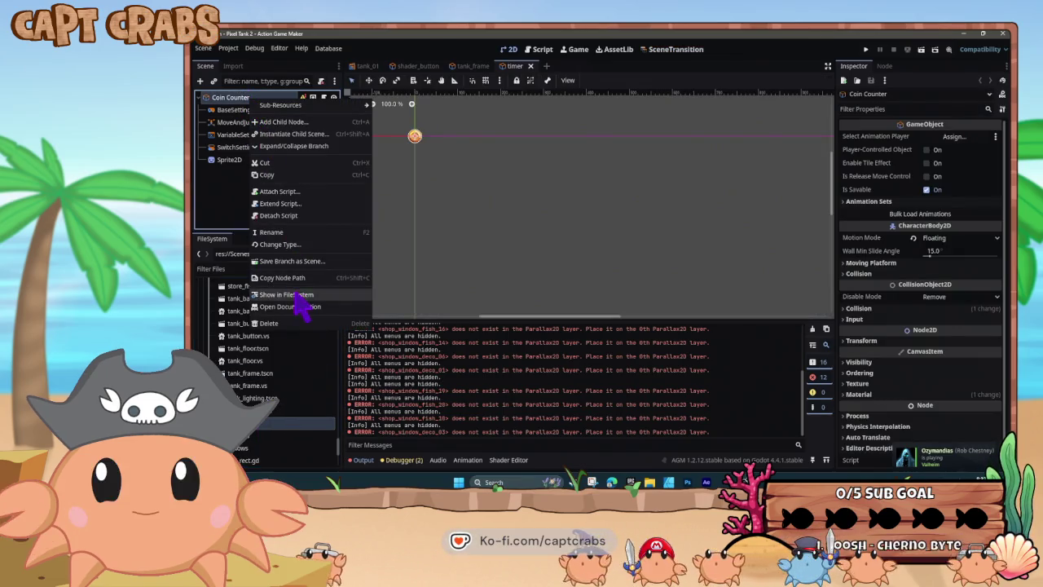
pyautogui.click(284, 232)
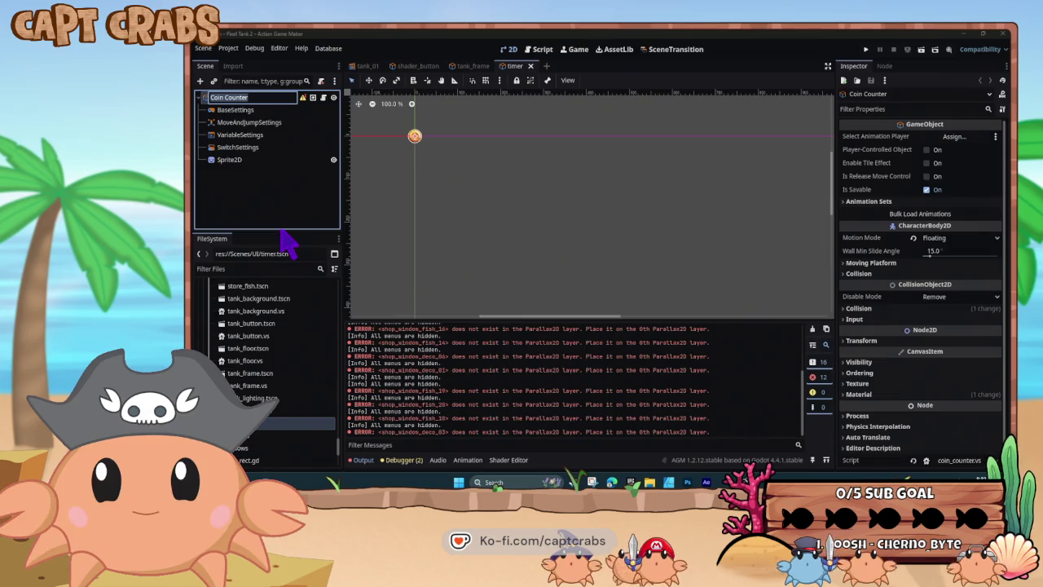
pyautogui.click(252, 97)
pyautogui.write('Timer')
pyautogui.press('Return')
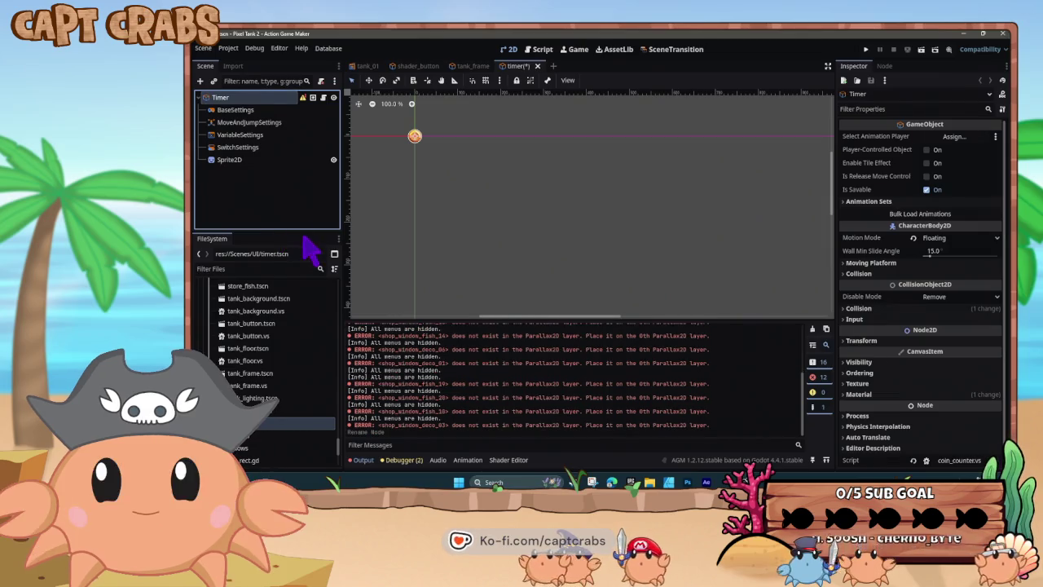
# Hide the Sprite2D coin, replace the root's copied script with timer.vs, and save.
pyautogui.click(333, 160)
pyautogui.click(285, 162)
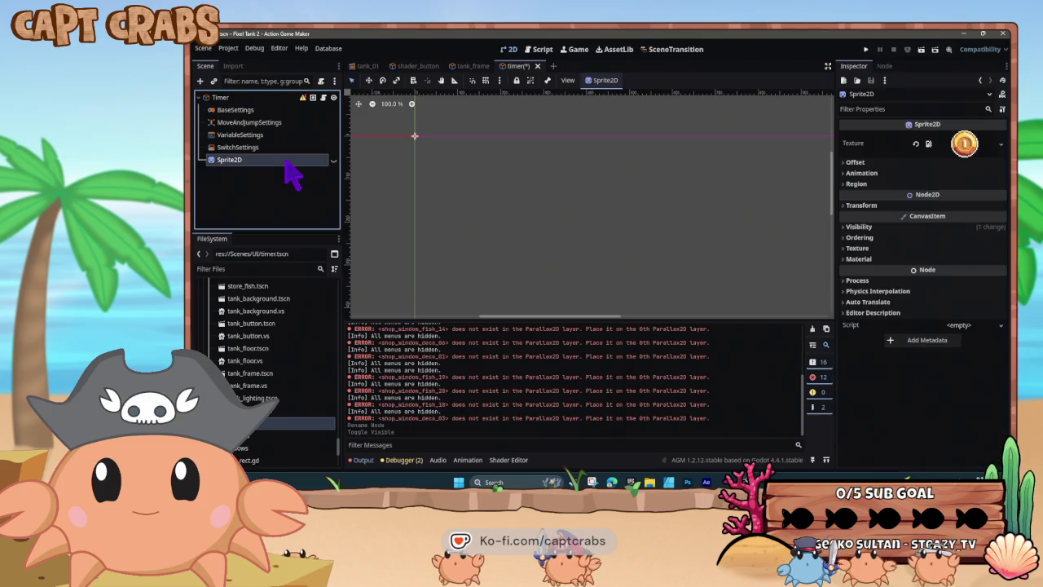
pyautogui.click(269, 98)
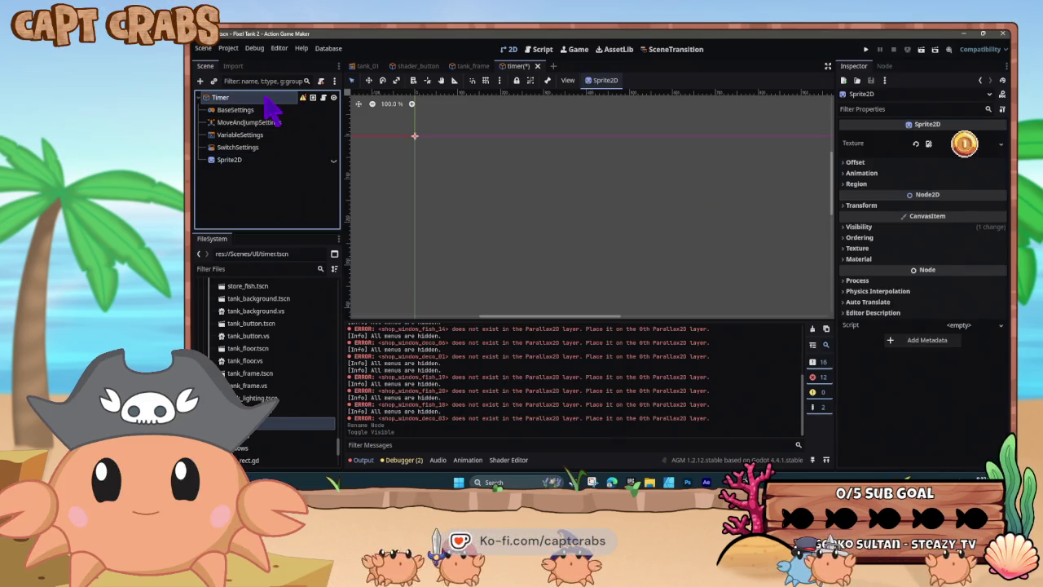
pyautogui.click(334, 89)
pyautogui.click(334, 90)
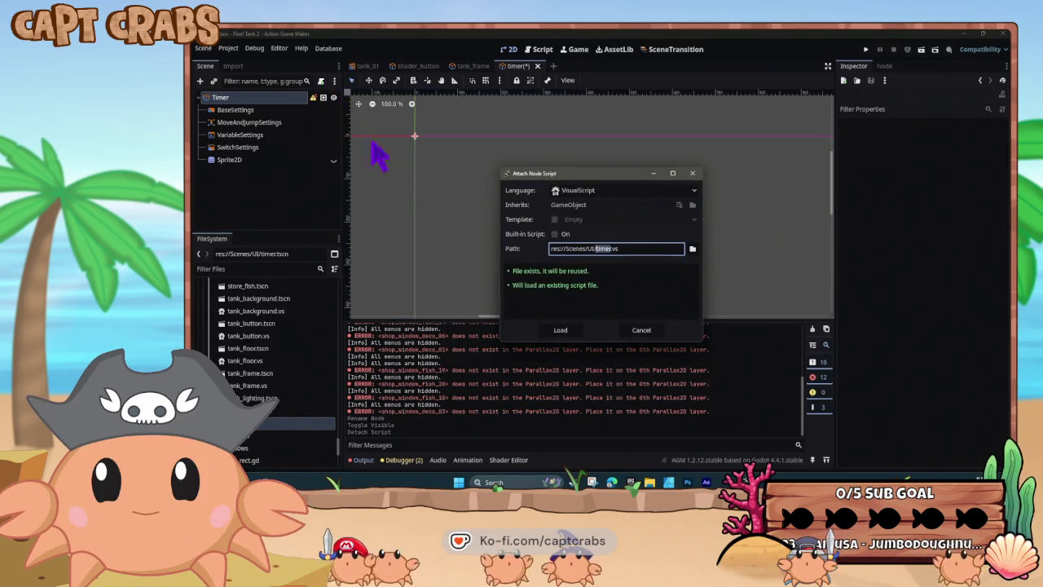
pyautogui.click(560, 330)
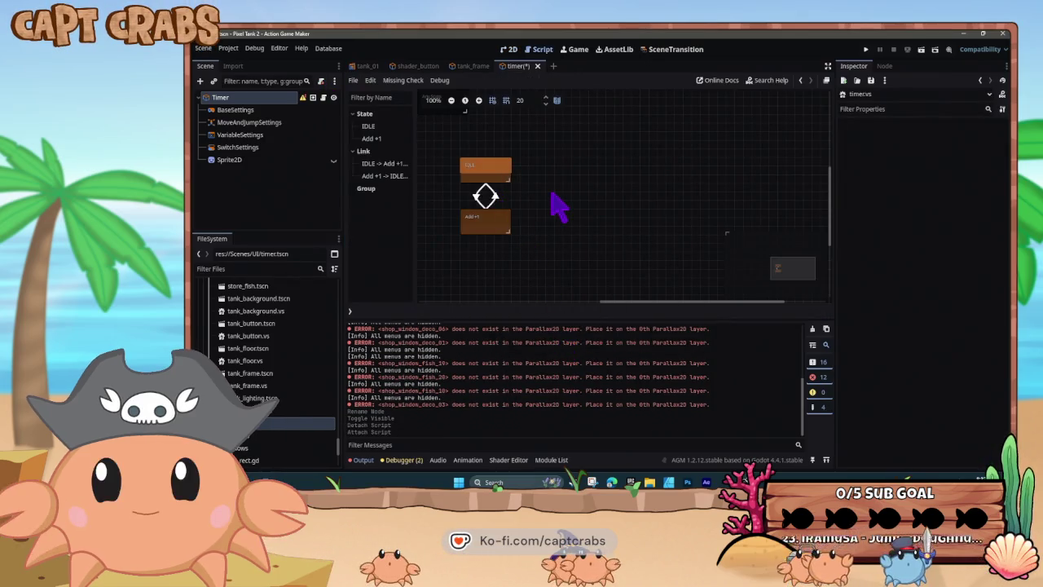
pyautogui.hotkey('ctrl', 's')
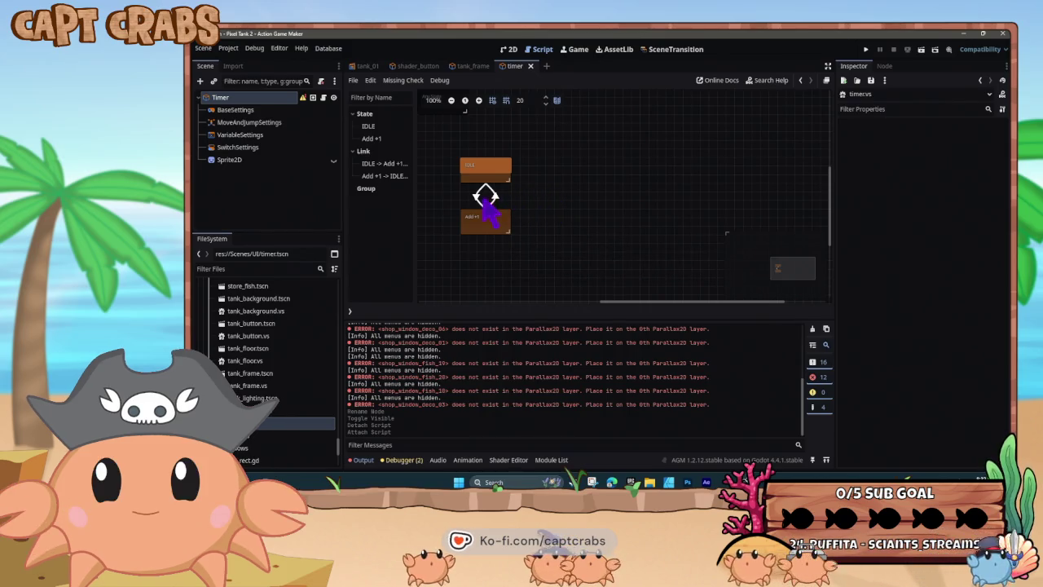
# Delete both links between the IDLE and Add +1 states.
pyautogui.click(487, 197)
pyautogui.click(478, 204)
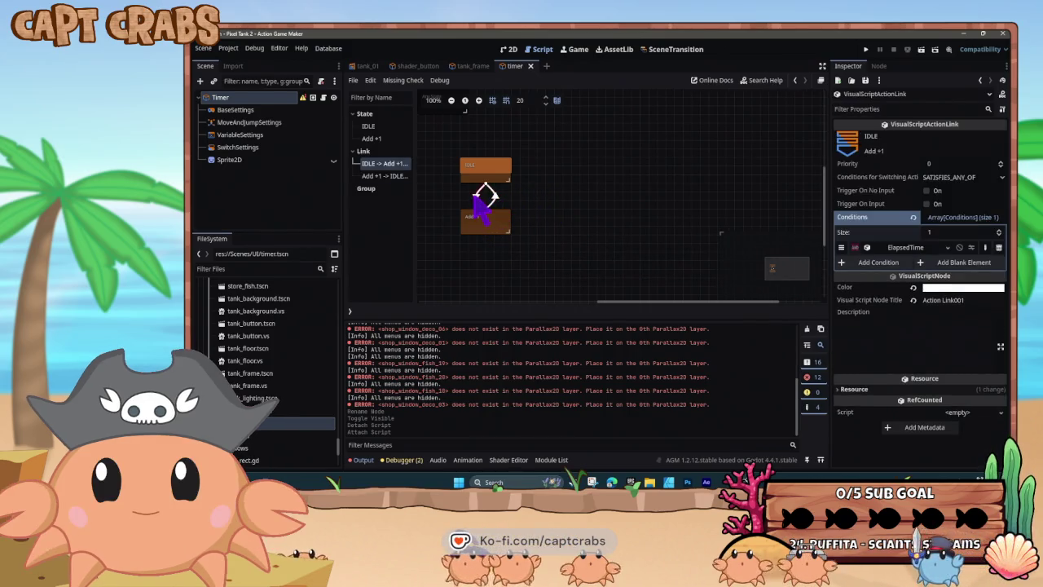
pyautogui.press('Delete')
pyautogui.click(485, 196)
pyautogui.press('Delete')
# Remove the DisplayText action from the IDLE state, leaving it with no actions.
pyautogui.click(483, 177)
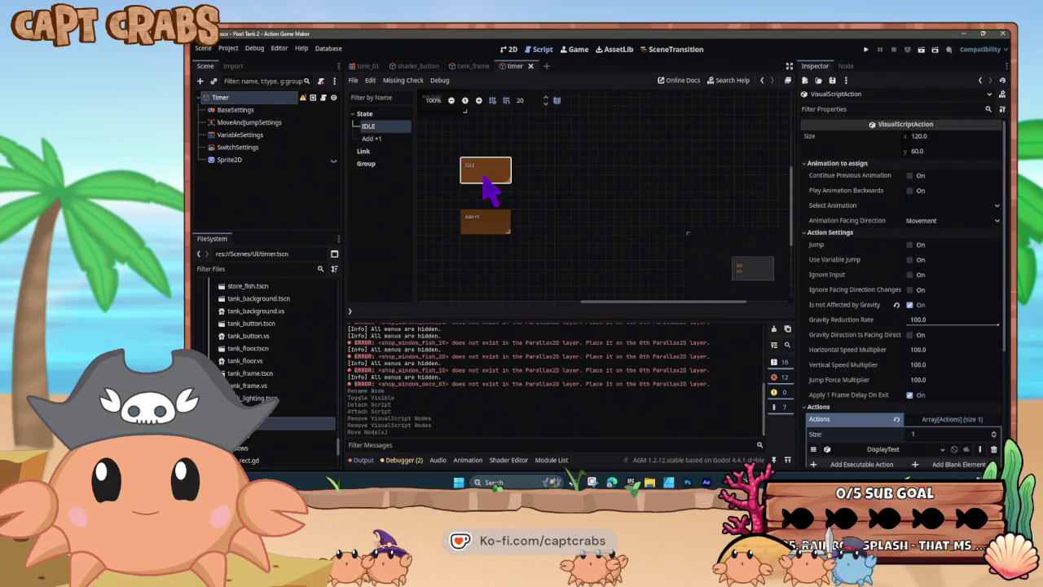
pyautogui.click(856, 448)
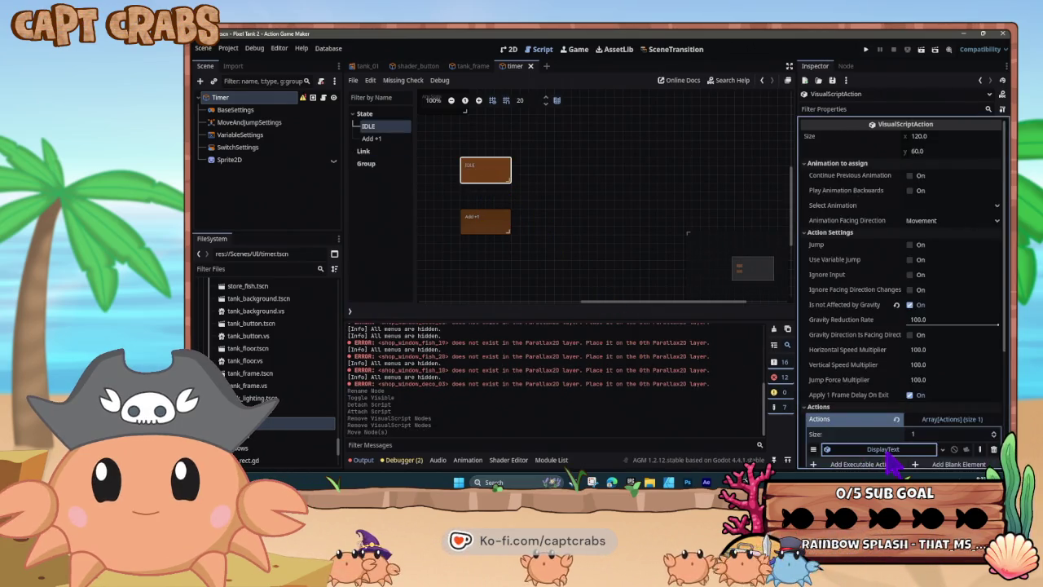
pyautogui.scroll(-5, 870, 455)
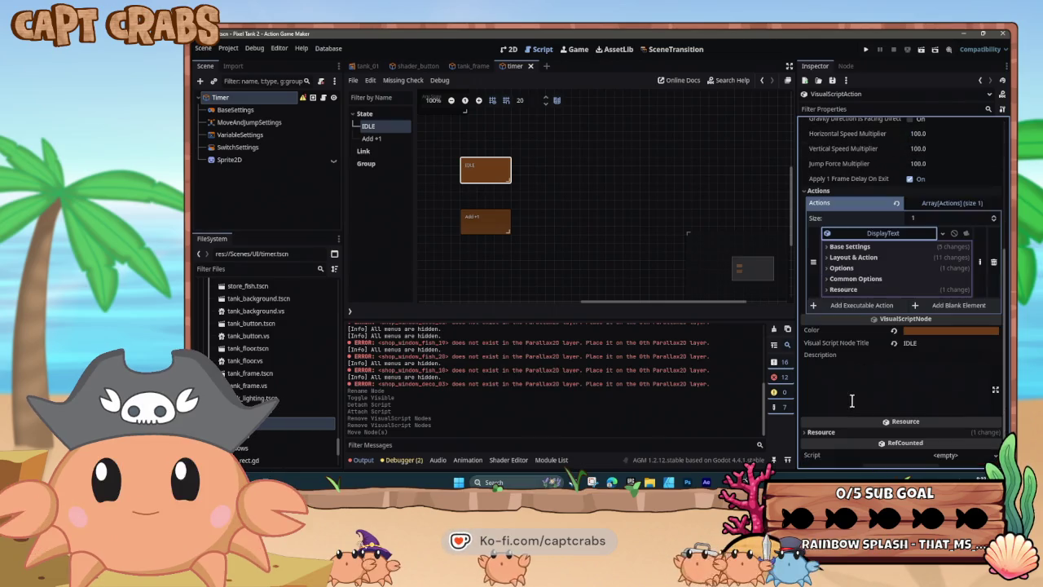
pyautogui.click(991, 260)
pyautogui.click(862, 293)
pyautogui.write('coun')
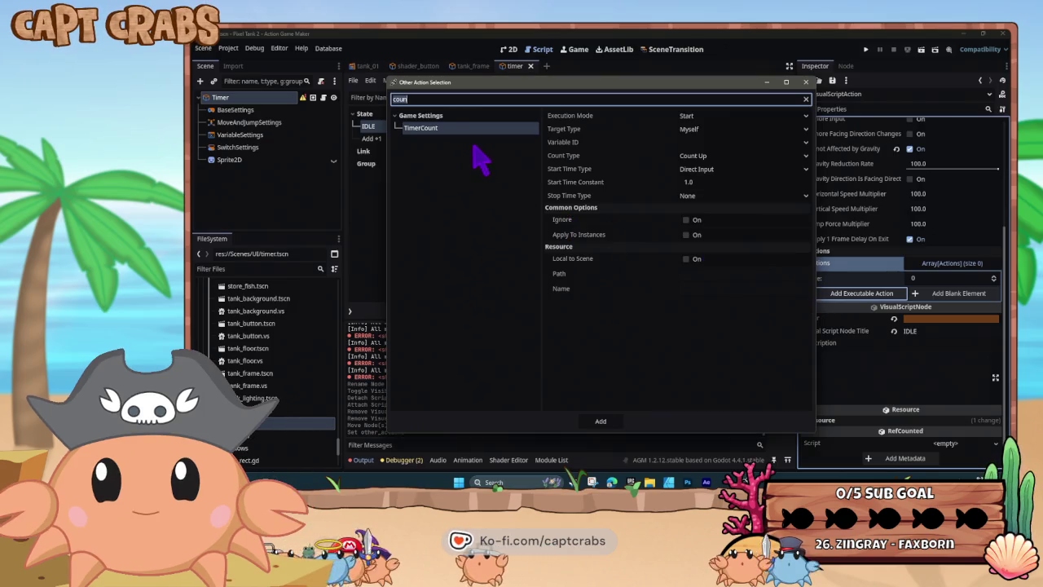
pyautogui.click(806, 82)
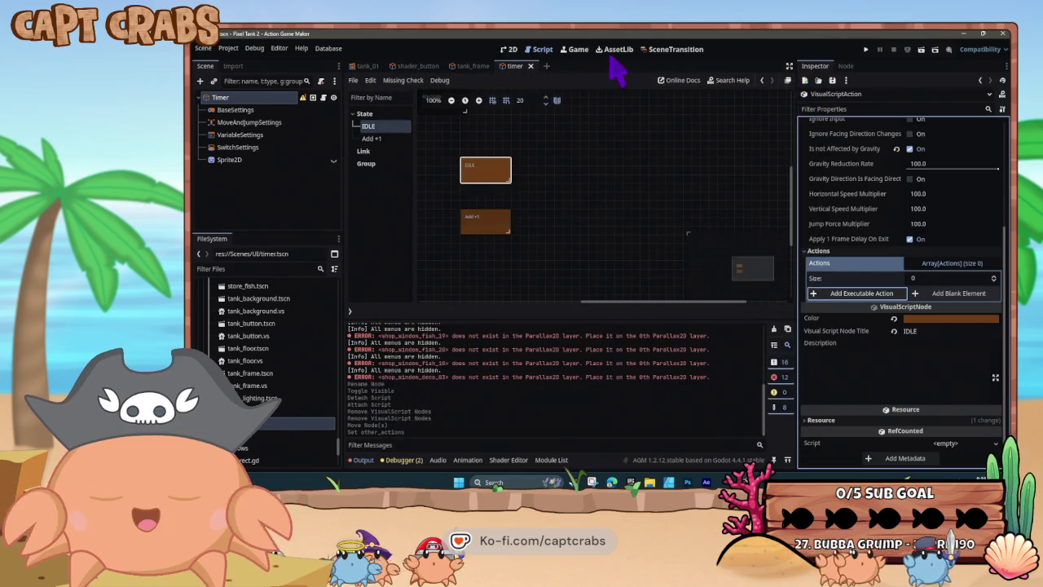
pyautogui.click(328, 48)
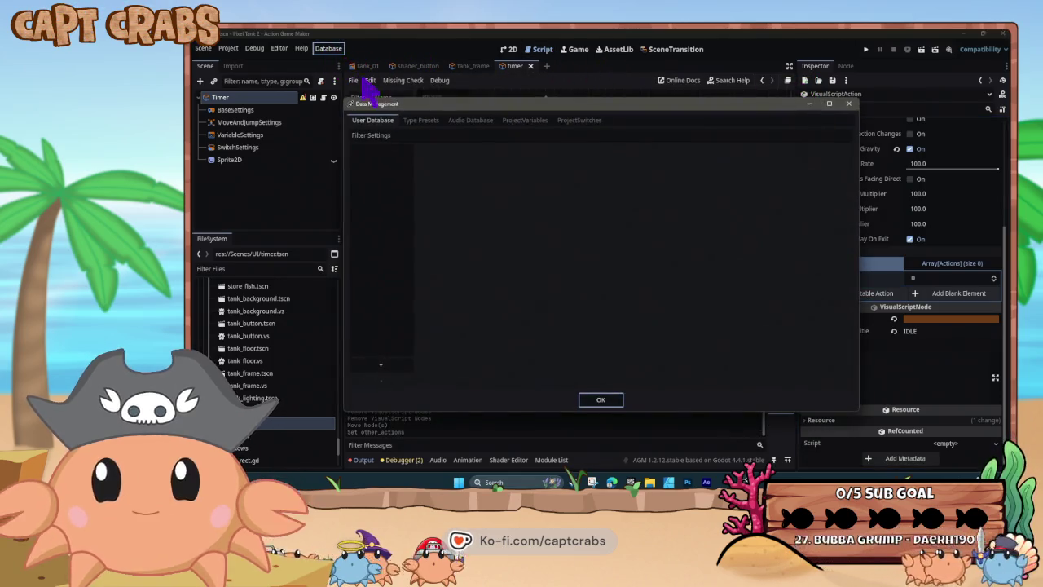
# Add a Timer project variable with memo 'total amount of time fishtank is running' and confirm.
pyautogui.click(526, 122)
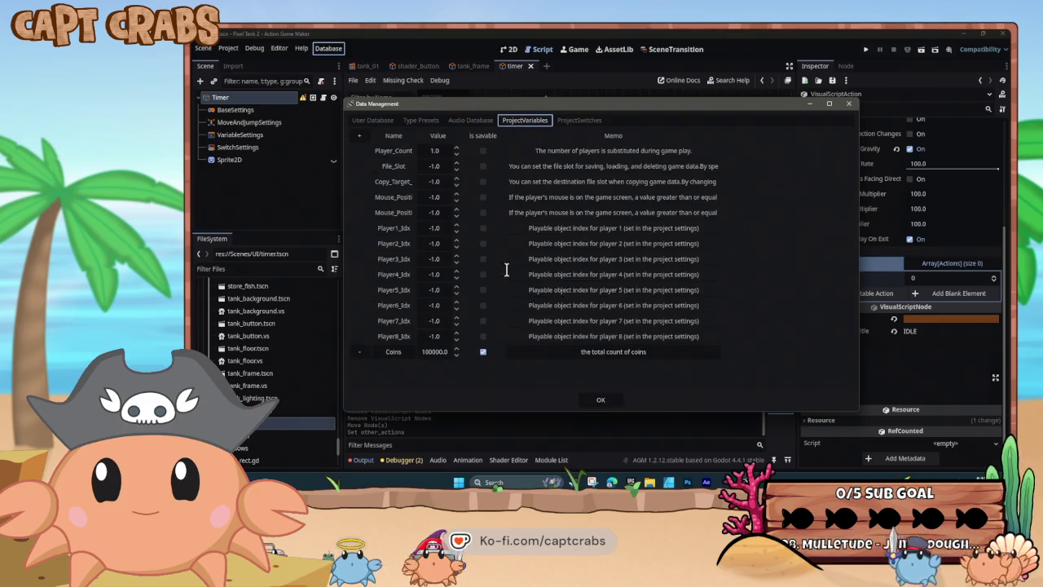
pyautogui.click(358, 135)
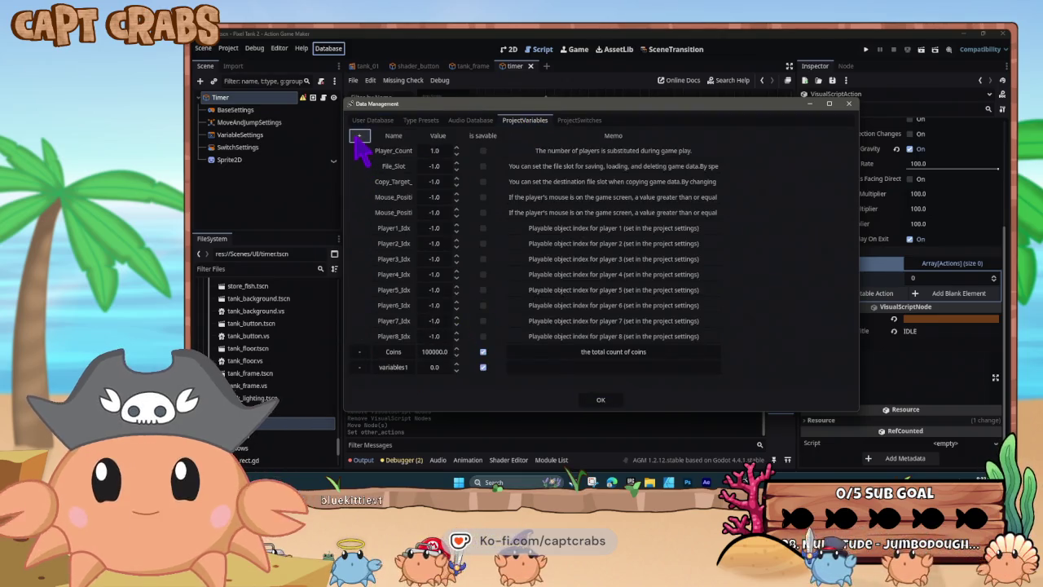
pyautogui.click(376, 367)
pyautogui.write('Timer')
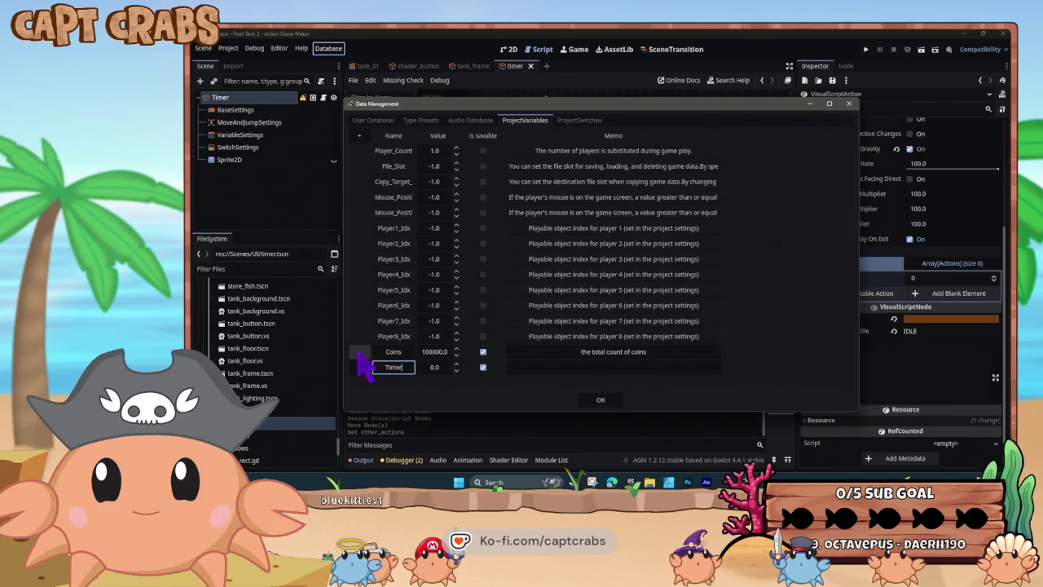
pyautogui.click(622, 367)
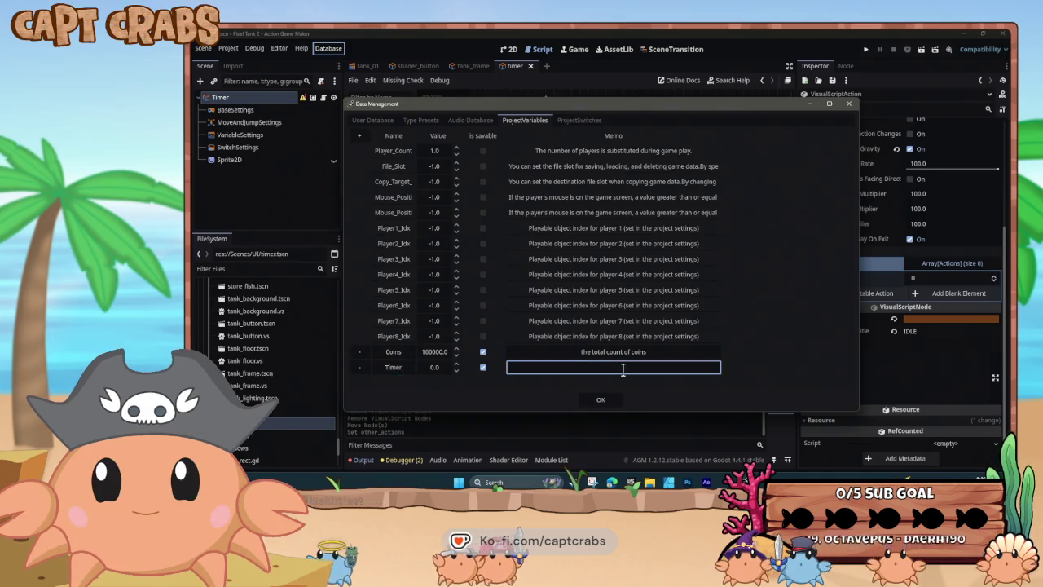
pyautogui.write('total')
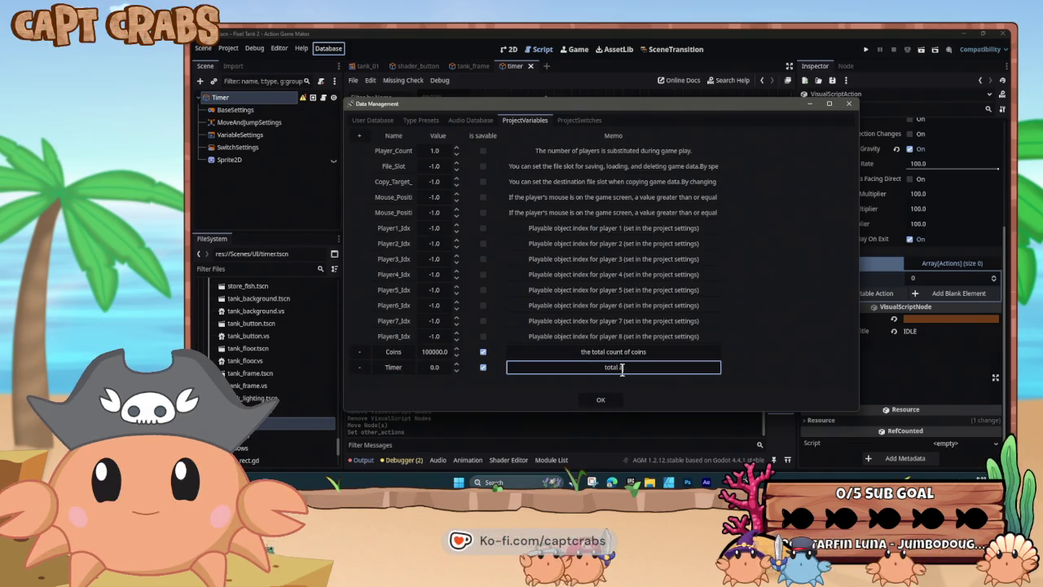
pyautogui.write(' amount of time')
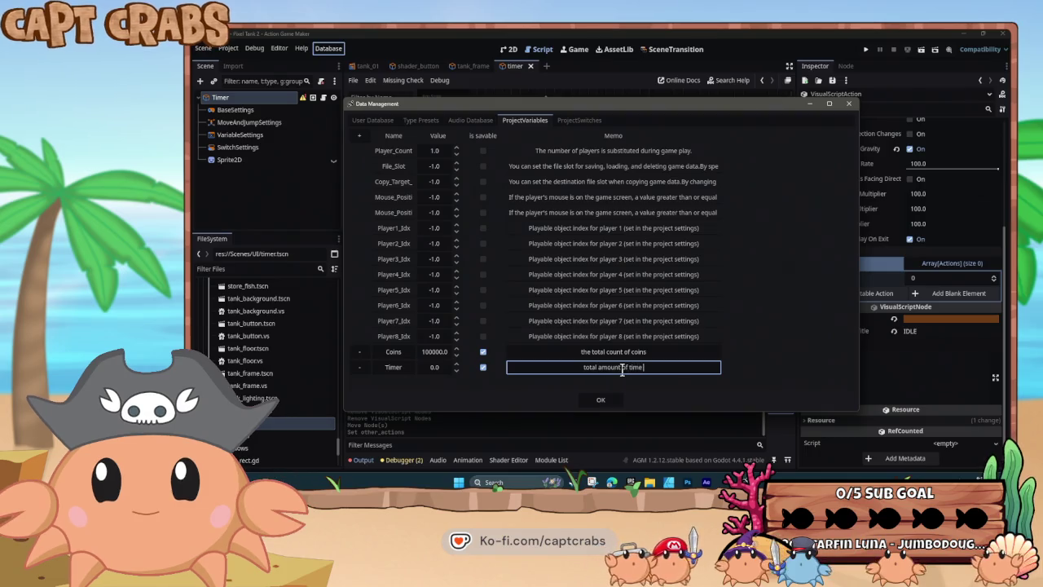
pyautogui.write(' fishtank is running')
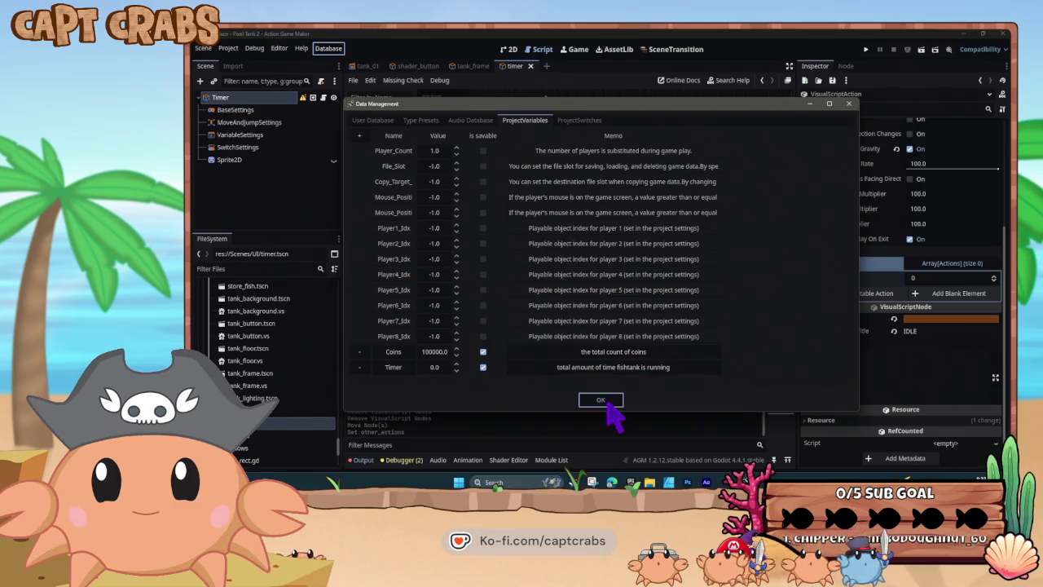
pyautogui.click(607, 403)
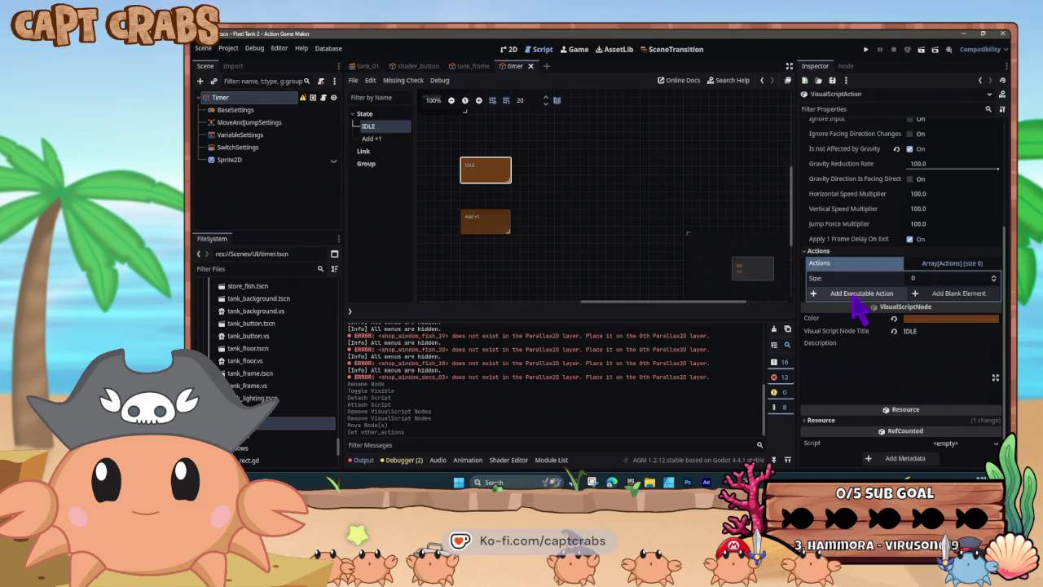
pyautogui.click(858, 294)
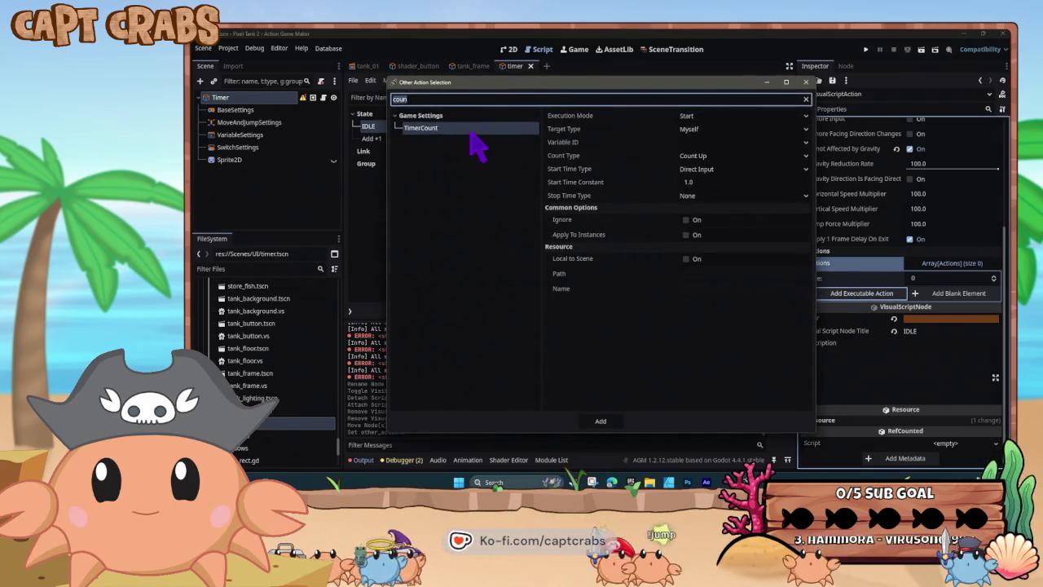
# Set TimerCount's target to the Database variable Coins and add it to IDLE.
pyautogui.click(724, 130)
pyautogui.click(722, 155)
pyautogui.click(719, 142)
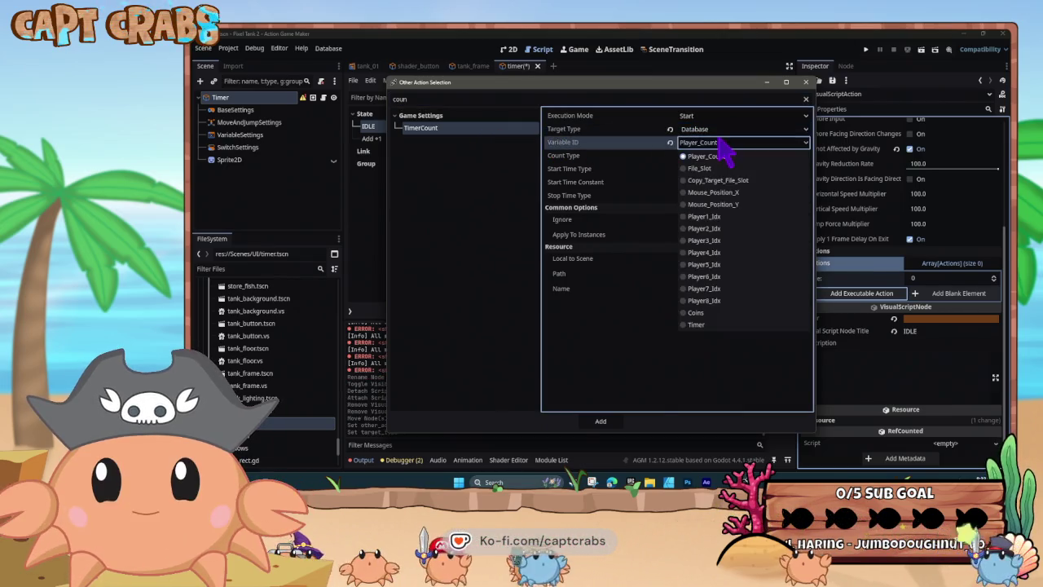
pyautogui.click(715, 313)
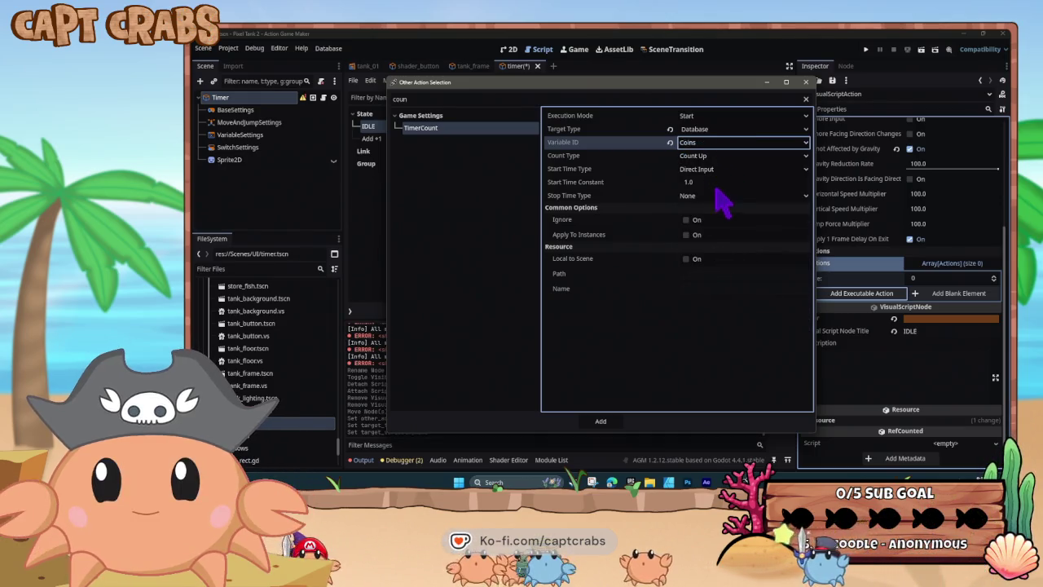
pyautogui.click(600, 421)
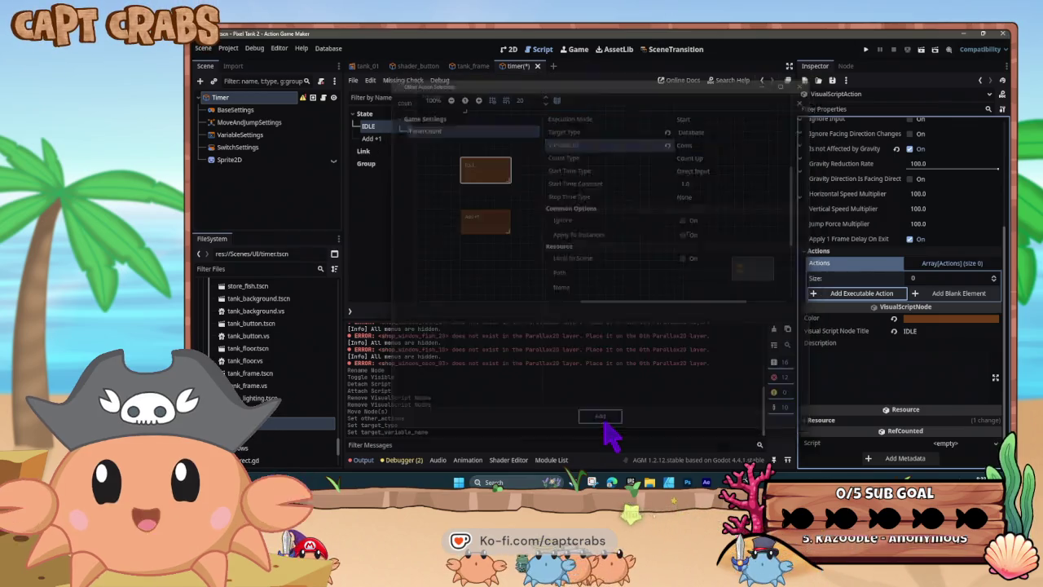
pyautogui.click(857, 310)
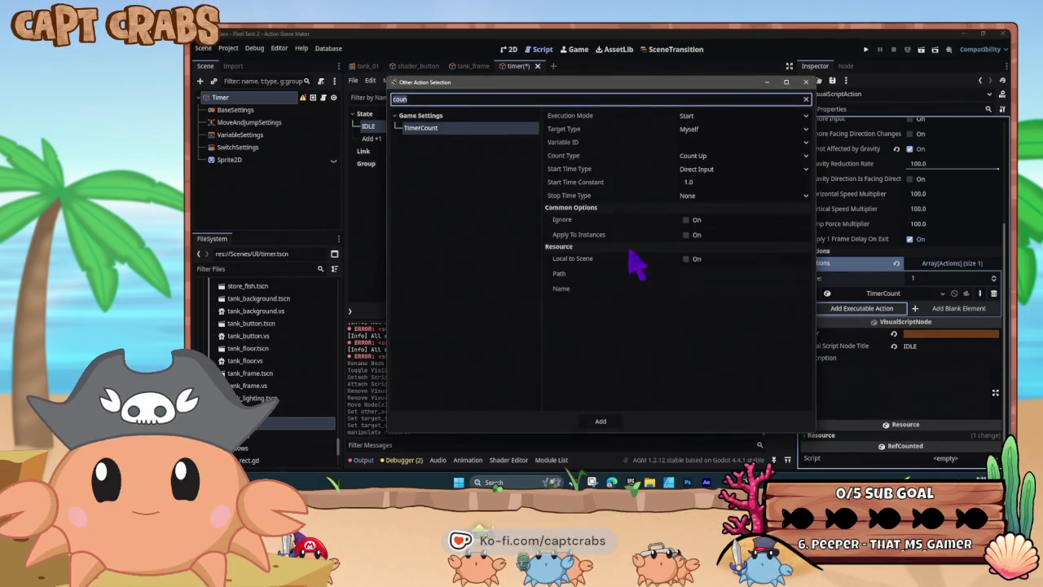
# Add a DisplayText action whose text shows the project variable Coins.
pyautogui.press('BackSpace')
pyautogui.press('BackSpace')
pyautogui.press('BackSpace')
pyautogui.write('text')
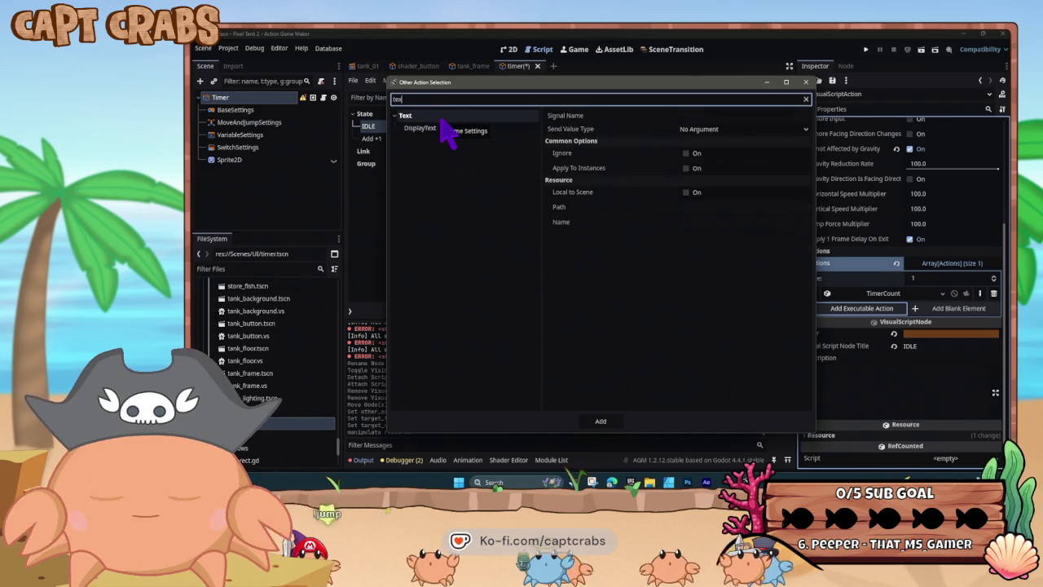
pyautogui.click(440, 131)
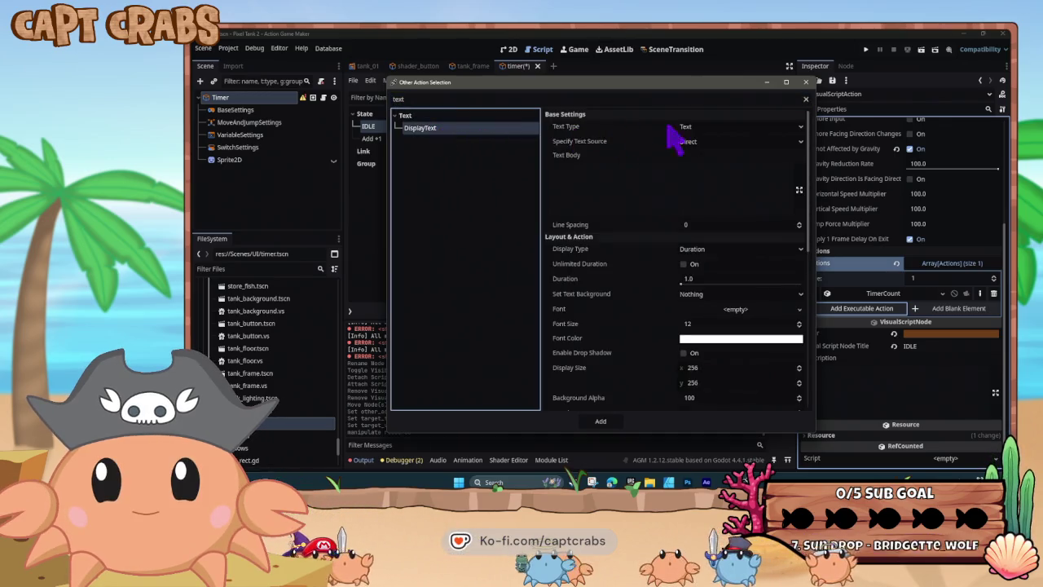
pyautogui.click(722, 141)
pyautogui.click(722, 143)
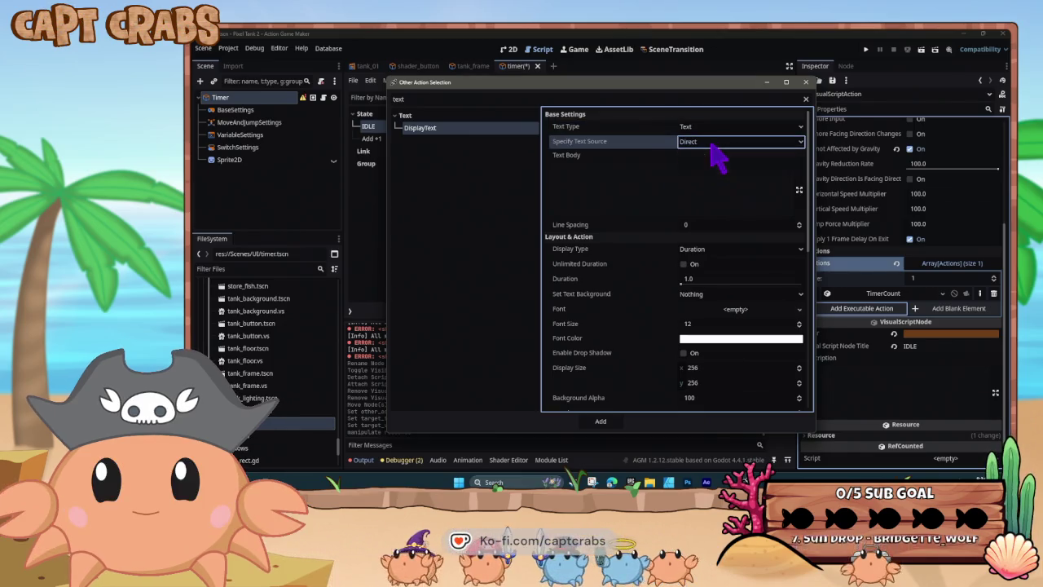
pyautogui.click(710, 127)
pyautogui.click(715, 156)
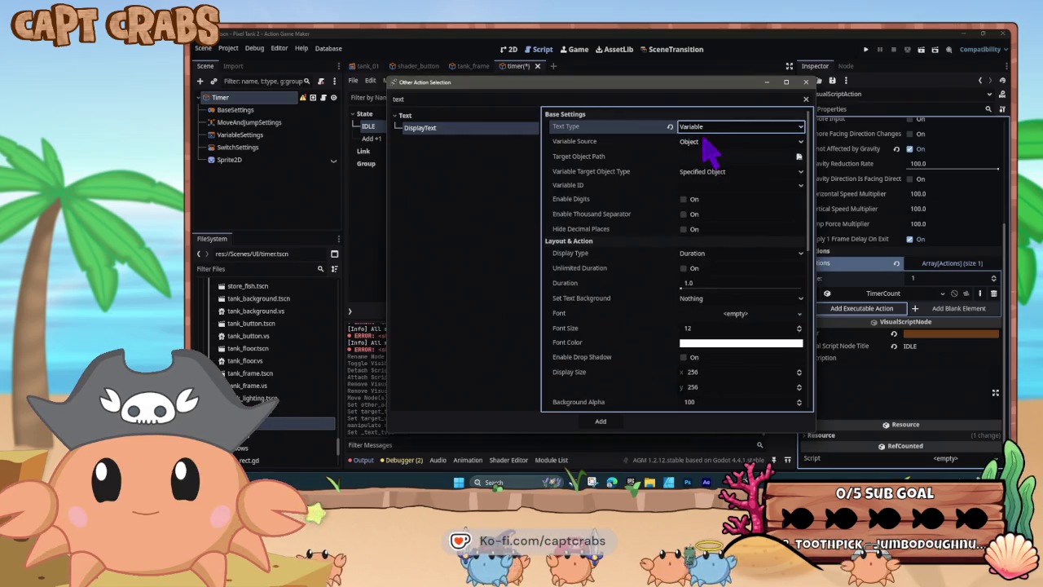
pyautogui.click(706, 142)
pyautogui.click(717, 159)
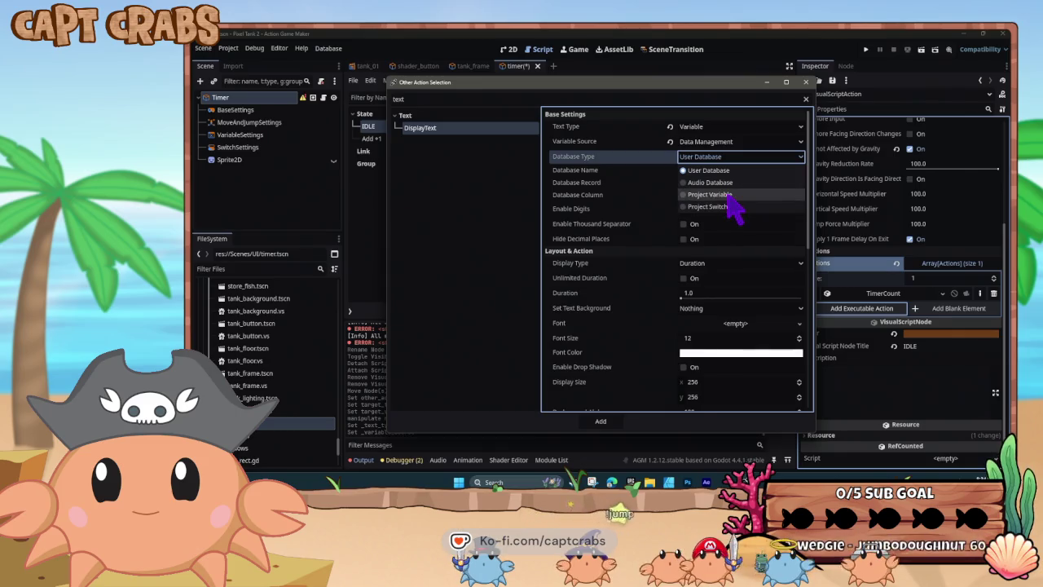
pyautogui.click(721, 195)
pyautogui.click(718, 172)
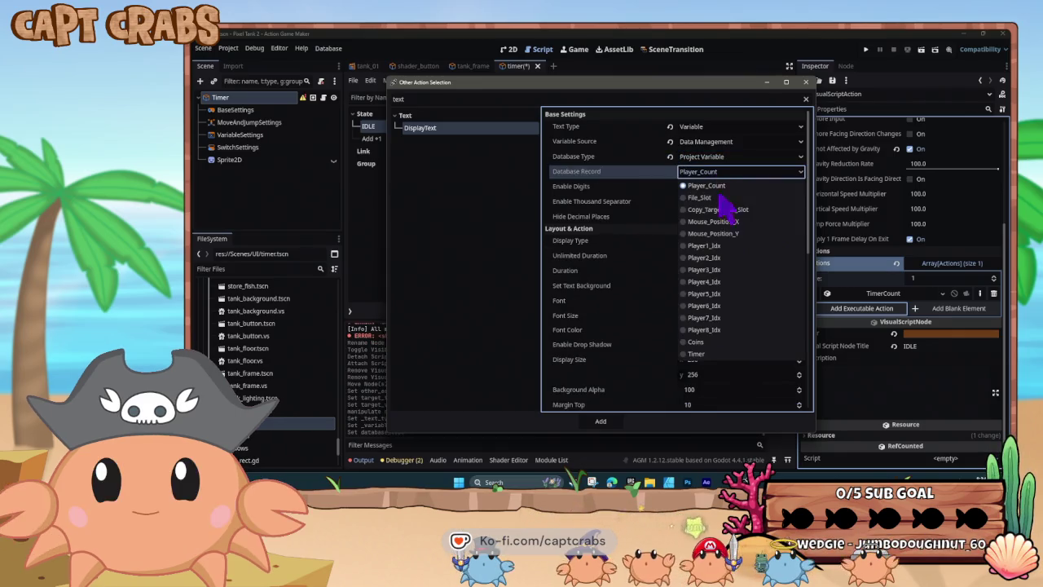
pyautogui.click(697, 341)
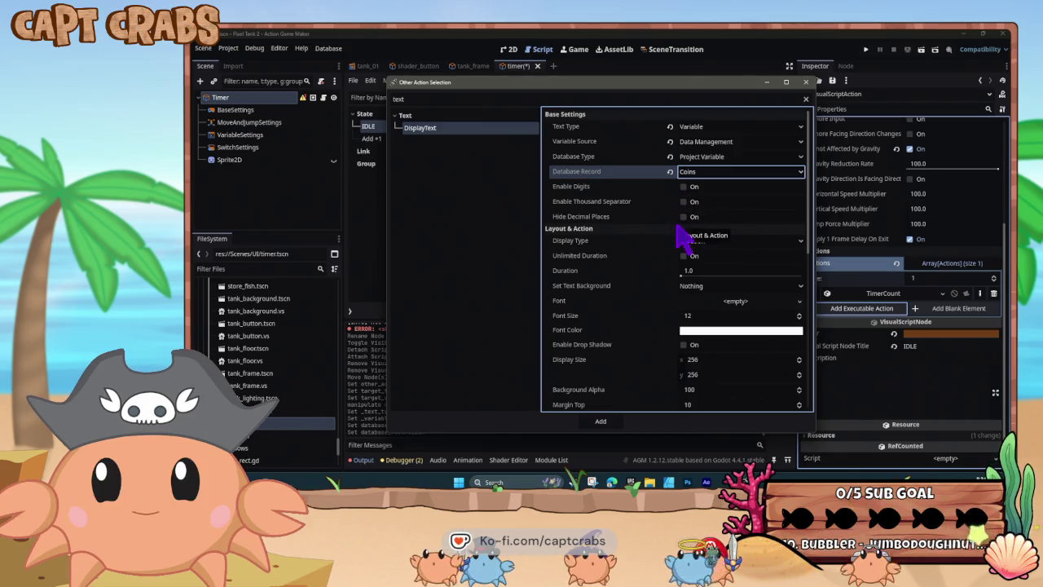
# Hide decimals, make it display indefinitely, and use PixelKiss-Regular font at size 60.
pyautogui.click(682, 217)
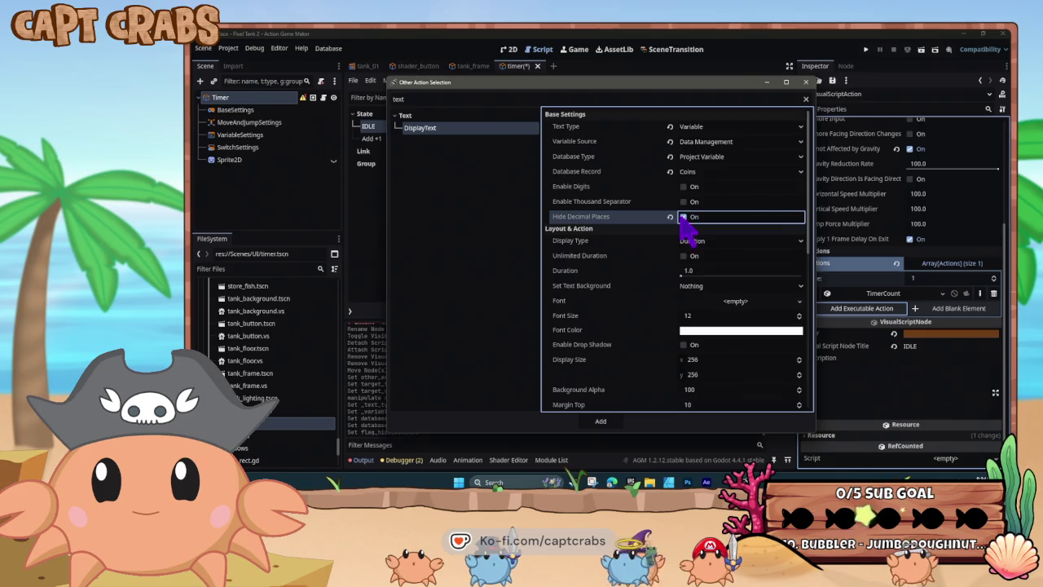
pyautogui.click(684, 256)
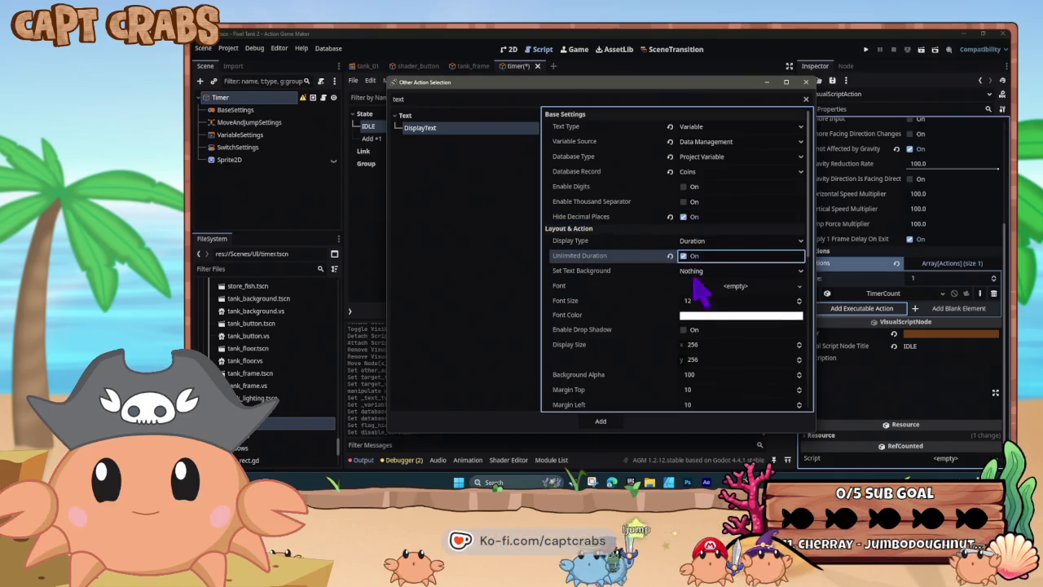
pyautogui.click(799, 287)
pyautogui.click(779, 357)
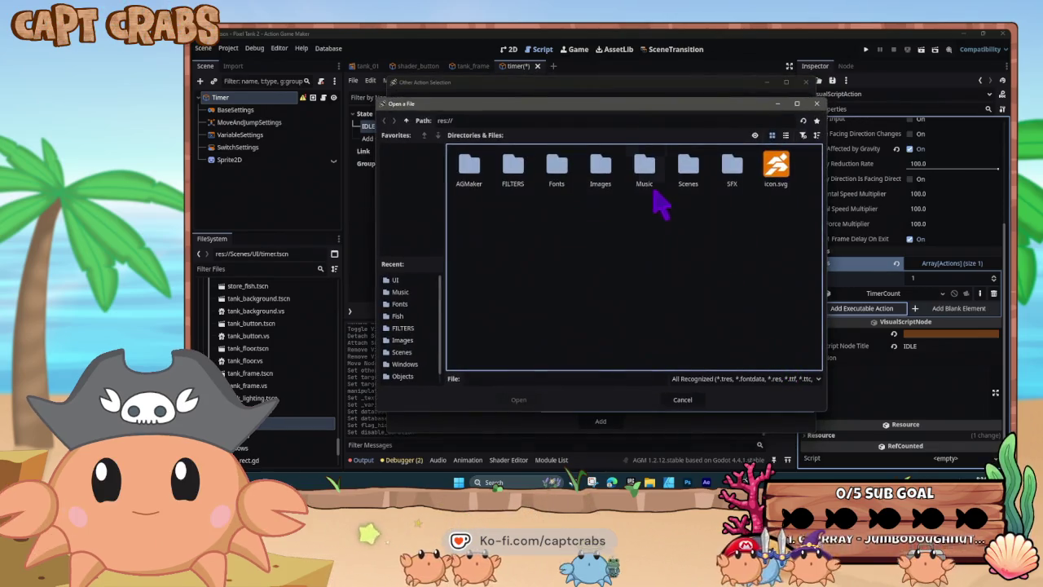
pyautogui.doubleClick(557, 167)
pyautogui.doubleClick(773, 169)
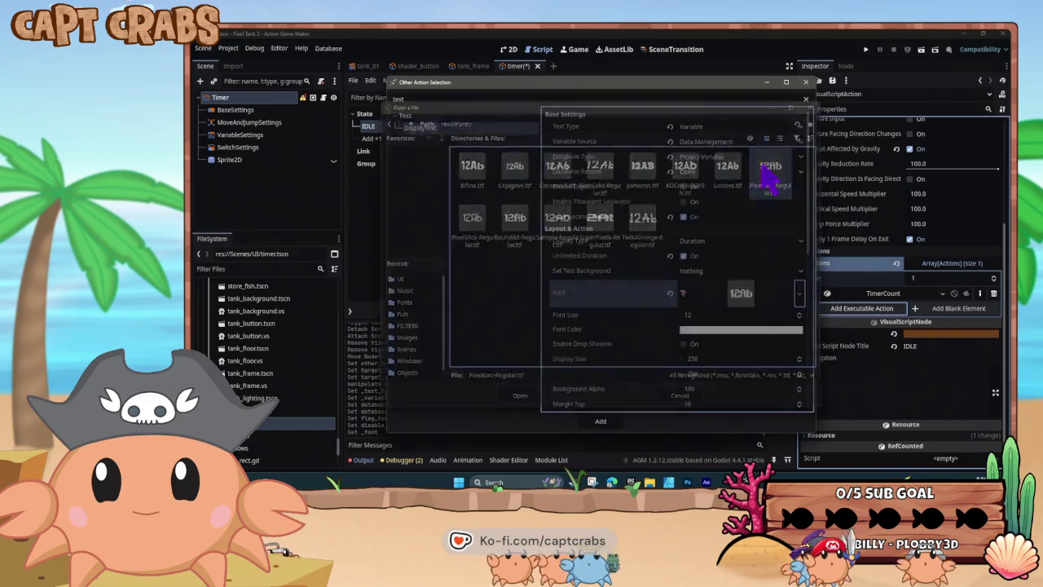
pyautogui.click(691, 316)
pyautogui.write('60')
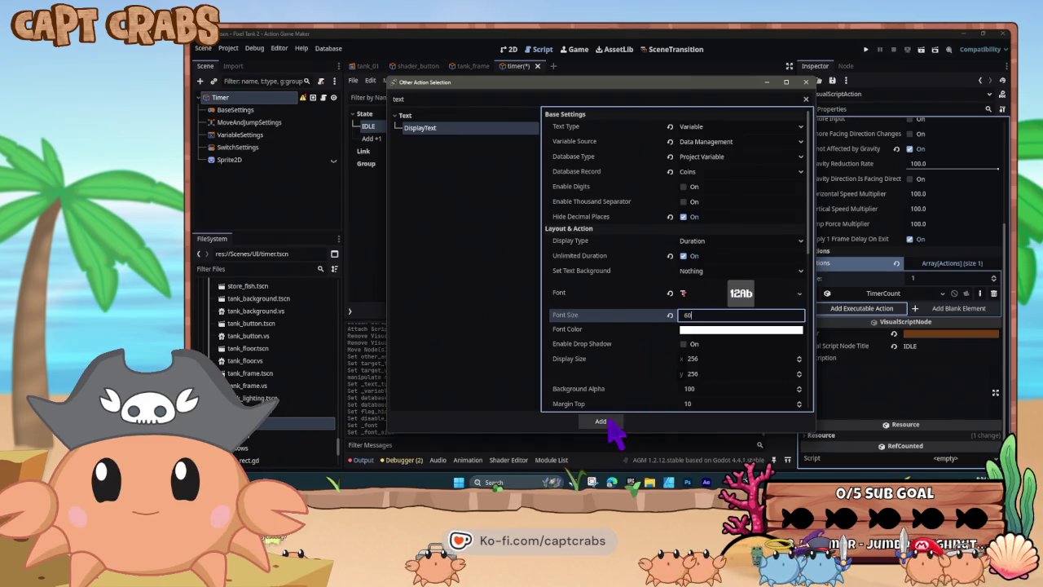
pyautogui.press('Return')
# Turn on a mostly opaque black drop shadow for the text.
pyautogui.click(684, 343)
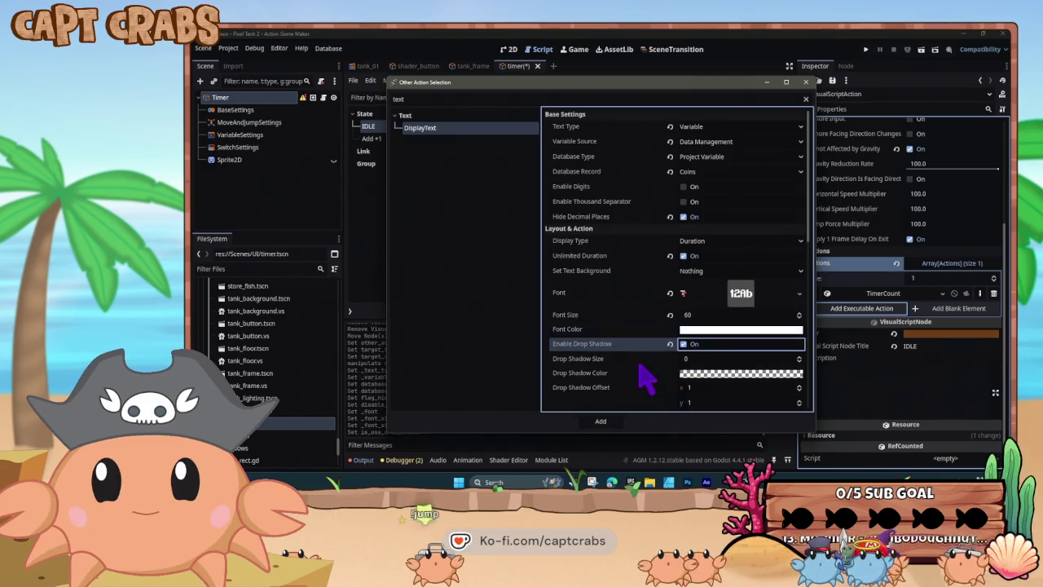
pyautogui.scroll(-1, 672, 358)
pyautogui.click(697, 336)
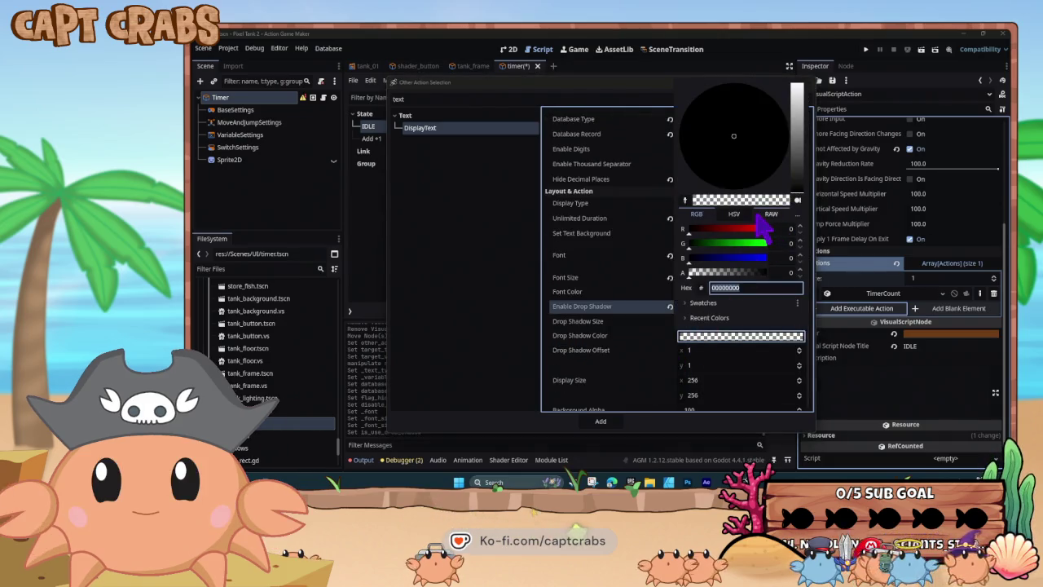
pyautogui.click(756, 272)
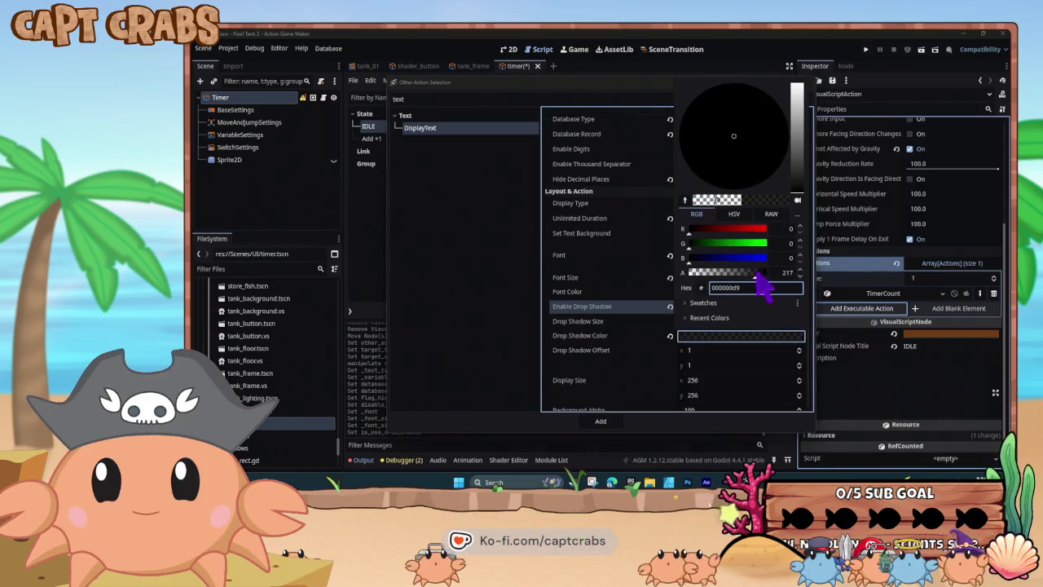
pyautogui.click(656, 365)
pyautogui.scroll(-5, 664, 374)
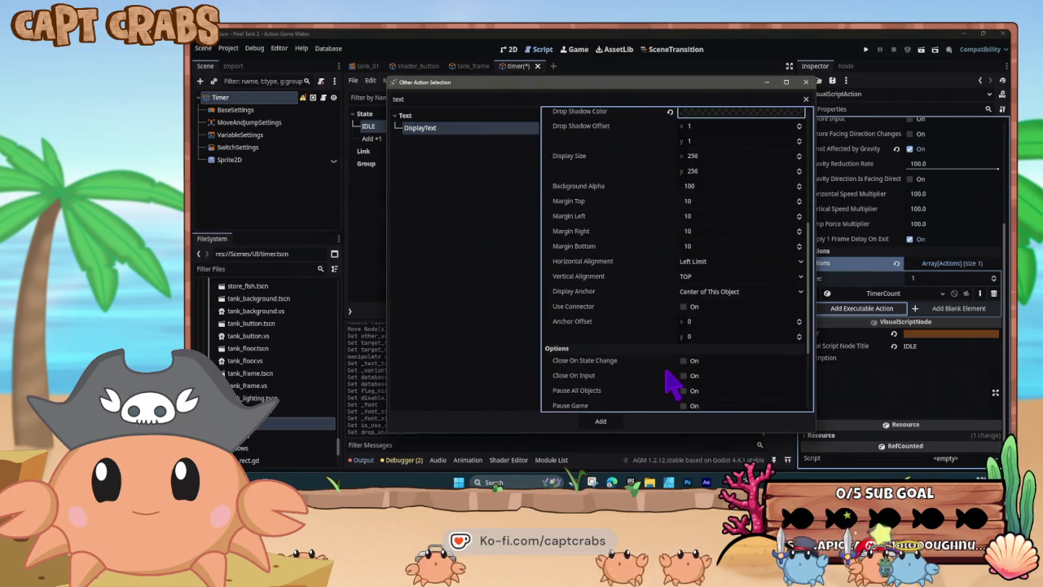
pyautogui.scroll(-3, 673, 381)
pyautogui.scroll(5, 673, 381)
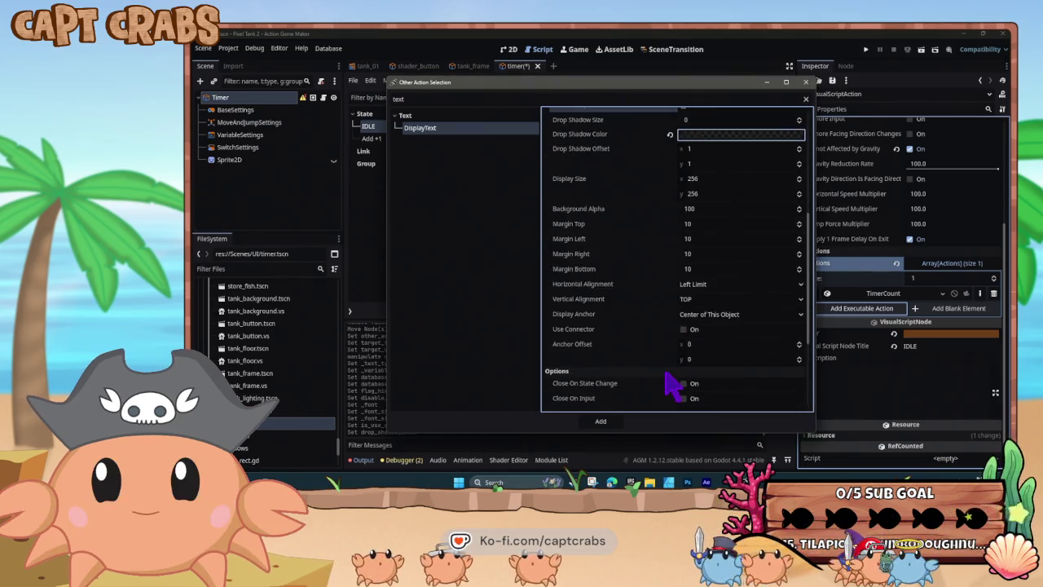
pyautogui.scroll(2, 672, 379)
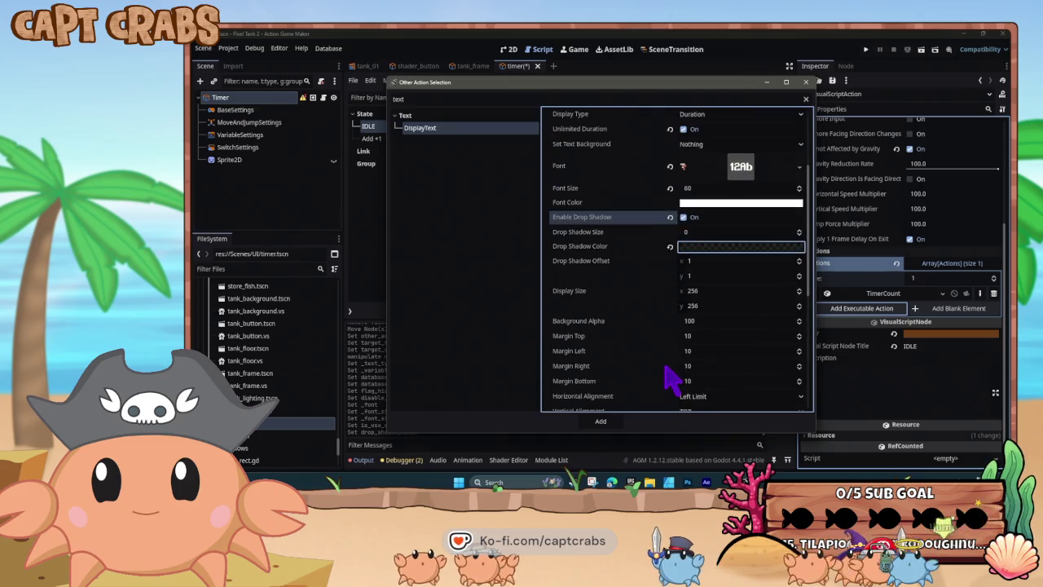
# Set the display width to 700, add the action, and save the timer scene.
pyautogui.click(706, 293)
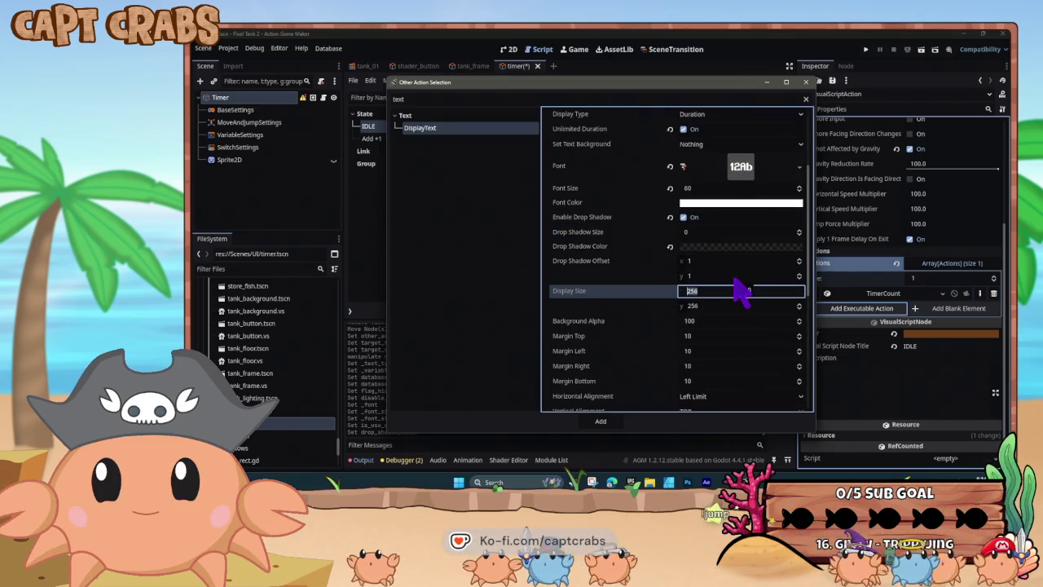
pyautogui.write('7000')
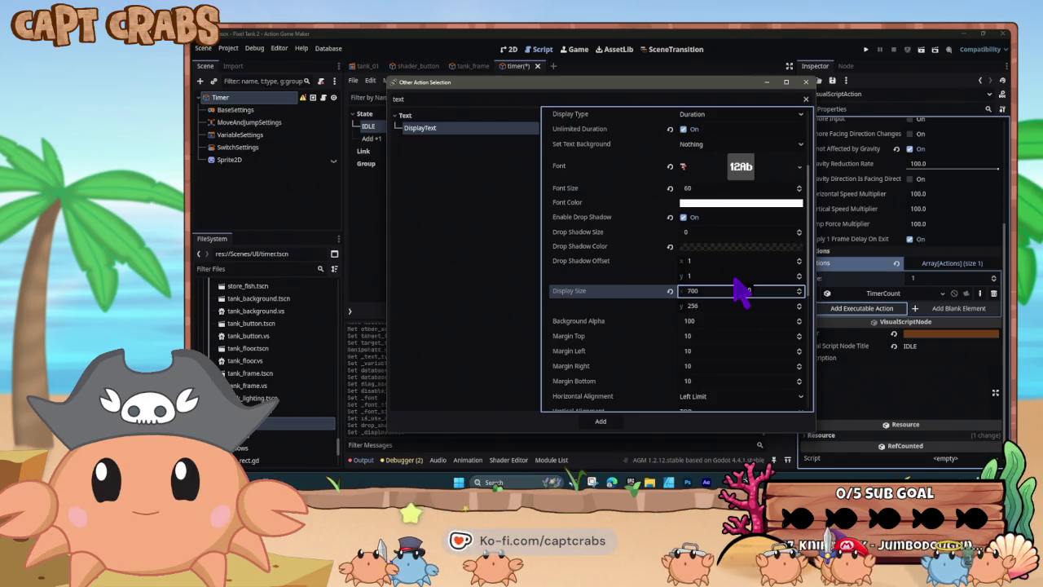
pyautogui.click(608, 418)
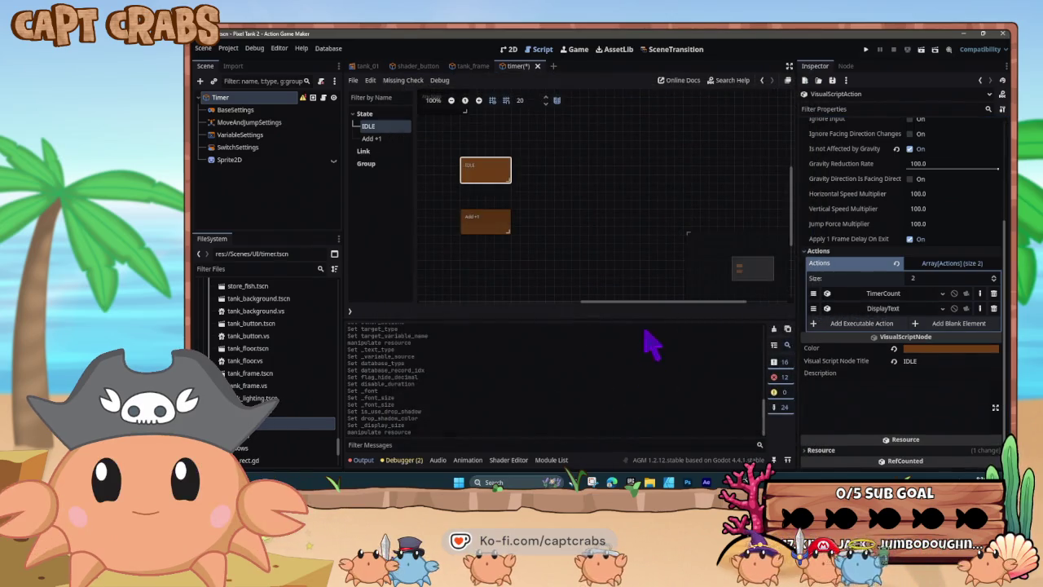
pyautogui.hotkey('ctrl', 's')
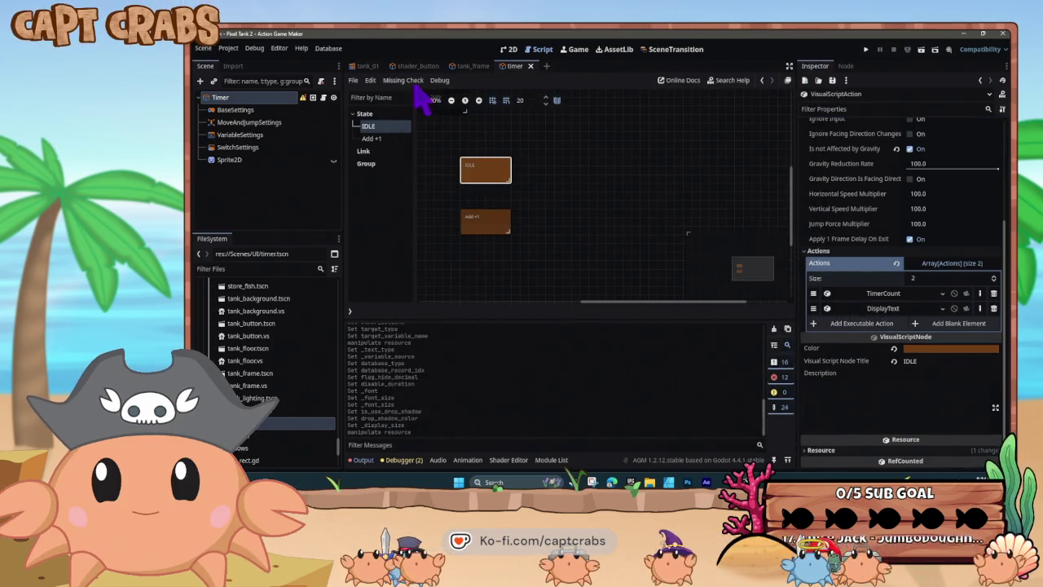
pyautogui.click(374, 69)
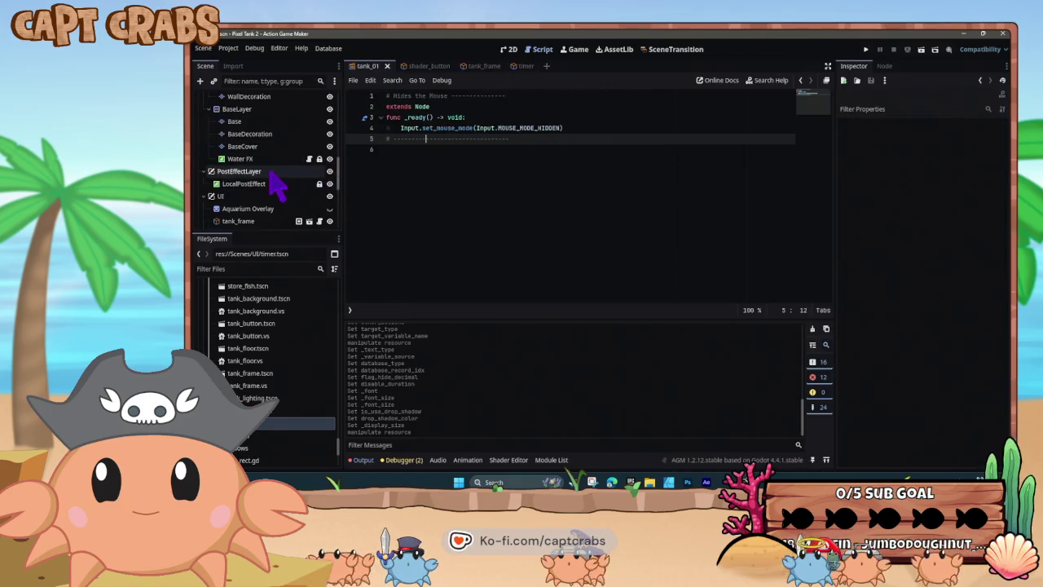
# Drag the timer scene into the tank_01 tree, switch to 2D, and undo the camera move.
pyautogui.scroll(-1, 270, 173)
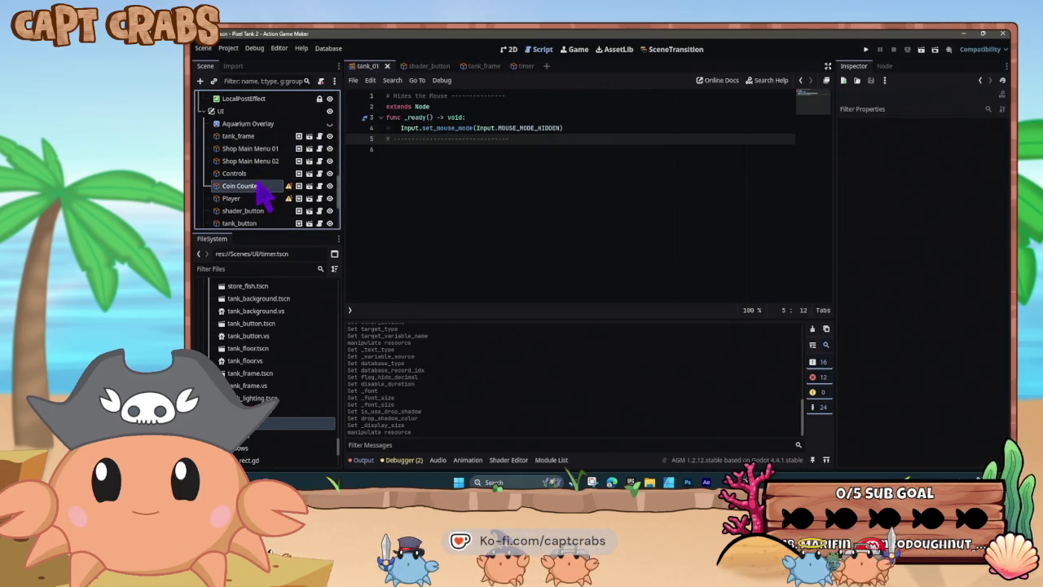
pyautogui.click(262, 183)
pyautogui.moveTo(245, 423); pyautogui.dragTo(244, 177)
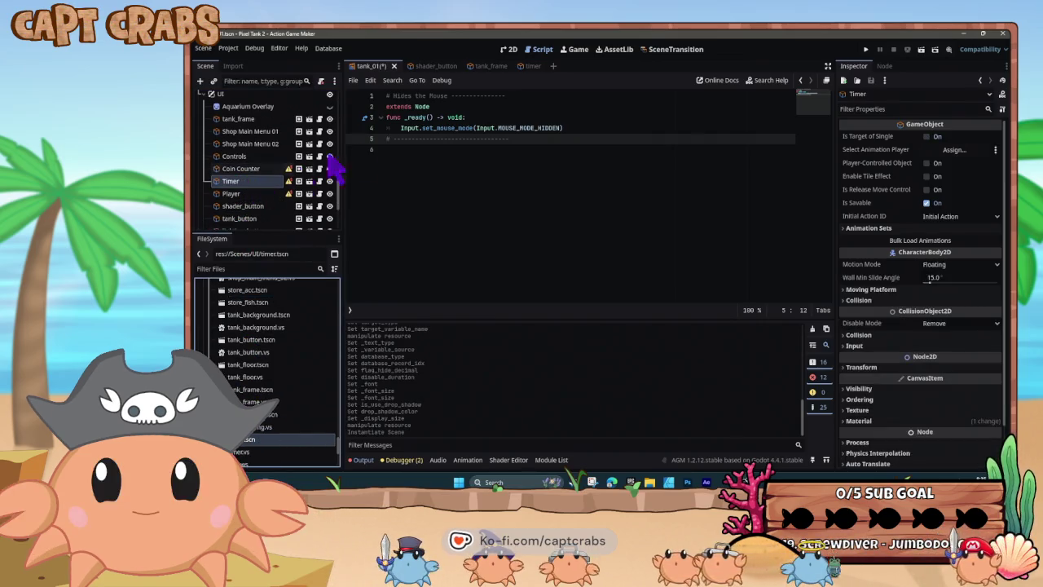
pyautogui.click(509, 50)
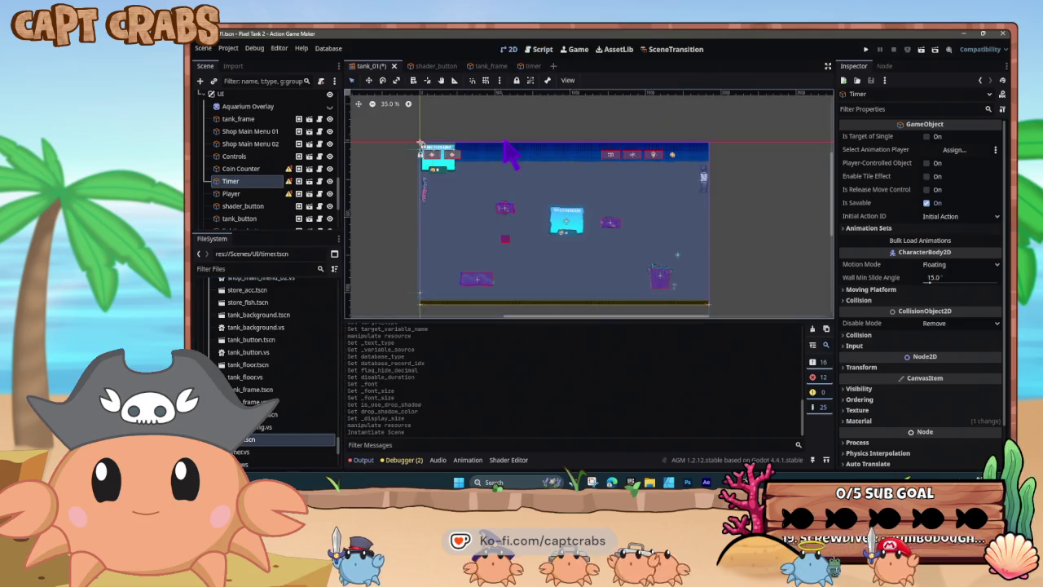
pyautogui.scroll(5, 419, 145)
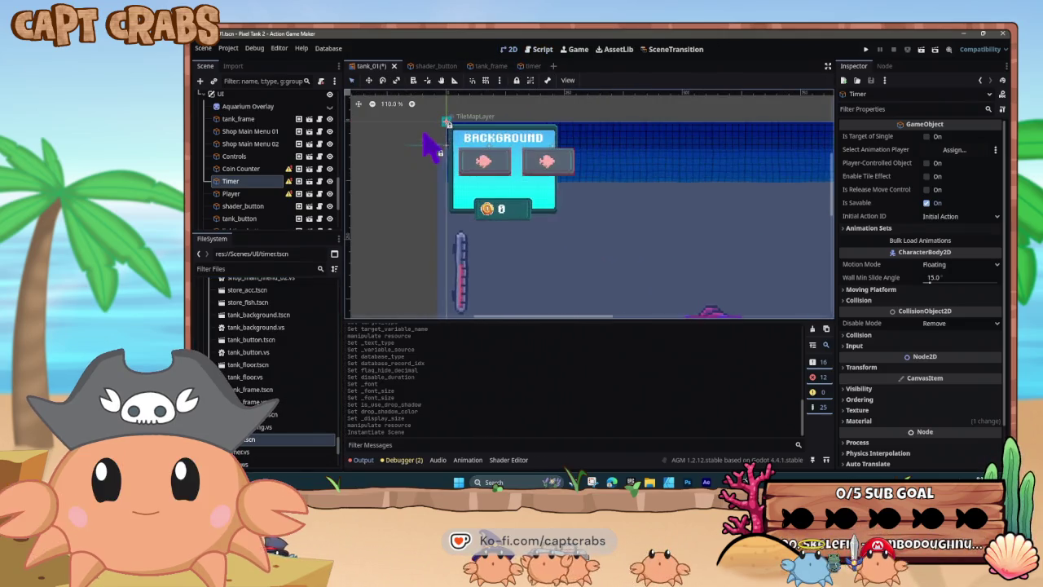
pyautogui.scroll(4, 447, 123)
pyautogui.moveTo(450, 122); pyautogui.dragTo(457, 128)
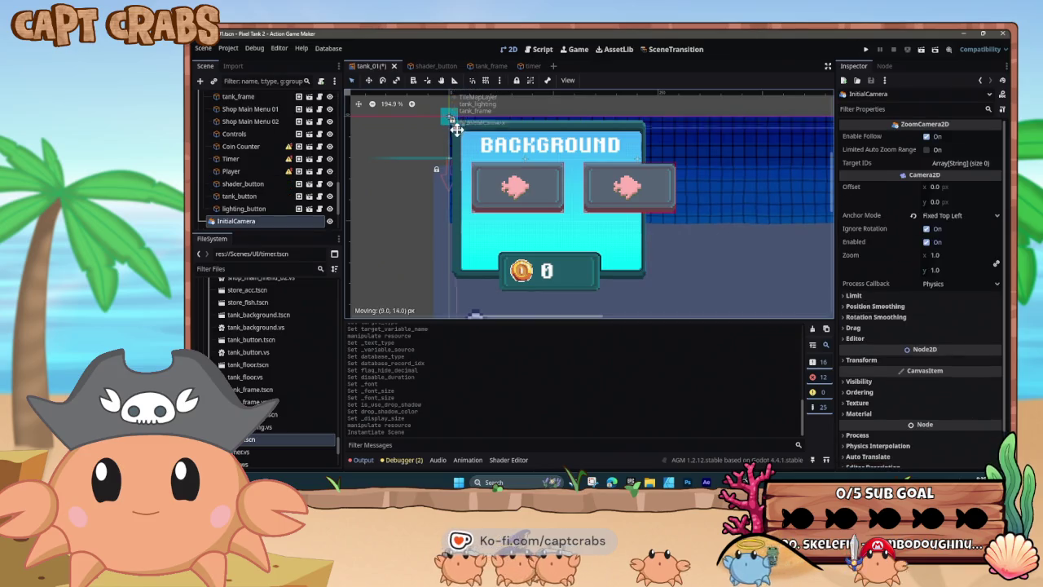
pyautogui.moveTo(472, 166); pyautogui.dragTo(468, 168)
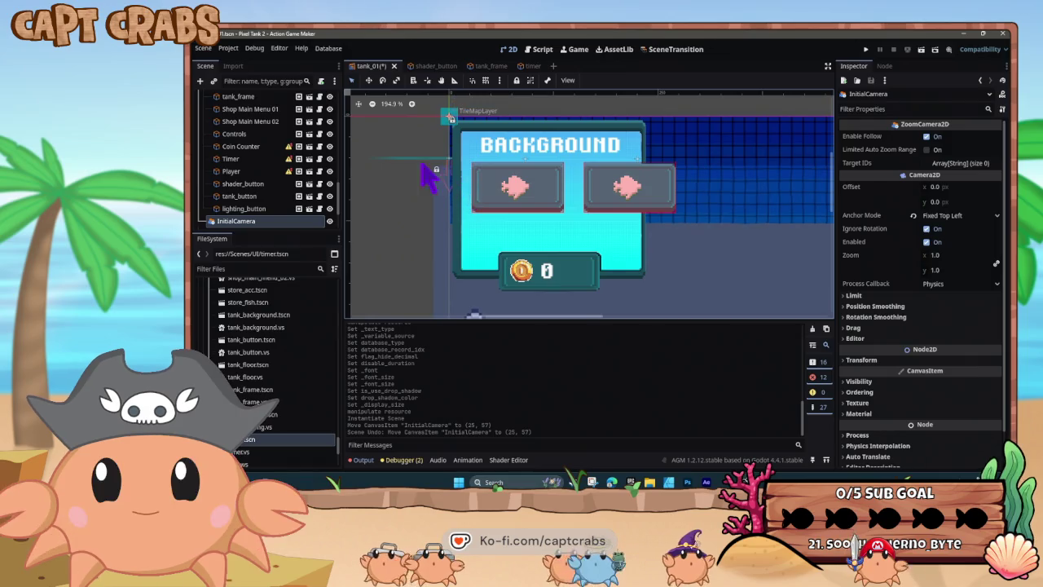
pyautogui.hotkey('ctrl', 'z')
# Undo the accidental Controls moves so Controls stays where it was.
pyautogui.press('Up')
pyautogui.press('Up')
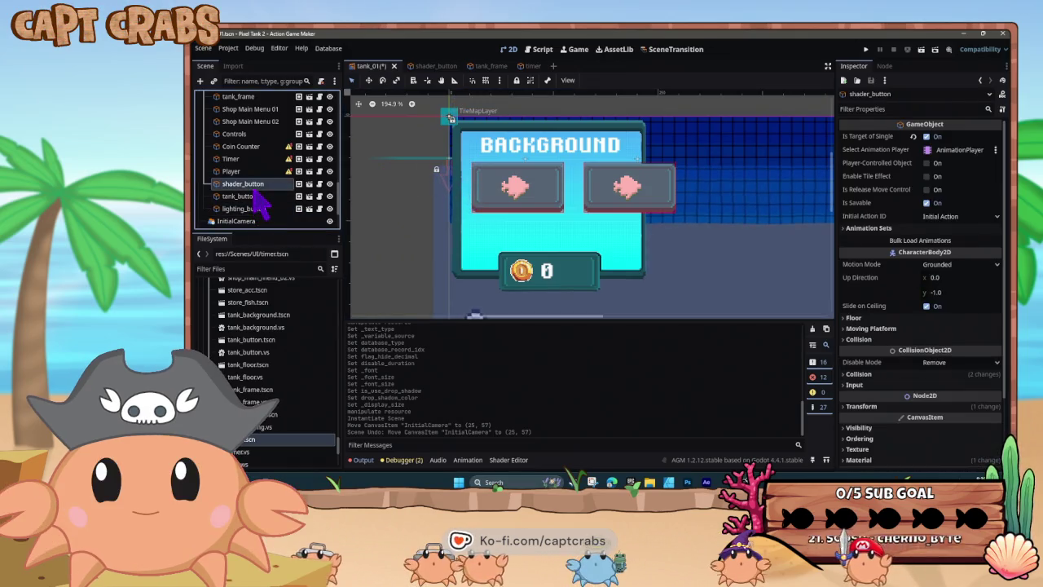
pyautogui.press('Up')
pyautogui.press('Up')
pyautogui.scroll(3, 446, 137)
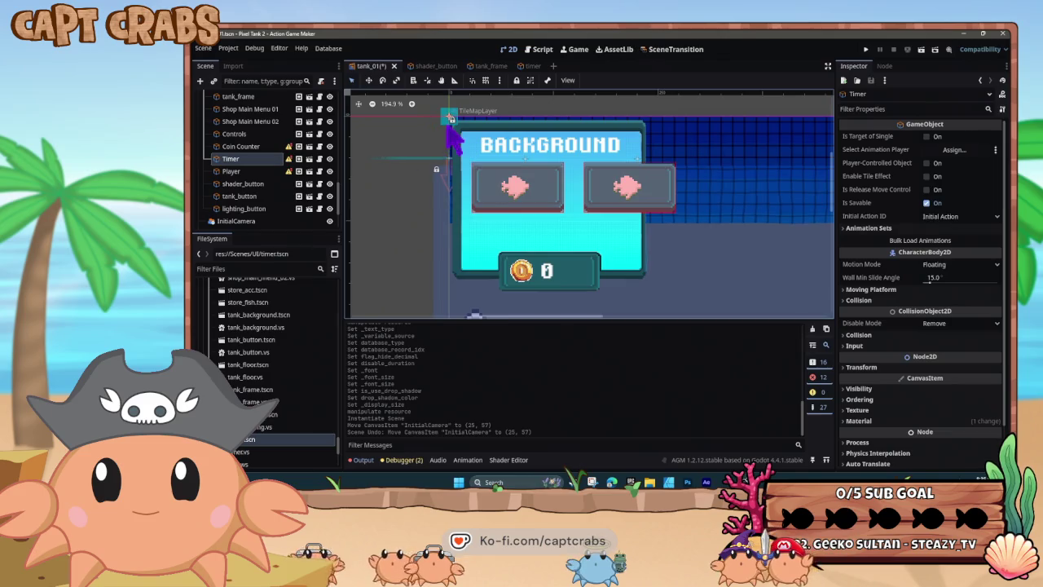
pyautogui.scroll(8, 447, 137)
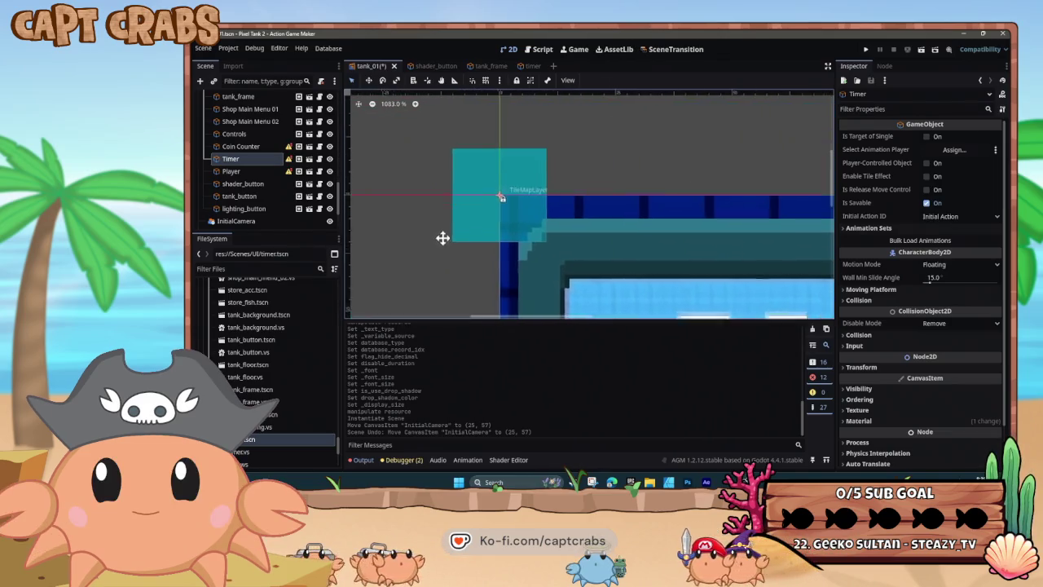
pyautogui.moveTo(482, 220)
pyautogui.mouseDown()
pyautogui.moveTo(411, 232)
pyautogui.moveTo(460, 217)
pyautogui.mouseUp()
pyautogui.hotkey('ctrl', 'z')
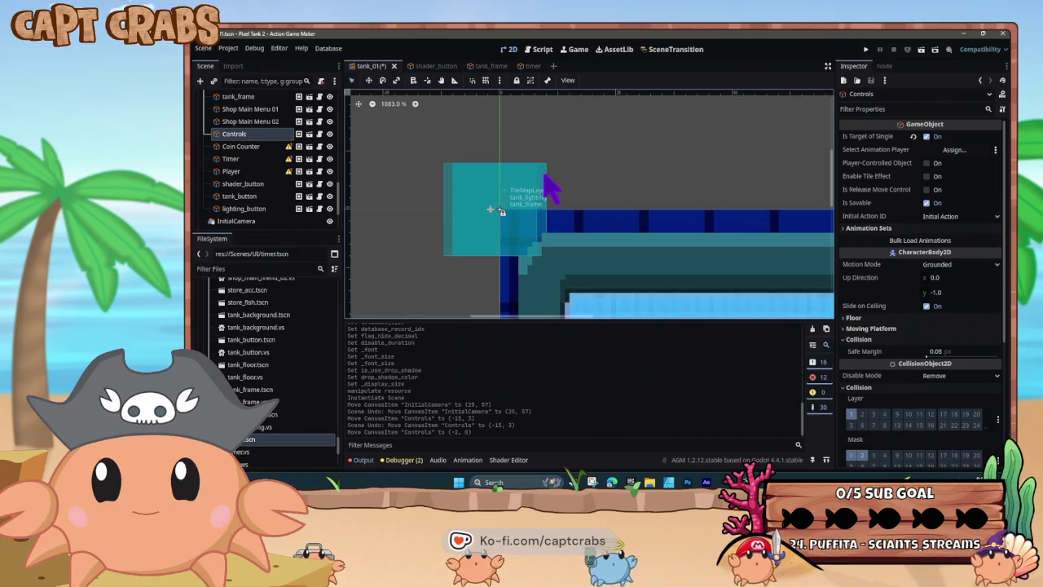
pyautogui.click(547, 189)
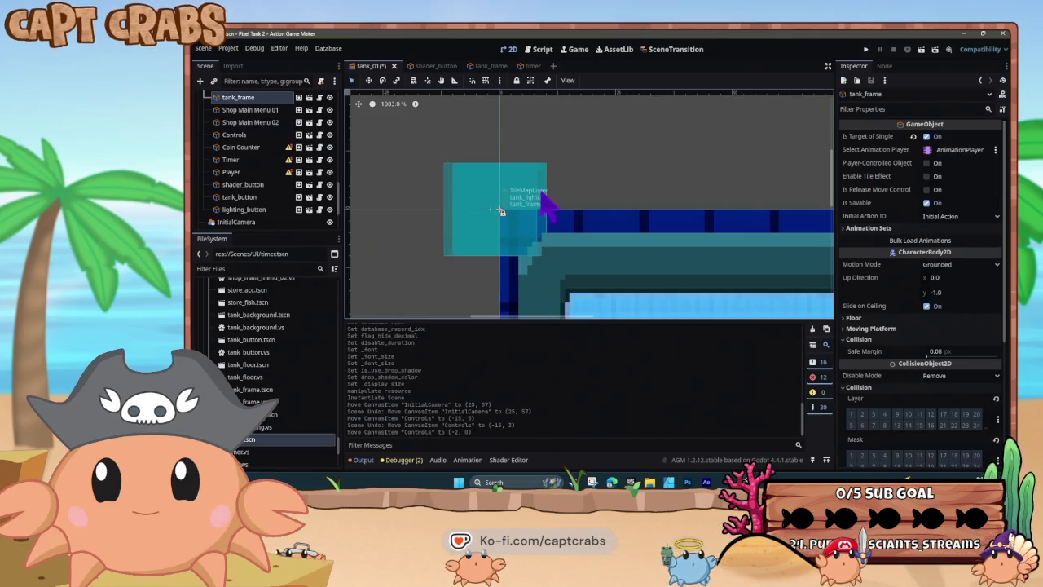
pyautogui.hotkey('ctrl', 'z')
# Delete the old Timer node from tank_01 and confirm.
pyautogui.click(255, 159)
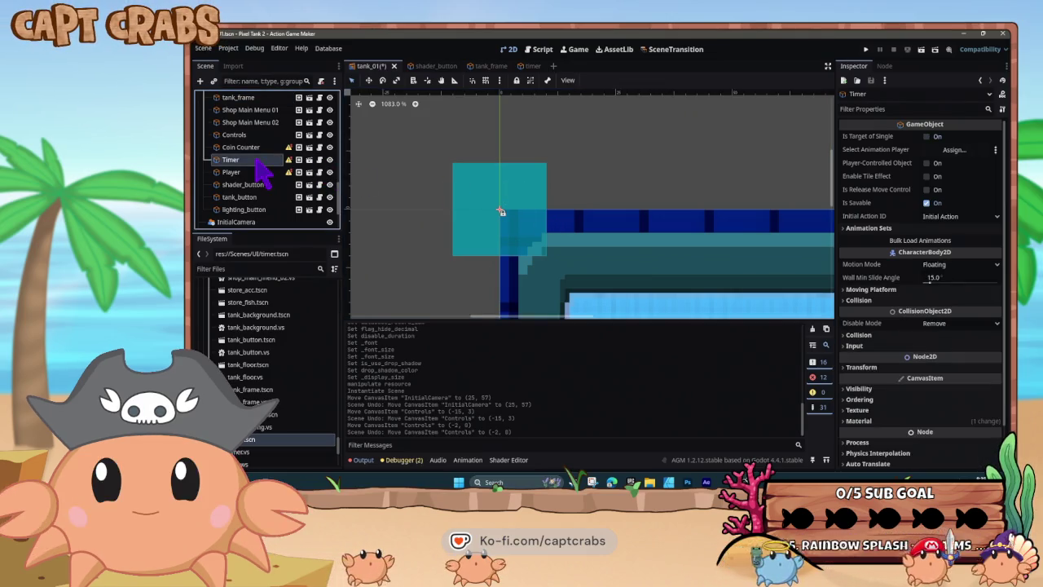
pyautogui.press('Delete')
pyautogui.click(592, 269)
pyautogui.scroll(-2, 559, 273)
pyautogui.scroll(-6, 564, 285)
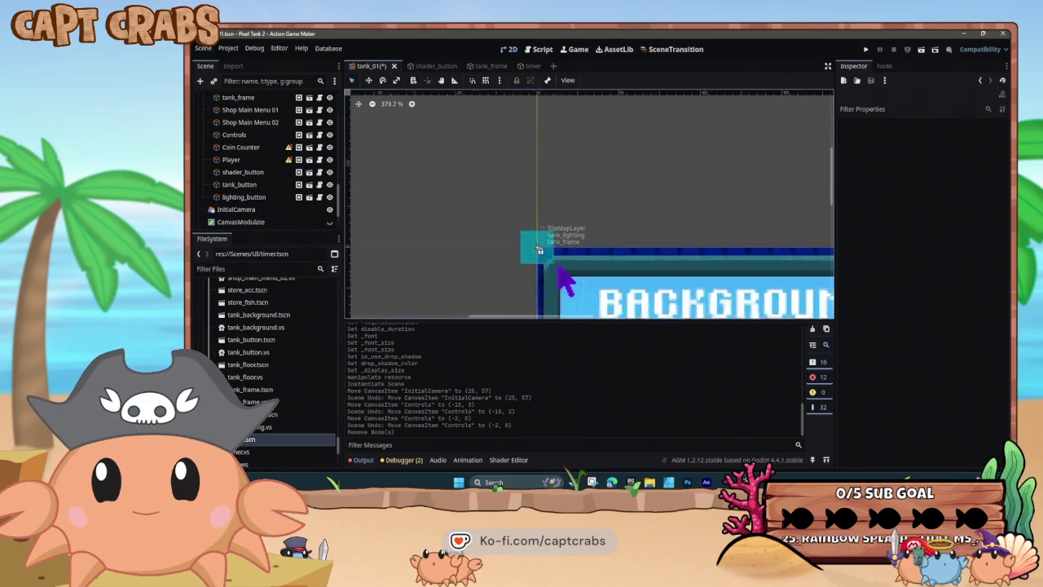
# Drop timer.tscn onto the tank scene, move Timer under Coin Counter, and run with F5.
pyautogui.scroll(-6, 486, 193)
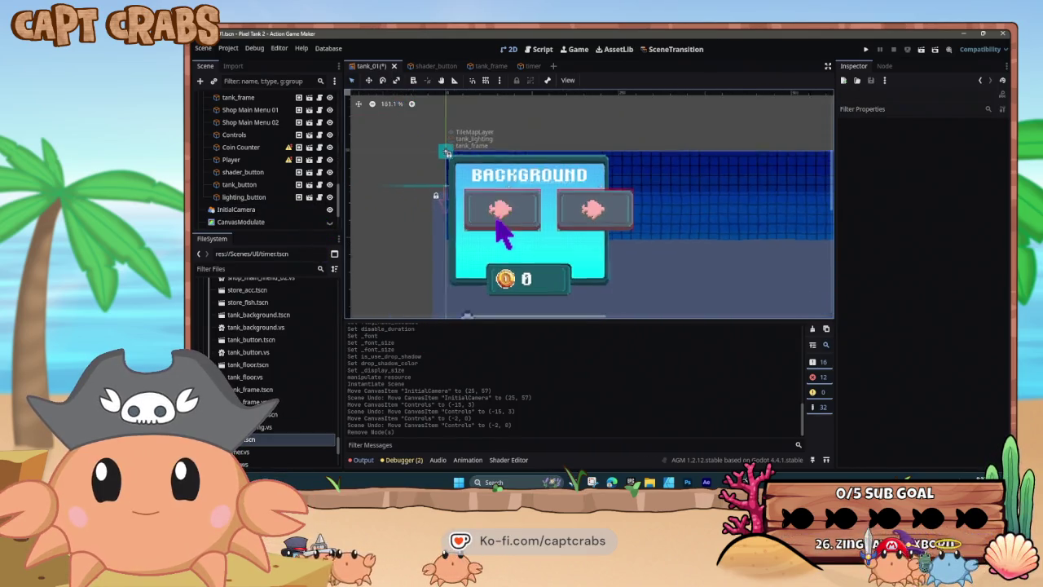
pyautogui.scroll(-2, 426, 201)
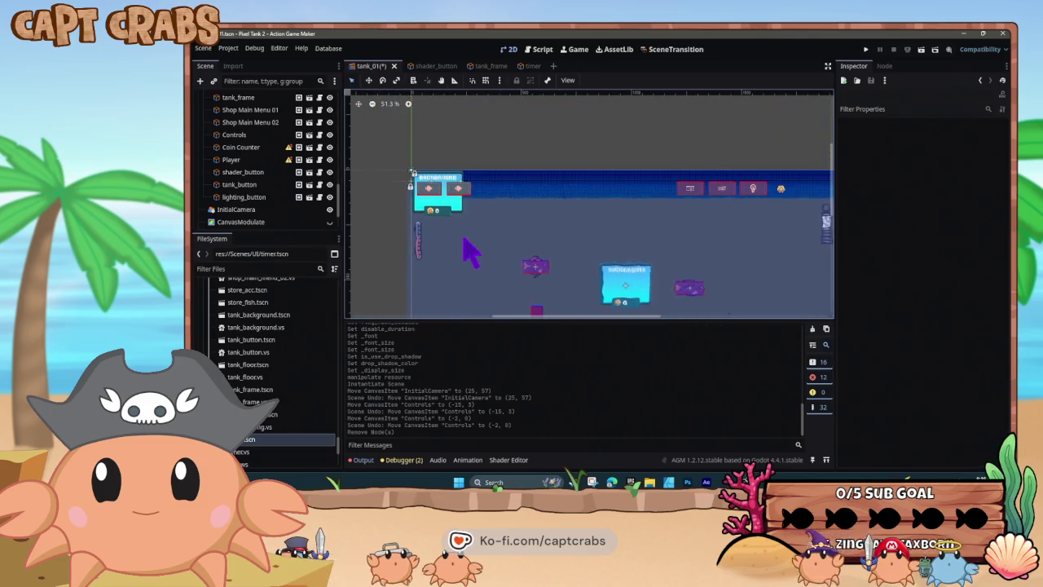
pyautogui.moveTo(454, 237)
pyautogui.mouseDown()
pyautogui.moveTo(403, 169)
pyautogui.moveTo(419, 158)
pyautogui.mouseUp()
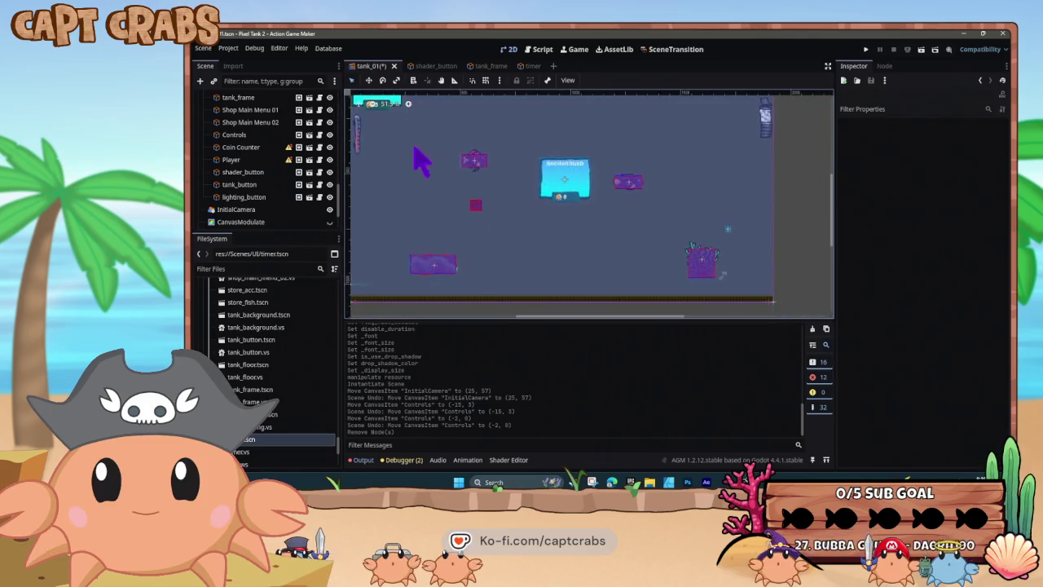
pyautogui.moveTo(463, 191)
pyautogui.mouseDown()
pyautogui.moveTo(463, 163)
pyautogui.moveTo(484, 207)
pyautogui.mouseUp()
pyautogui.moveTo(252, 441)
pyautogui.mouseDown()
pyautogui.moveTo(594, 366)
pyautogui.moveTo(765, 297)
pyautogui.mouseUp()
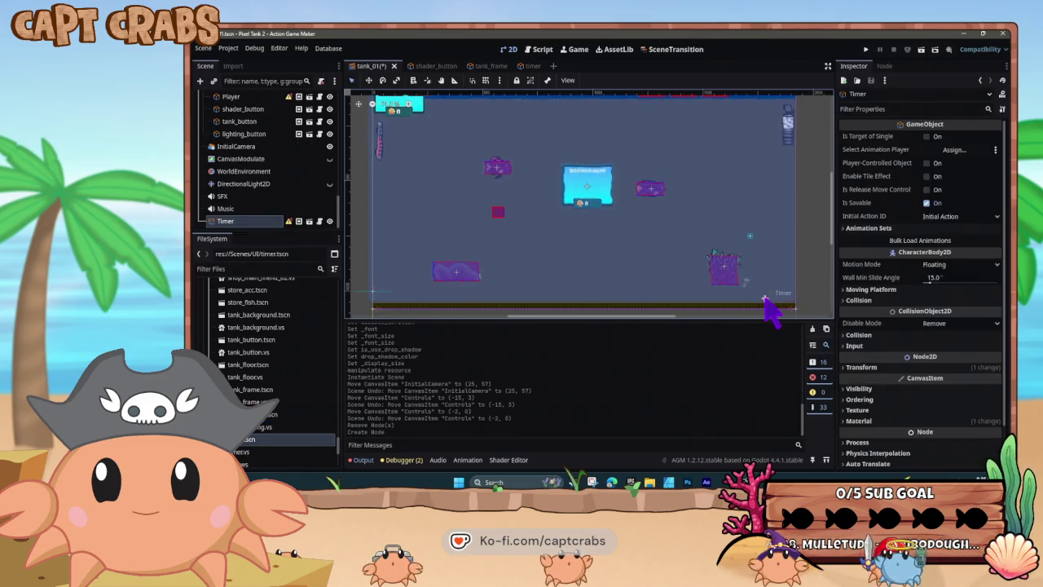
pyautogui.moveTo(244, 223)
pyautogui.mouseDown()
pyautogui.moveTo(263, 104)
pyautogui.moveTo(263, 163)
pyautogui.mouseUp()
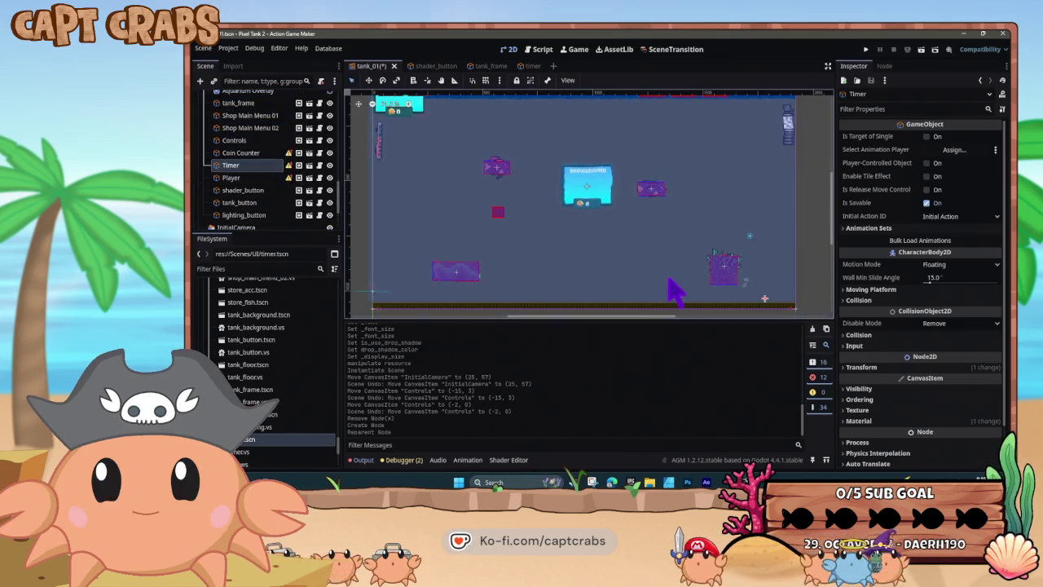
pyautogui.press('F5')
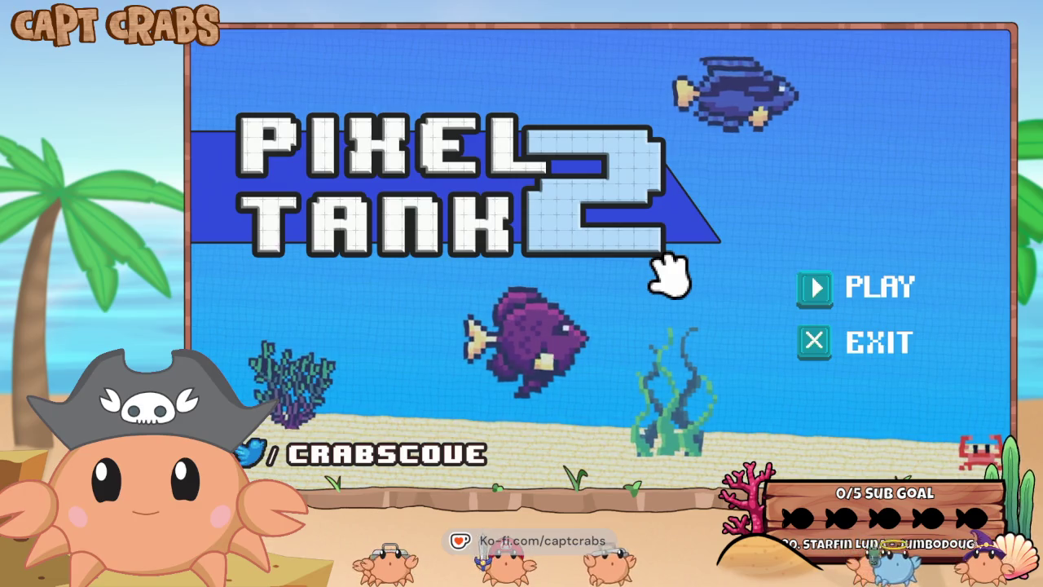
# Start Pixel Tank 2 from its title screen, check the aquarium, then close it with F8.
pyautogui.click(857, 299)
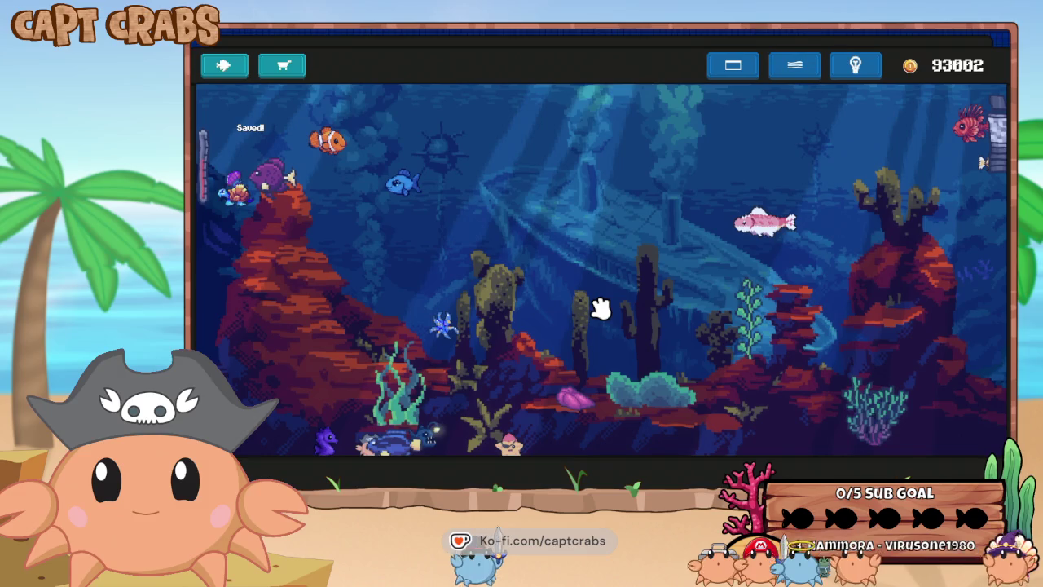
pyautogui.press('F8')
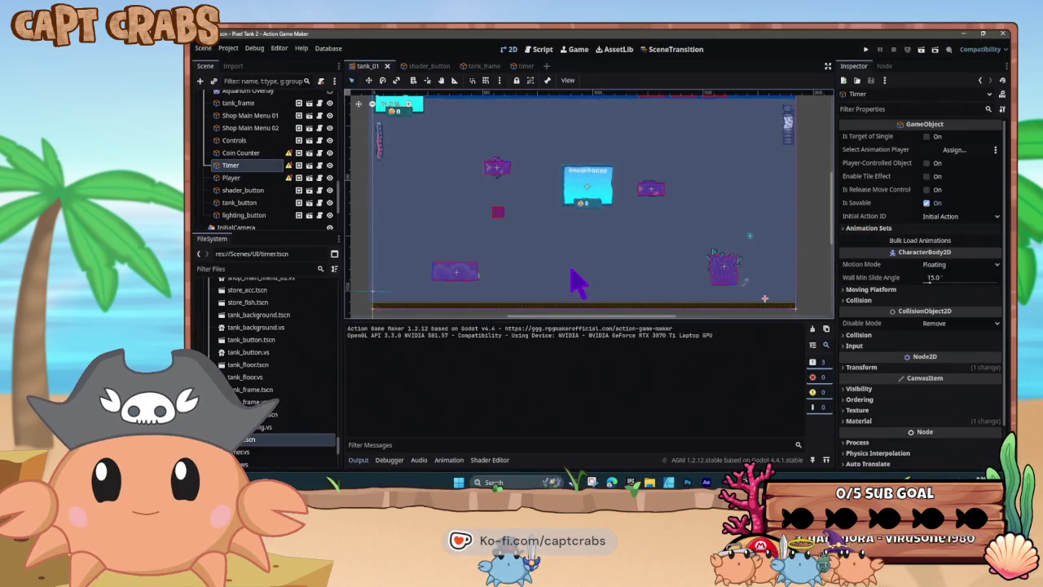
# Toggle a Timer collision layer bit, set tank_01 as the start scene, and save.
pyautogui.click(852, 335)
pyautogui.click(851, 361)
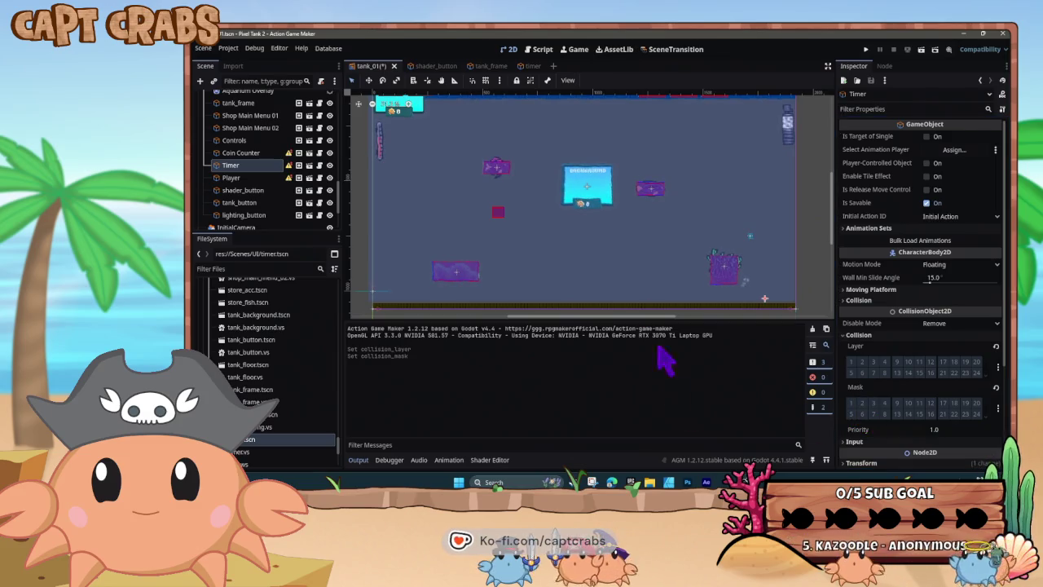
pyautogui.click(675, 49)
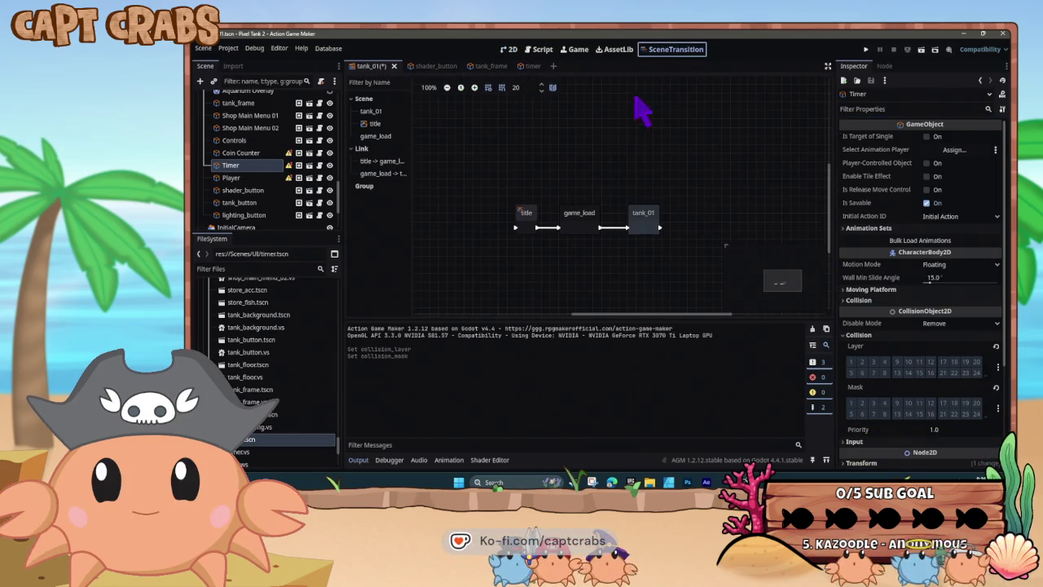
pyautogui.rightClick(643, 218)
pyautogui.click(664, 324)
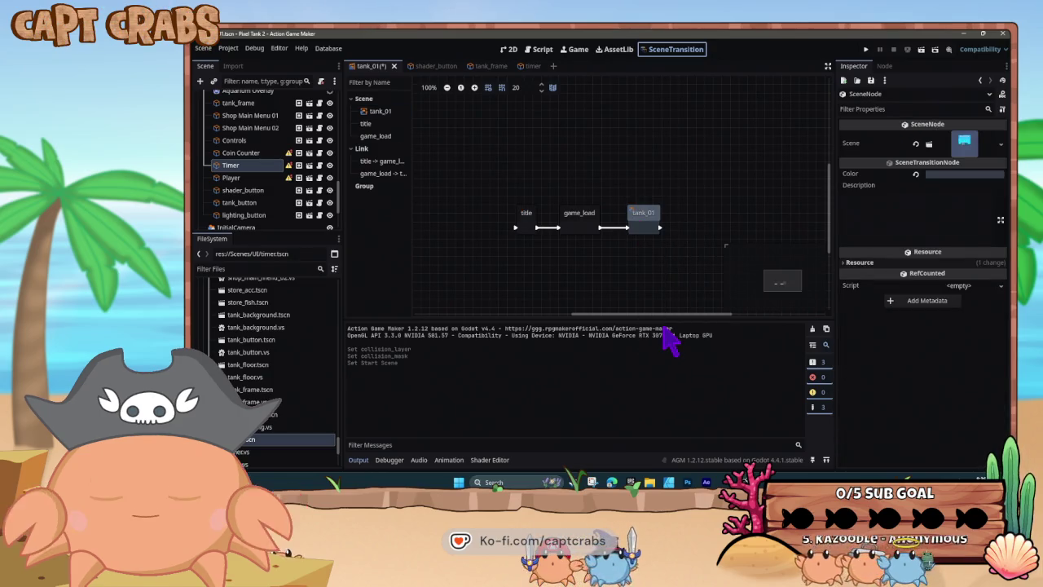
pyautogui.hotkey('ctrl', 's')
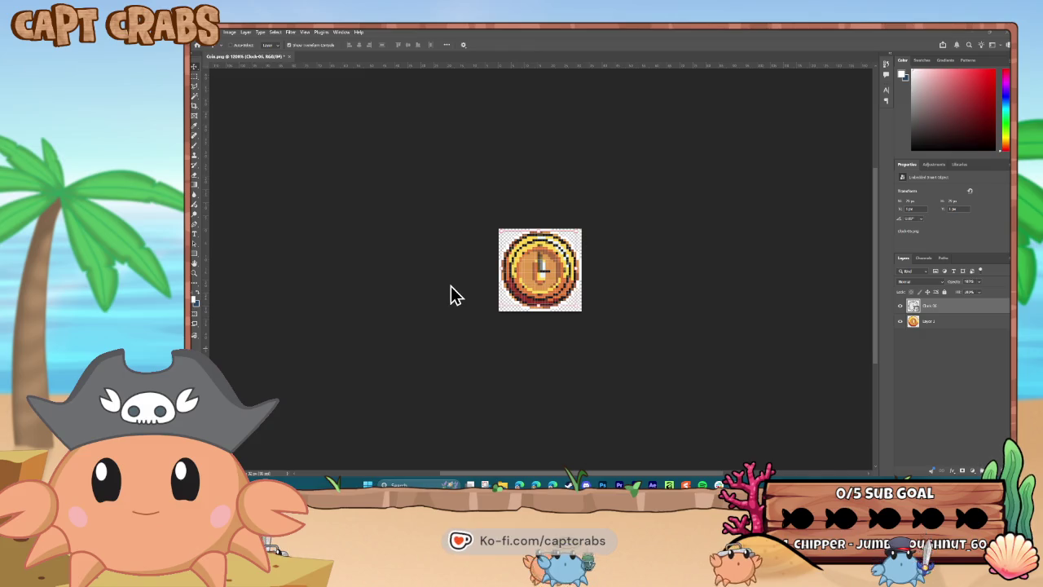
# Hide the coin layer, then select and rasterize the clock layer.
pyautogui.hotkey('ctrl', '+')
pyautogui.hotkey('ctrl', '+')
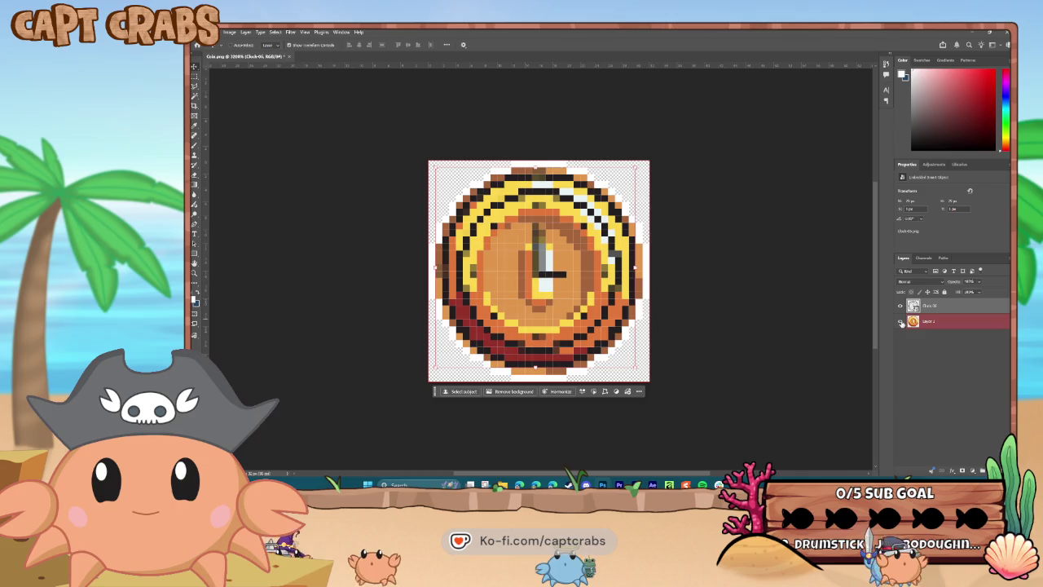
pyautogui.click(900, 321)
pyautogui.click(947, 308)
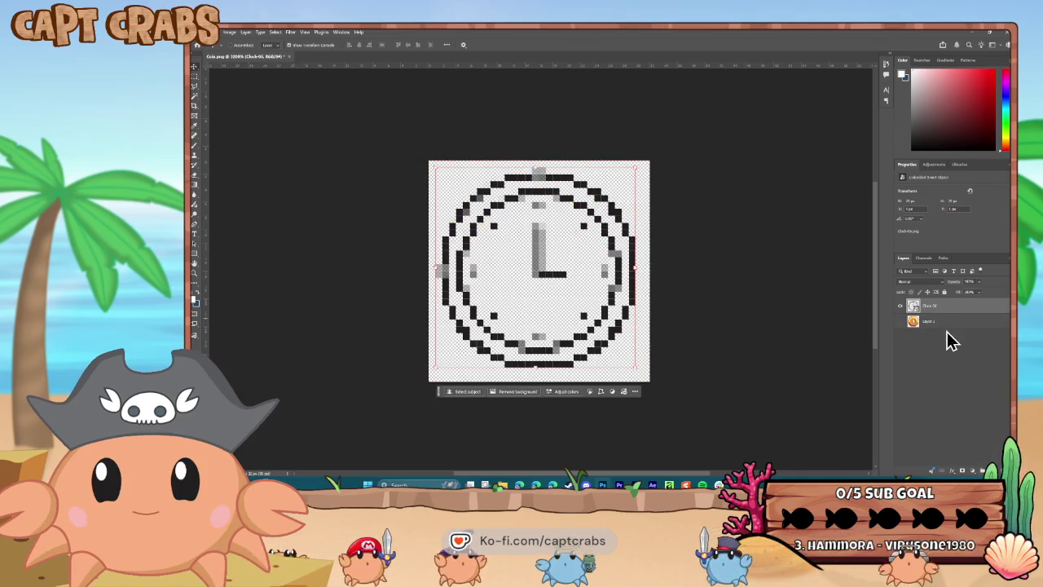
pyautogui.click(194, 97)
pyautogui.rightClick(951, 315)
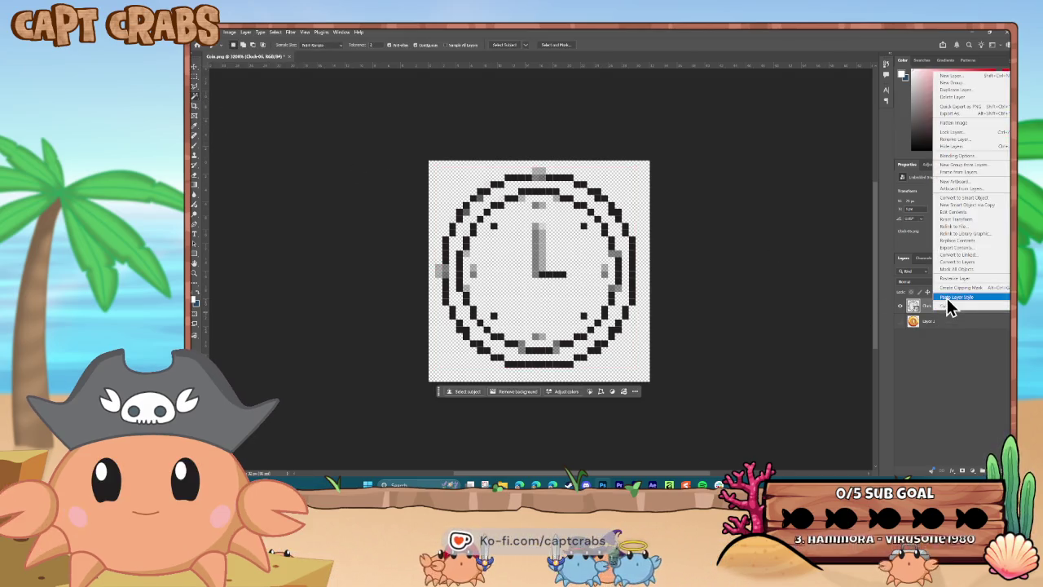
pyautogui.click(951, 280)
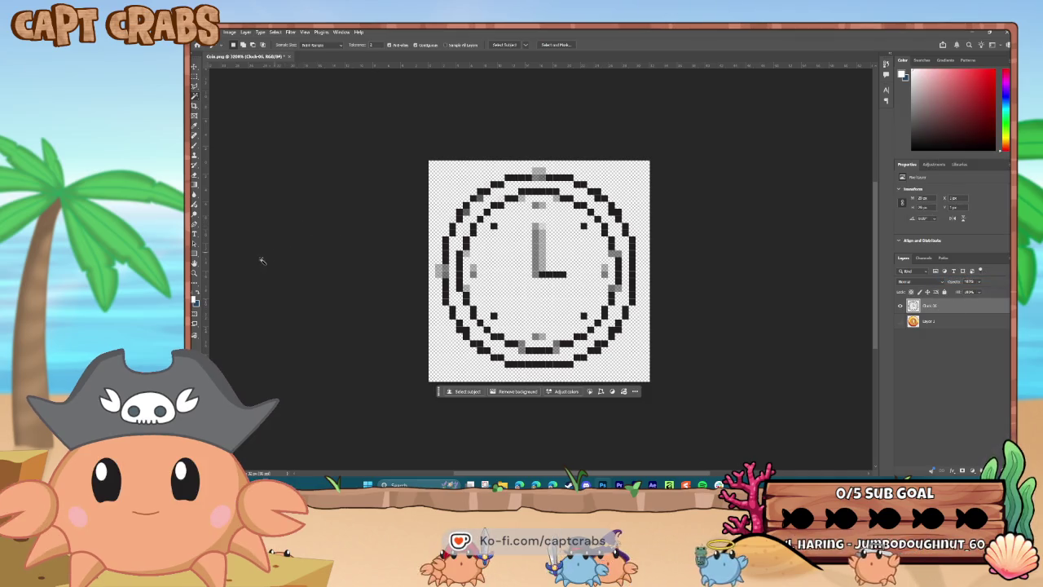
# Try filling the clock face white with the bucket, then revert to transparent.
pyautogui.click(194, 186)
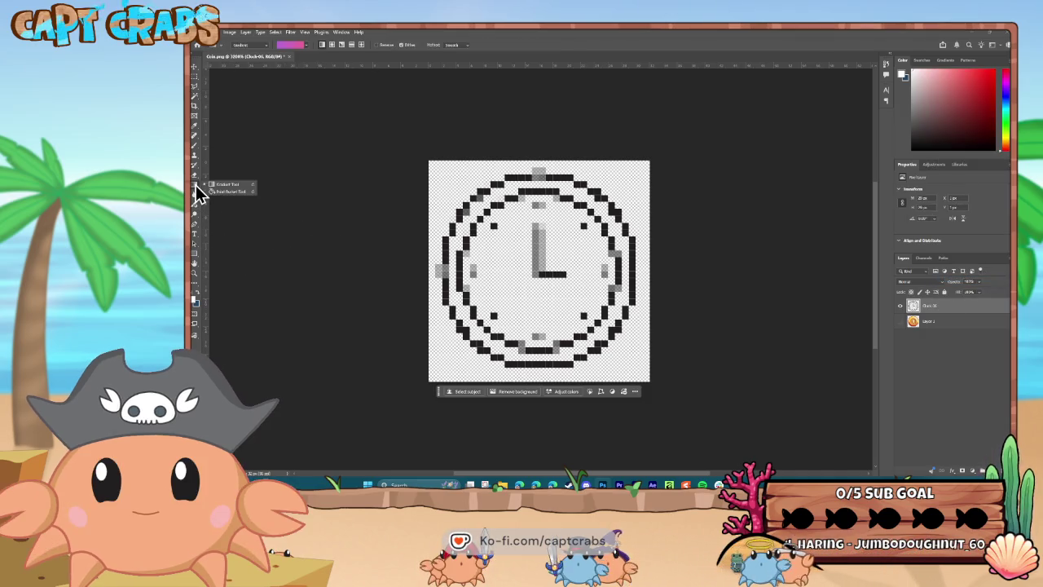
pyautogui.click(514, 272)
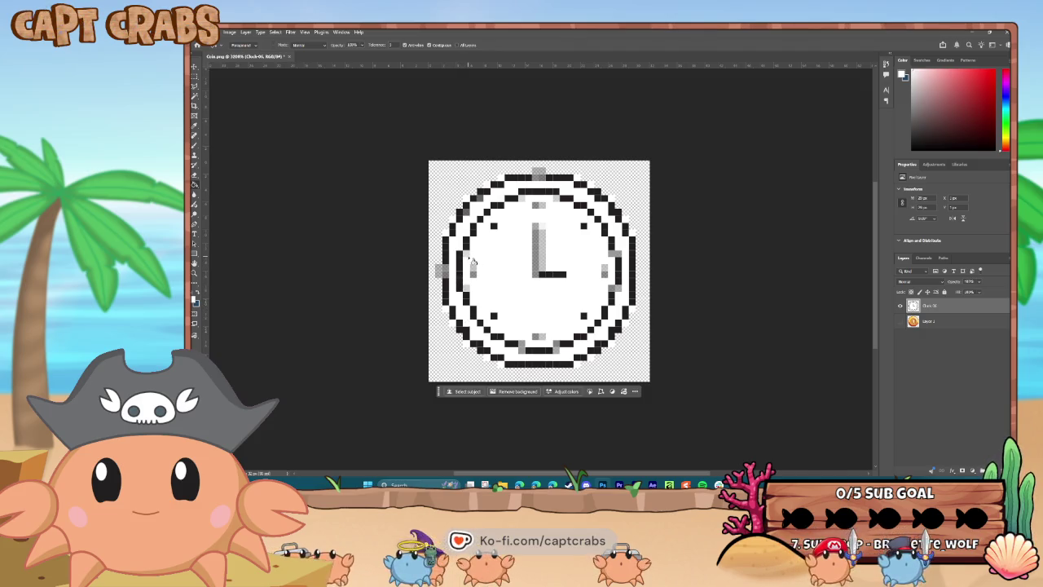
pyautogui.moveTo(544, 257); pyautogui.dragTo(540, 266)
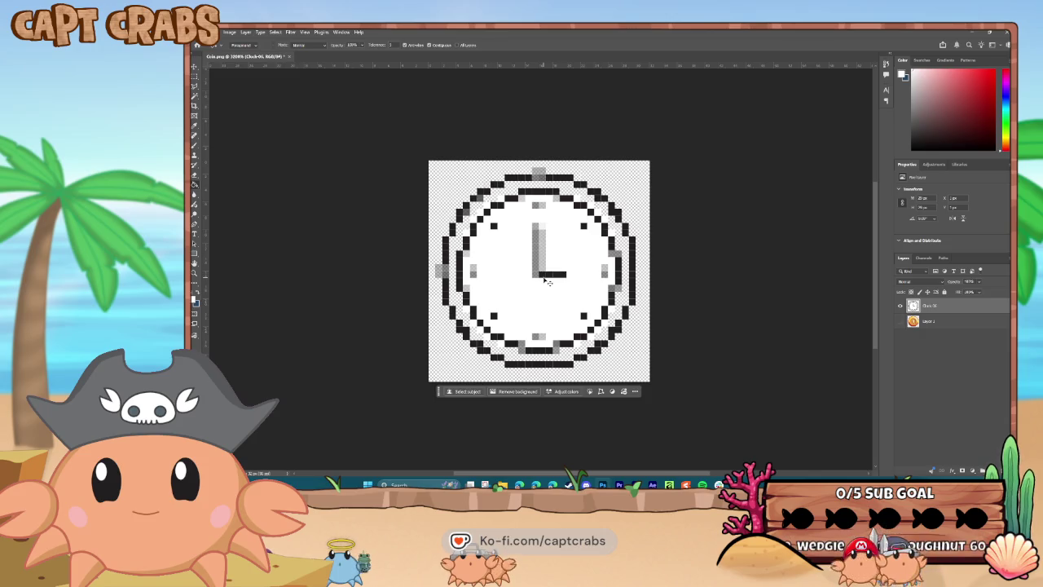
pyautogui.click(545, 280)
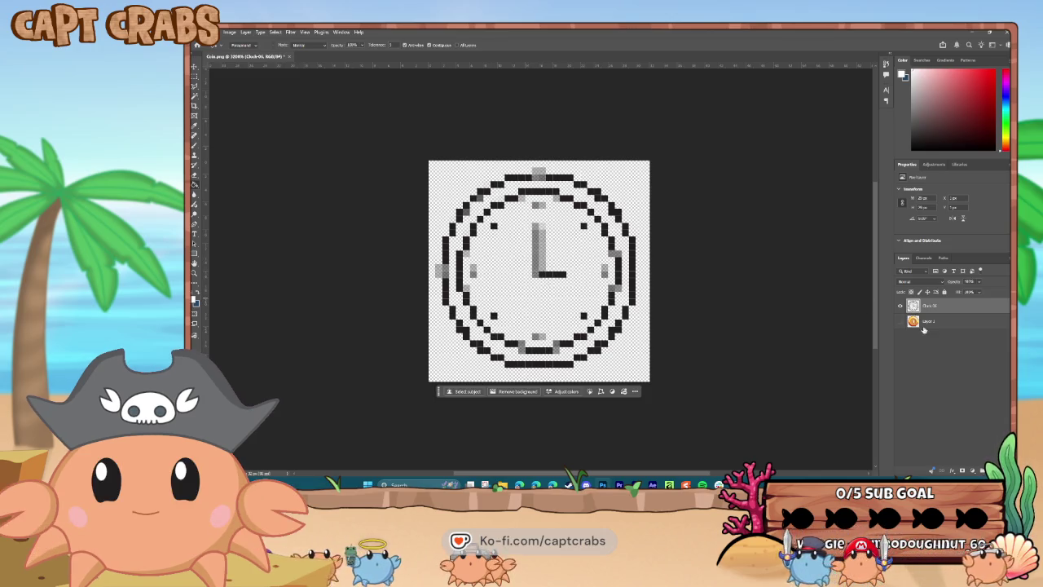
# Add a new layer below the clock and draw a white circle filling the face.
pyautogui.click(972, 470)
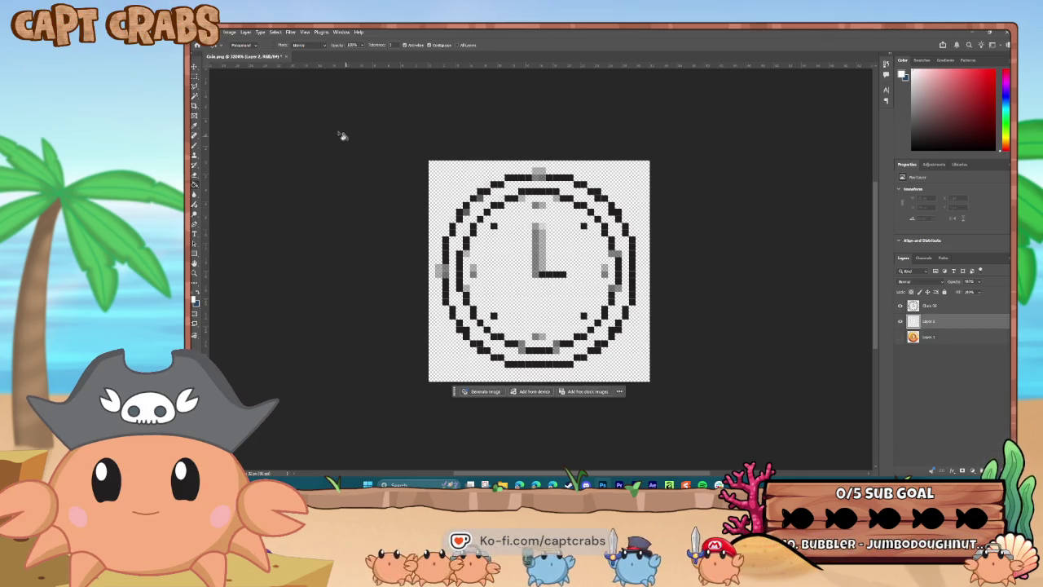
pyautogui.rightClick(196, 259)
pyautogui.click(225, 270)
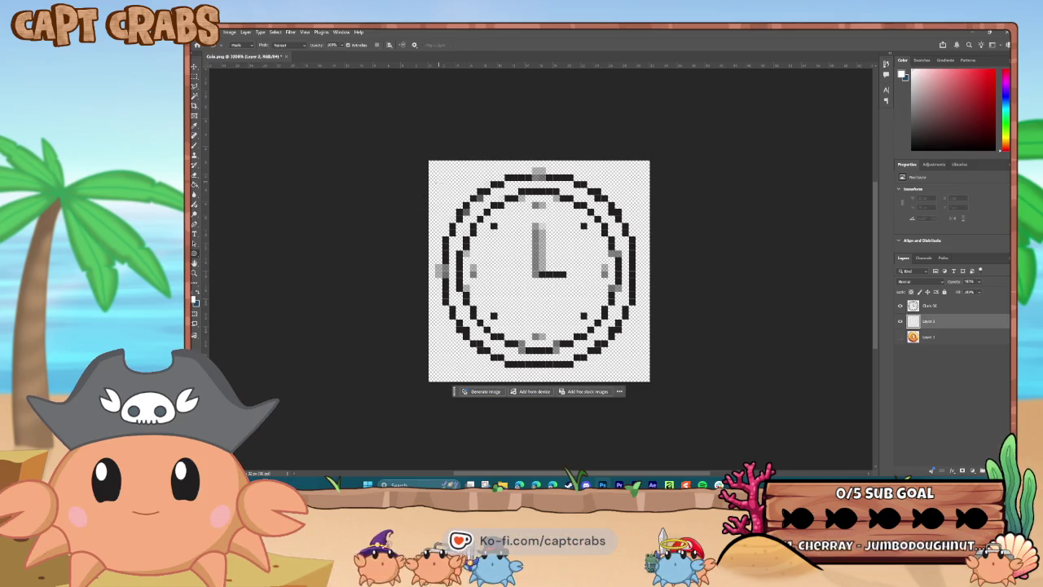
pyautogui.moveTo(626, 326)
pyautogui.mouseDown()
pyautogui.moveTo(624, 345)
pyautogui.moveTo(636, 346)
pyautogui.mouseUp()
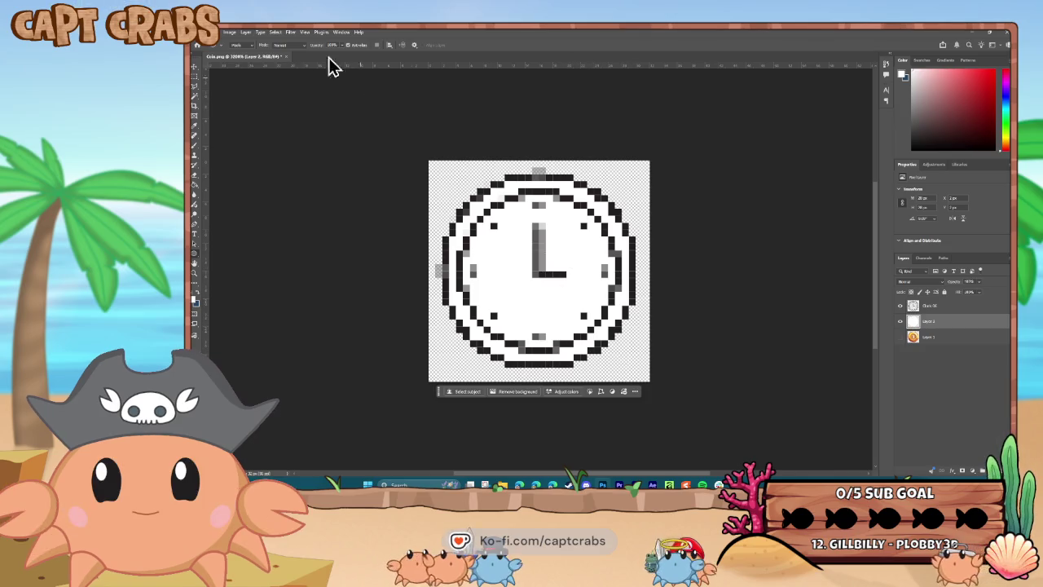
pyautogui.click(205, 32)
# Quick-export the clock artwork as Clock.png, then exit the running Pixel Tank 2 game.
pyautogui.moveTo(255, 163)
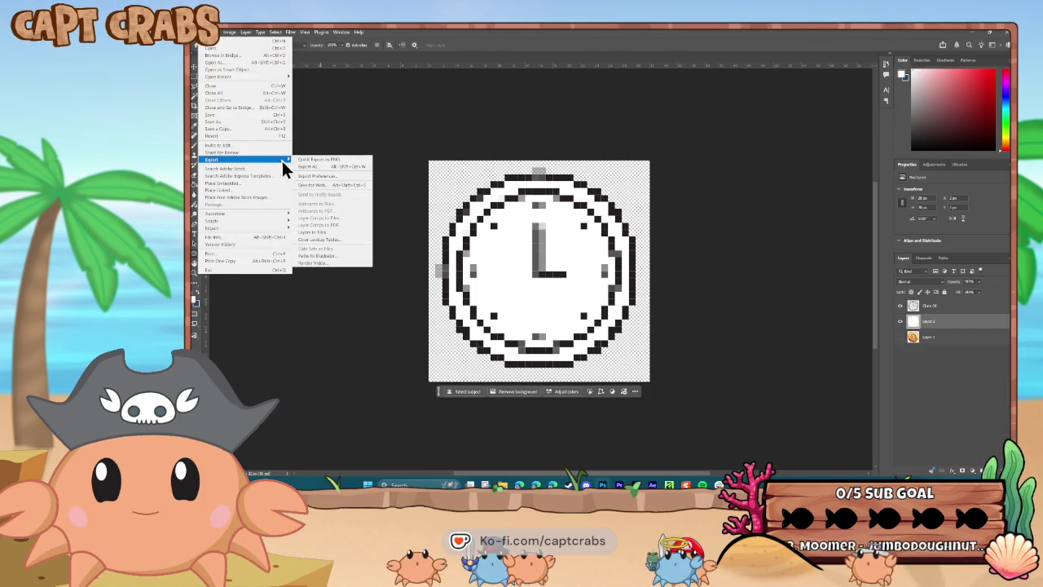
pyautogui.click(314, 160)
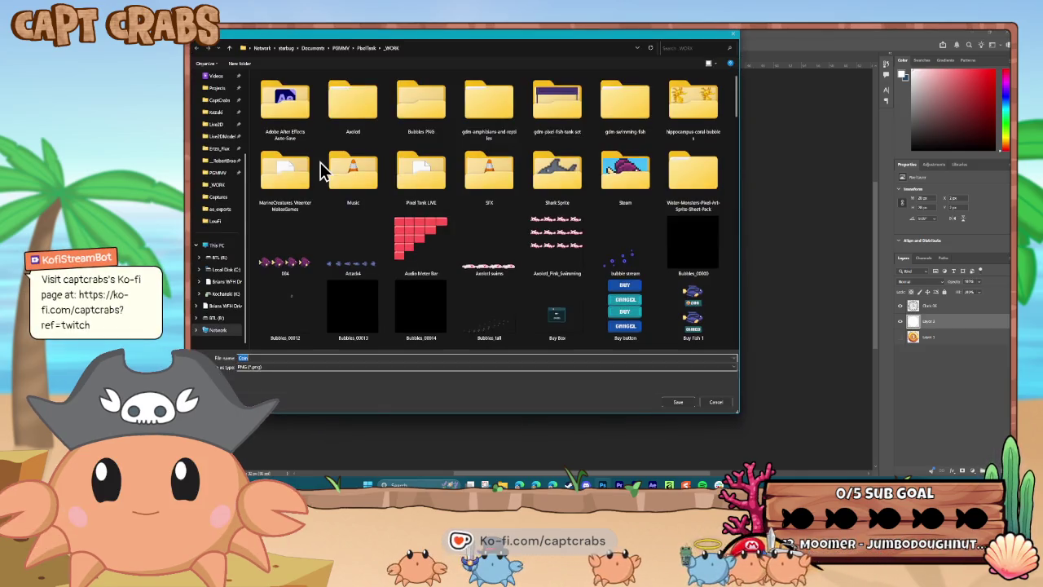
pyautogui.write('Clock')
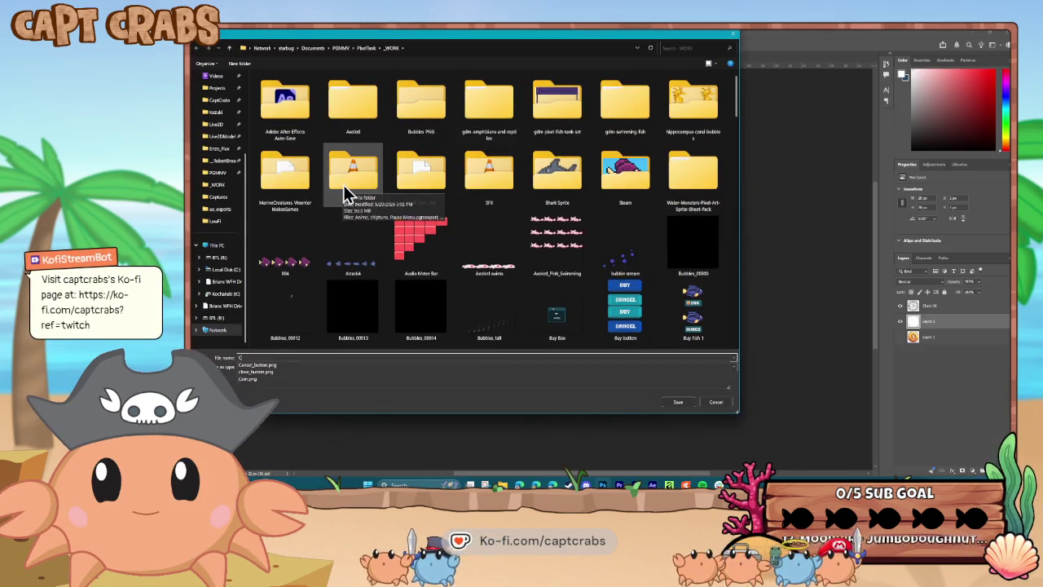
pyautogui.press('Return')
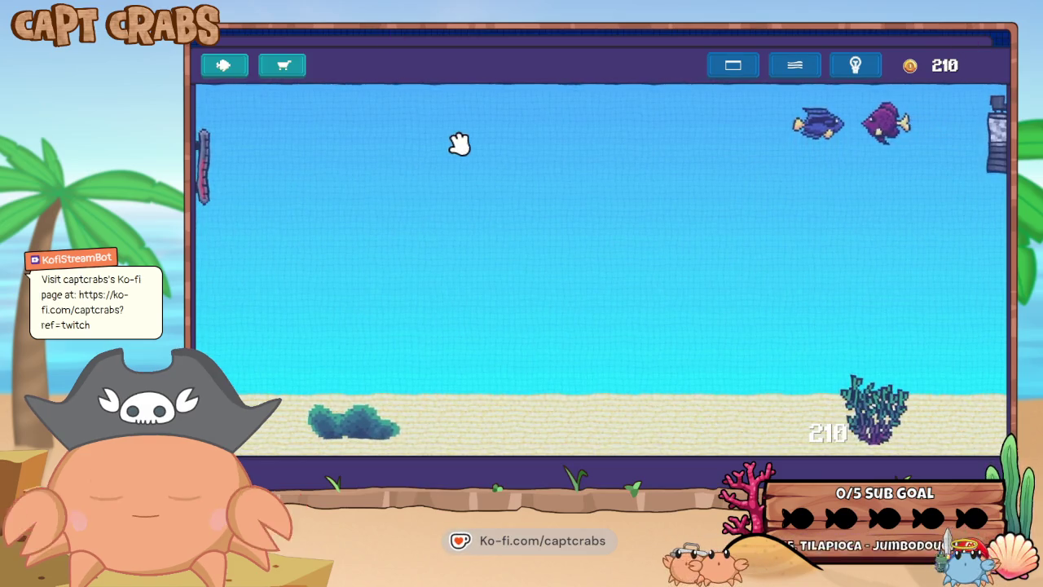
pyautogui.press('Escape')
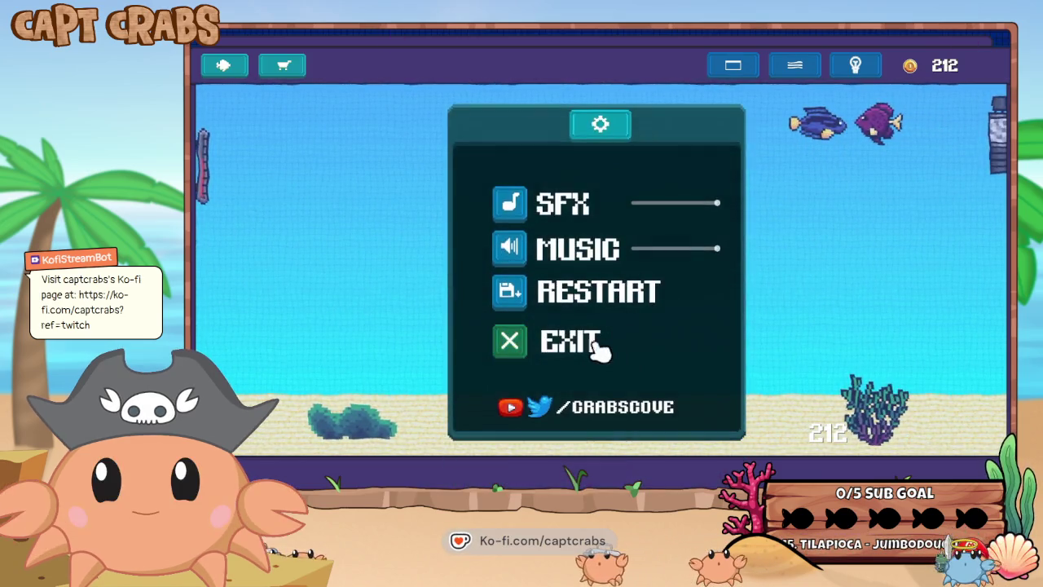
pyautogui.click(594, 342)
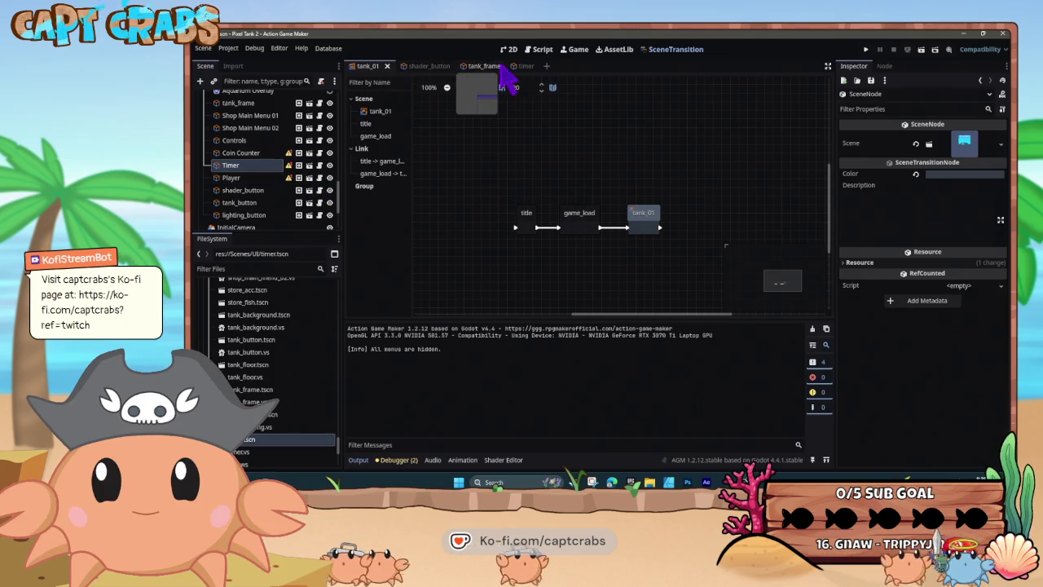
# In the timer scene, make the Timer's Sprite2D visible.
pyautogui.click(521, 66)
pyautogui.click(302, 161)
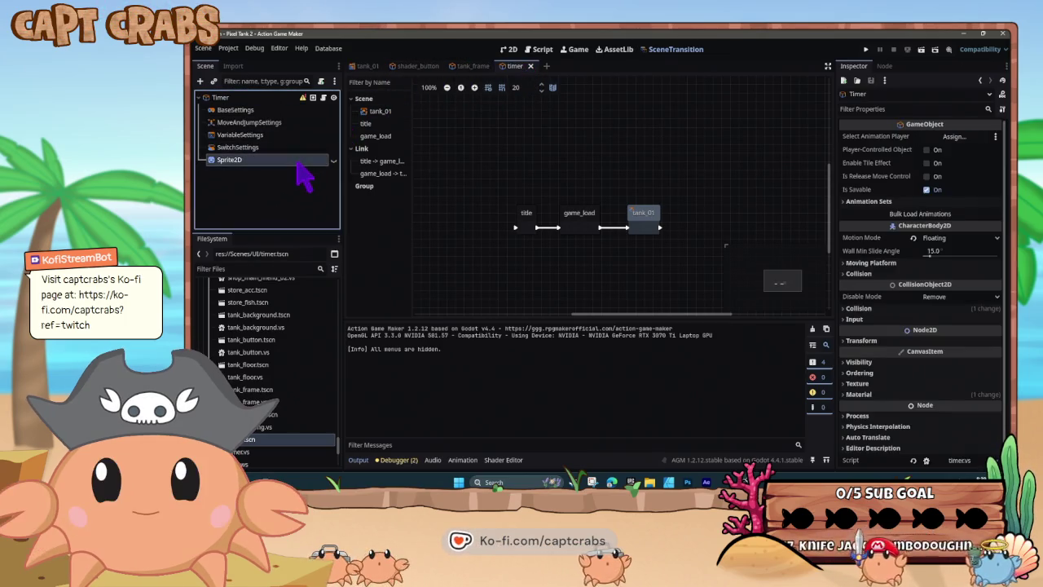
pyautogui.click(333, 160)
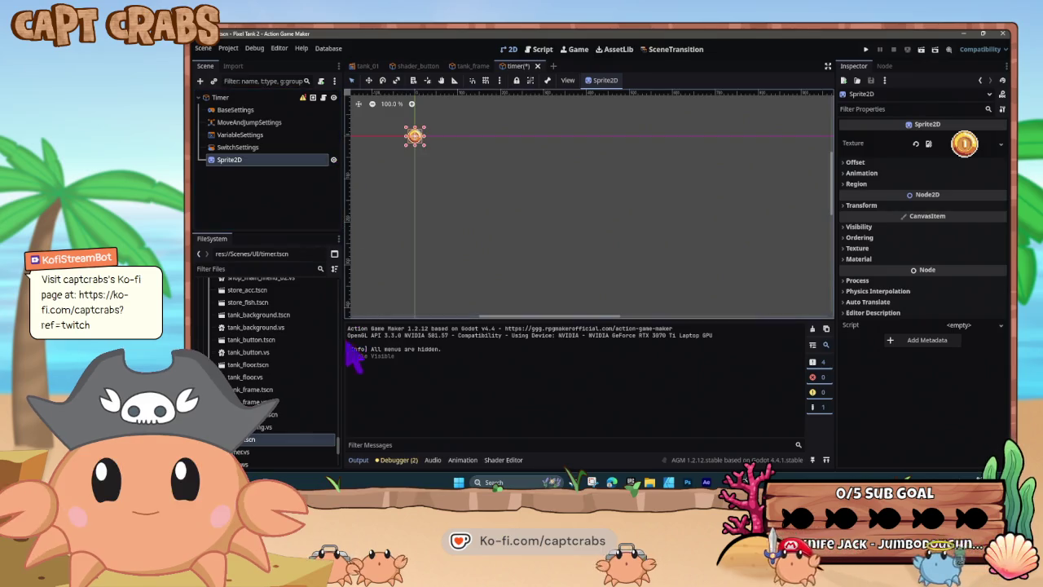
# Refresh the _WORK folder and copy Clock.png into the project Images folder.
pyautogui.moveTo(650, 482)
pyautogui.click(603, 436)
pyautogui.click(691, 453)
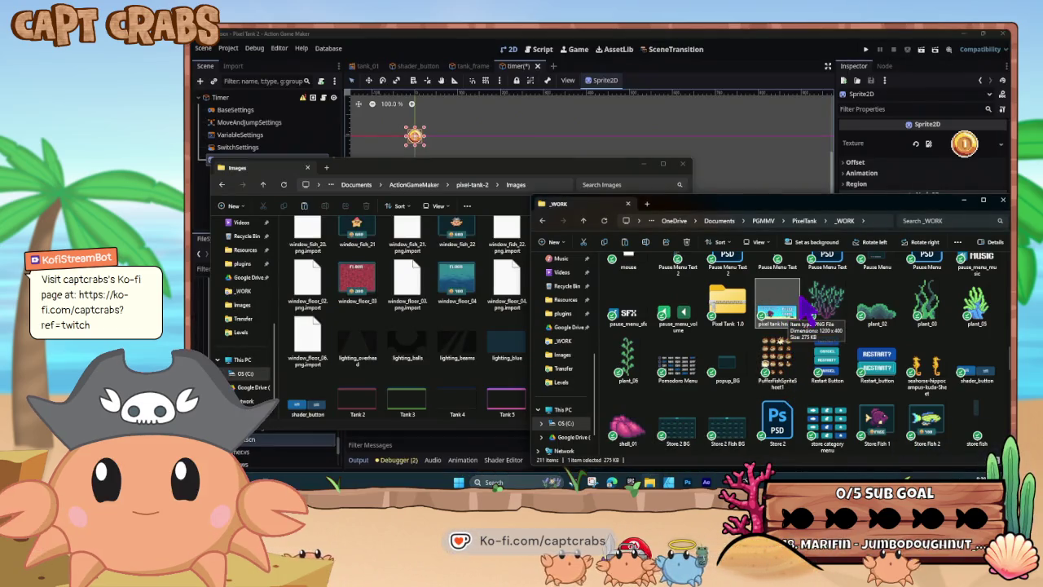
pyautogui.rightClick(802, 297)
pyautogui.click(823, 334)
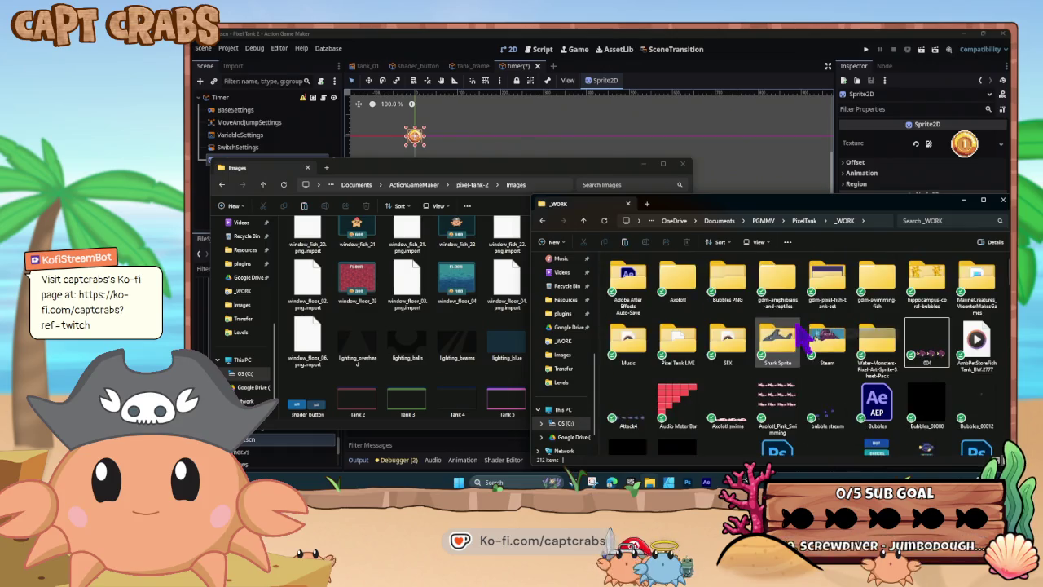
pyautogui.scroll(-5, 782, 326)
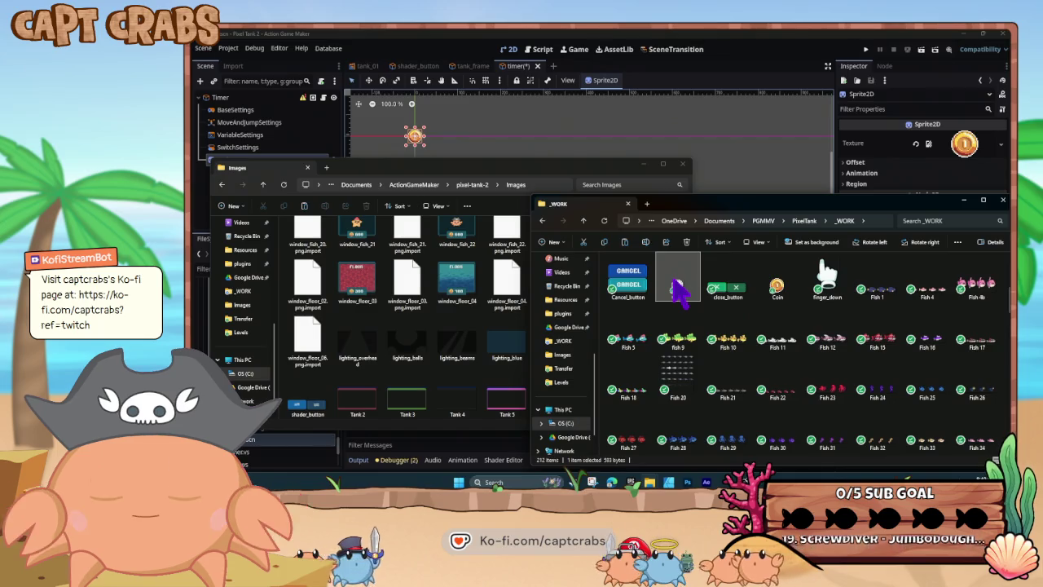
pyautogui.moveTo(673, 281); pyautogui.dragTo(488, 369)
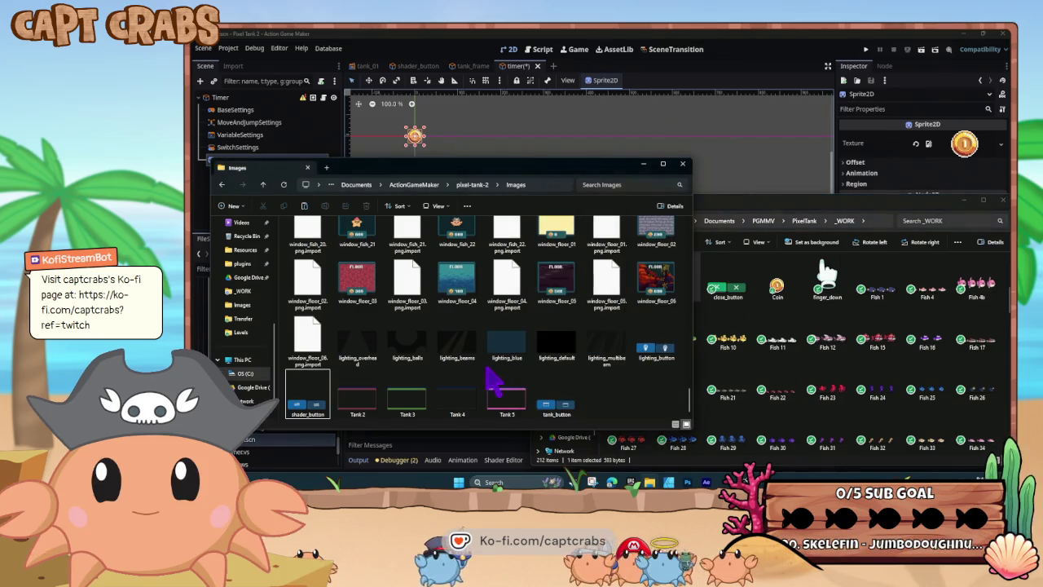
# Assign Clock.png as the Timer Sprite2D's texture.
pyautogui.click(338, 137)
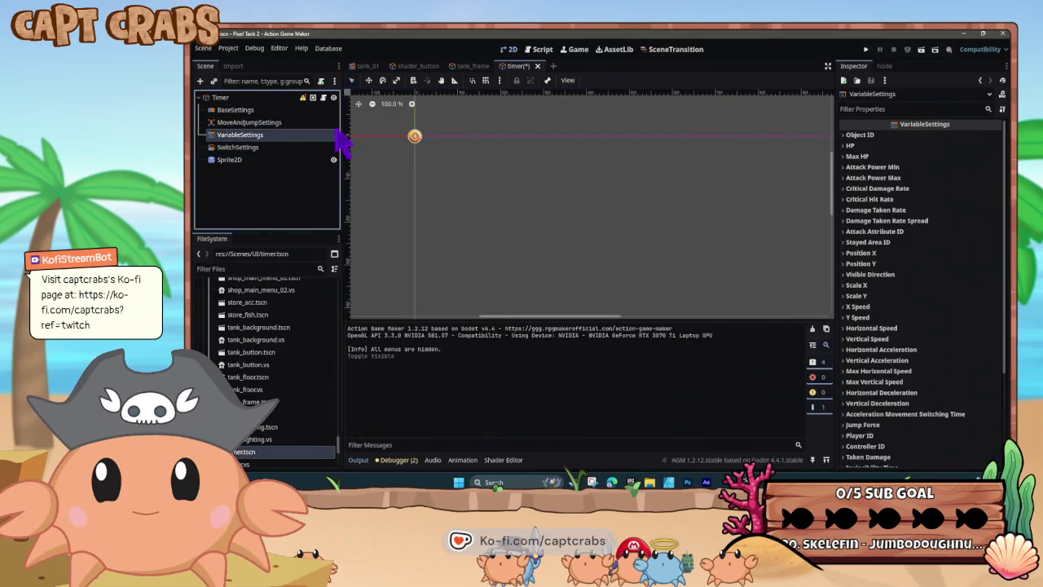
pyautogui.click(273, 159)
pyautogui.scroll(5, 293, 395)
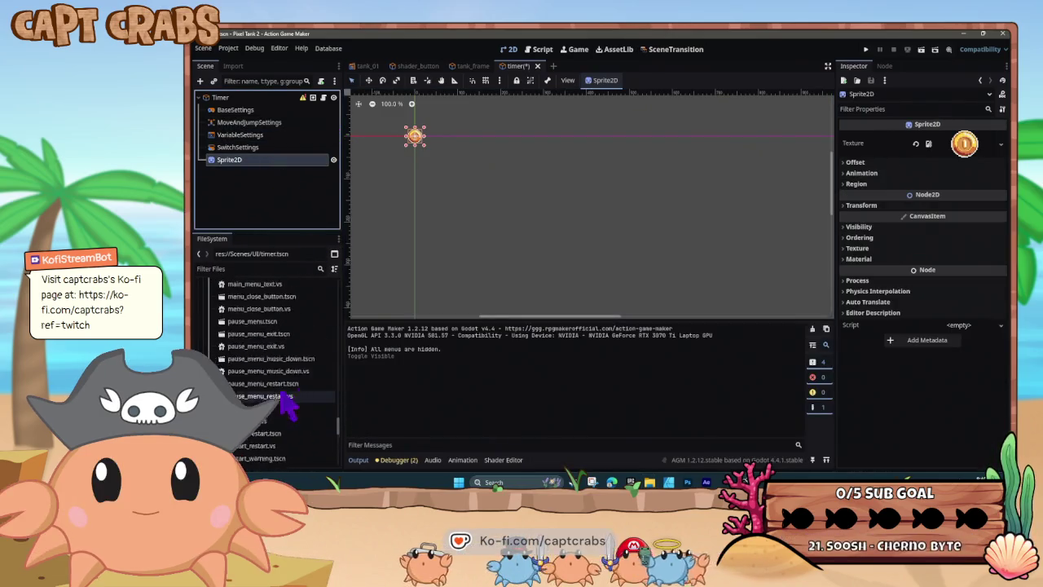
pyautogui.scroll(-10, 278, 392)
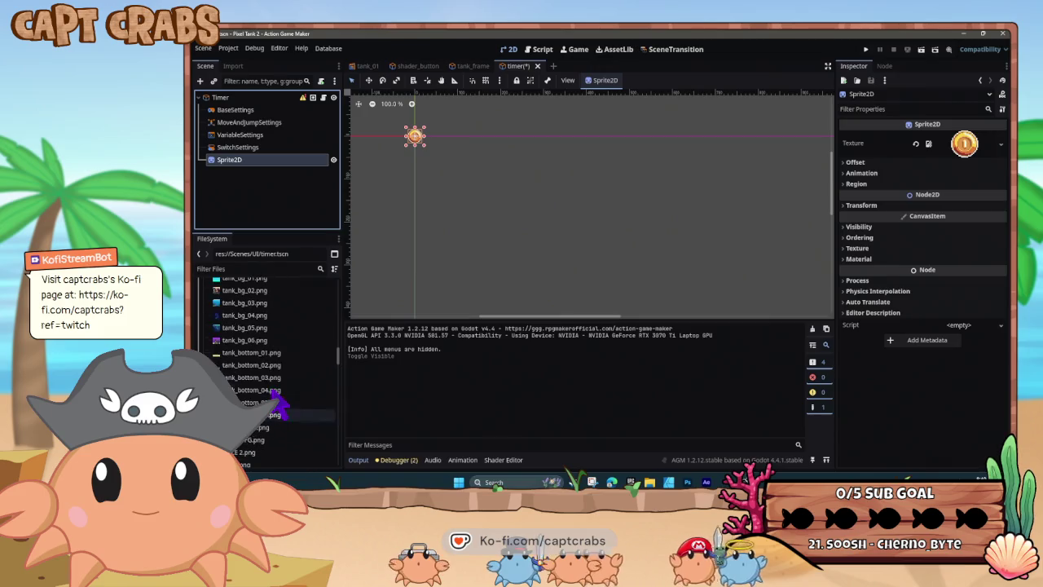
pyautogui.scroll(10, 281, 403)
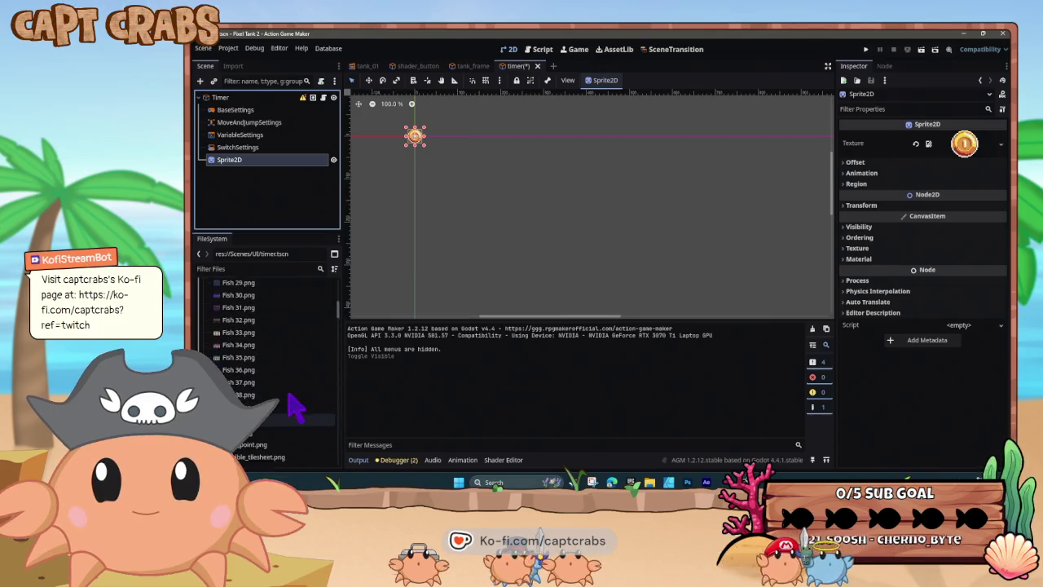
pyautogui.scroll(15, 291, 403)
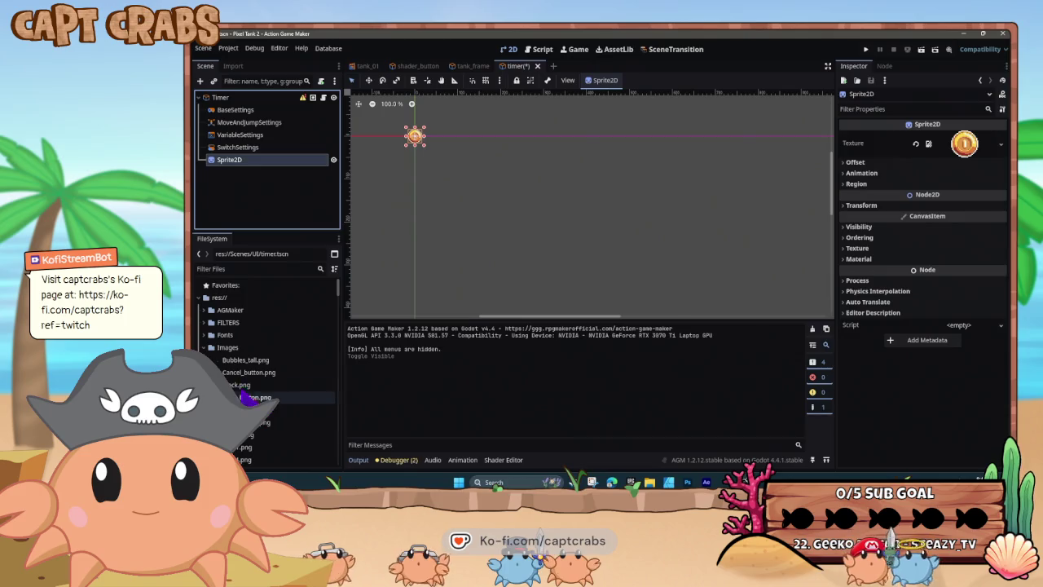
pyautogui.moveTo(241, 390)
pyautogui.mouseDown()
pyautogui.moveTo(601, 298)
pyautogui.moveTo(964, 144)
pyautogui.mouseUp()
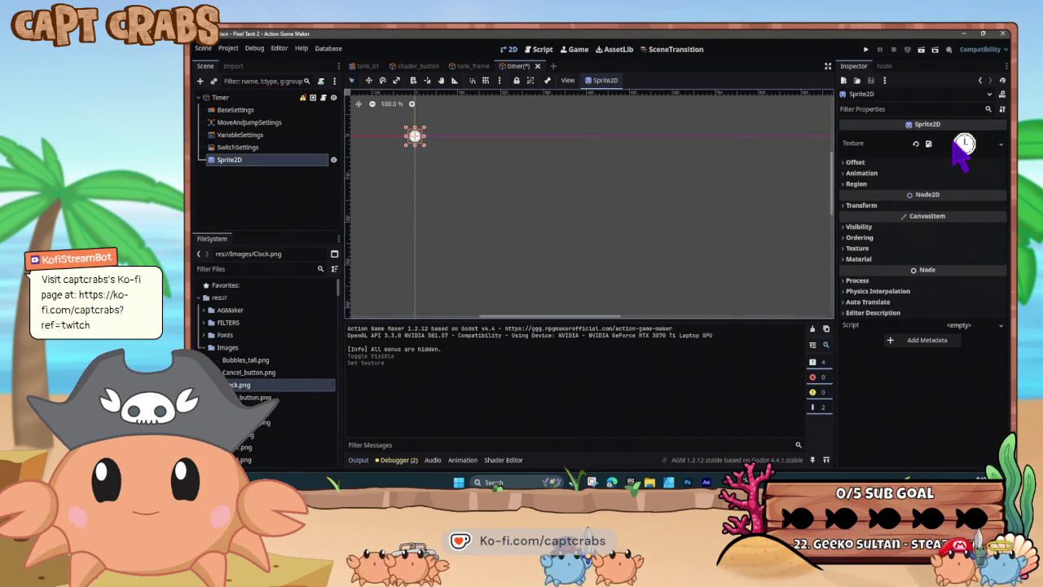
# Save the timer scene and nudge the Timer onto the tank floor in tank_01.
pyautogui.hotkey('ctrl', 's')
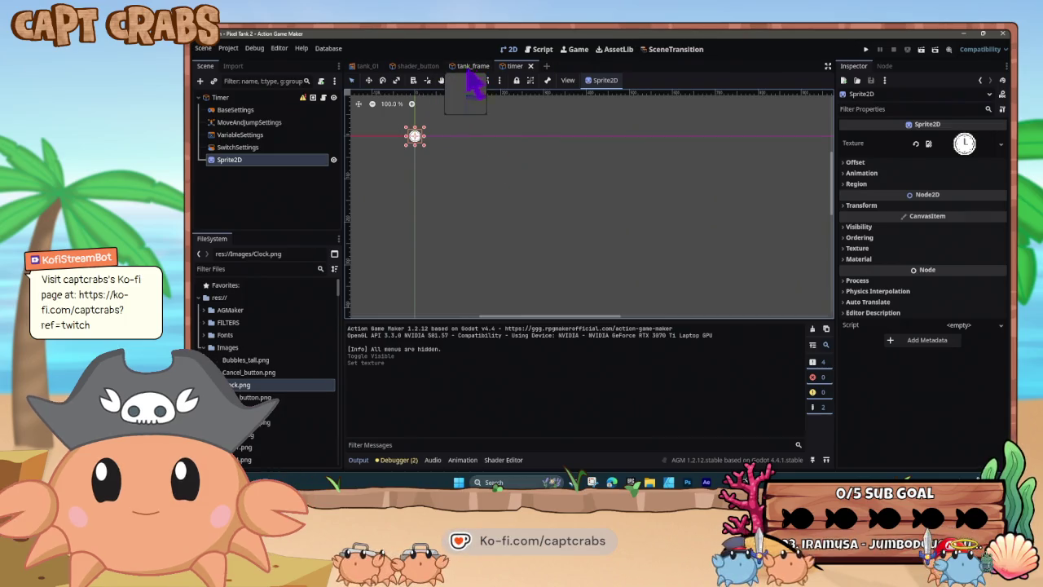
pyautogui.click(366, 65)
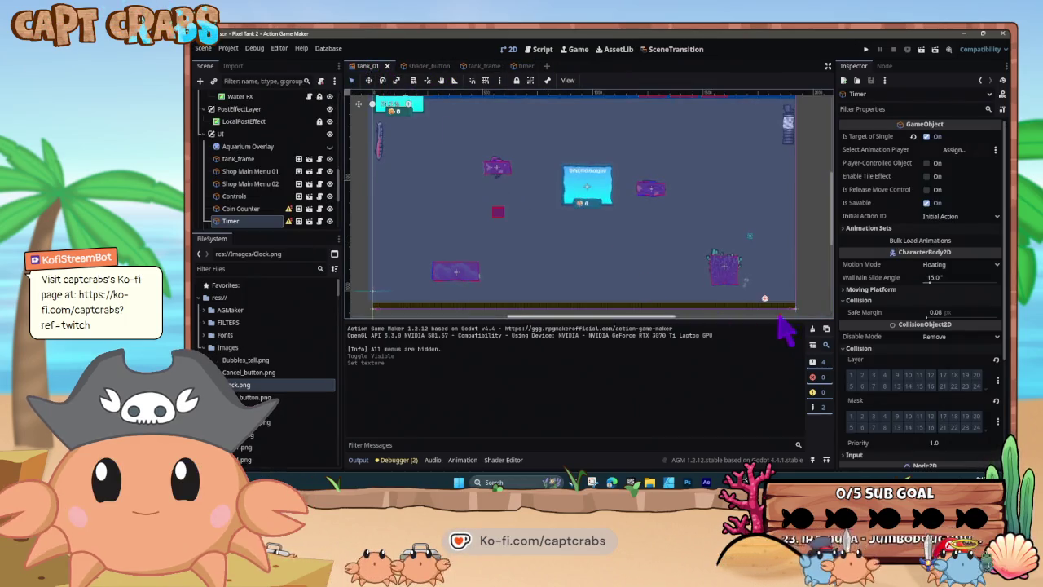
pyautogui.scroll(5, 764, 298)
pyautogui.scroll(-2, 733, 277)
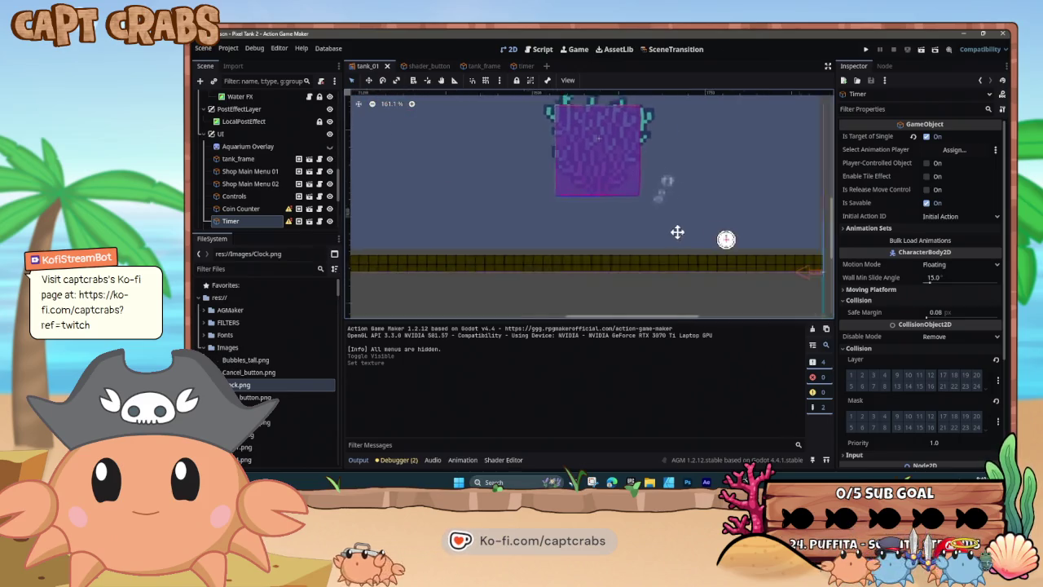
pyautogui.moveTo(684, 226); pyautogui.dragTo(677, 231)
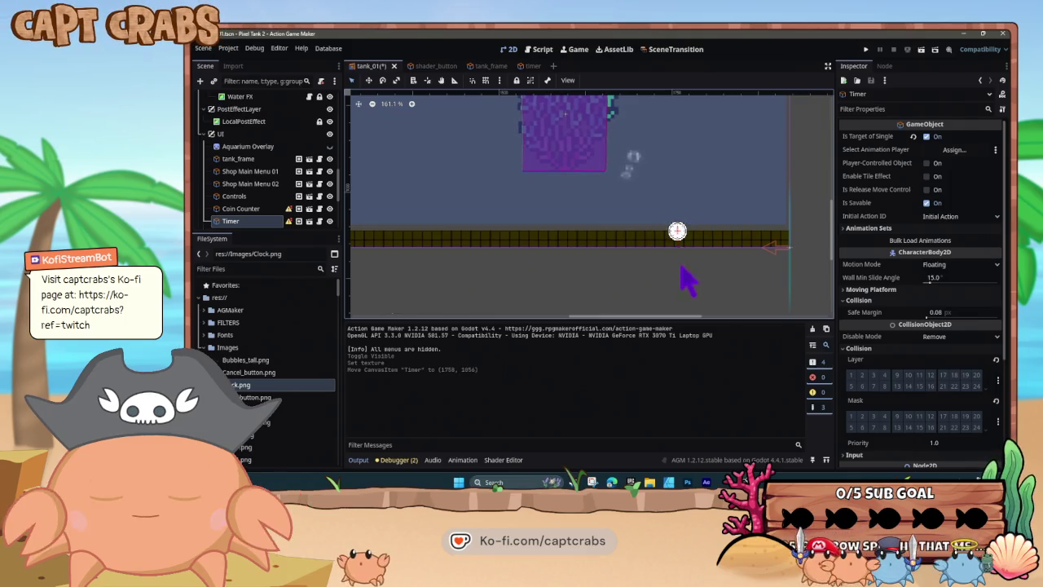
# Test-run the game with F5, then exit it from the settings panel.
pyautogui.press('F5')
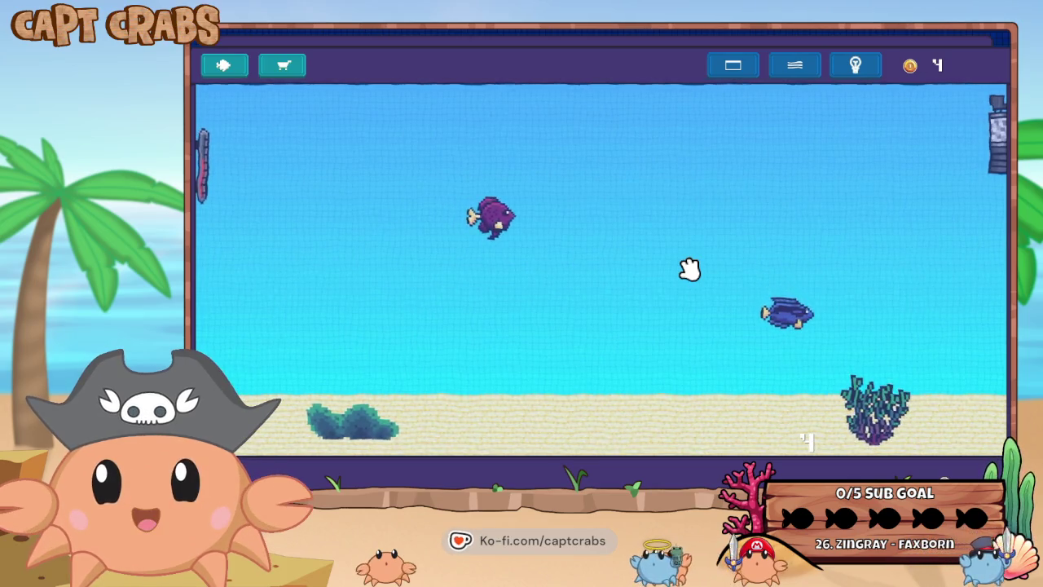
pyautogui.press('Escape')
pyautogui.click(588, 346)
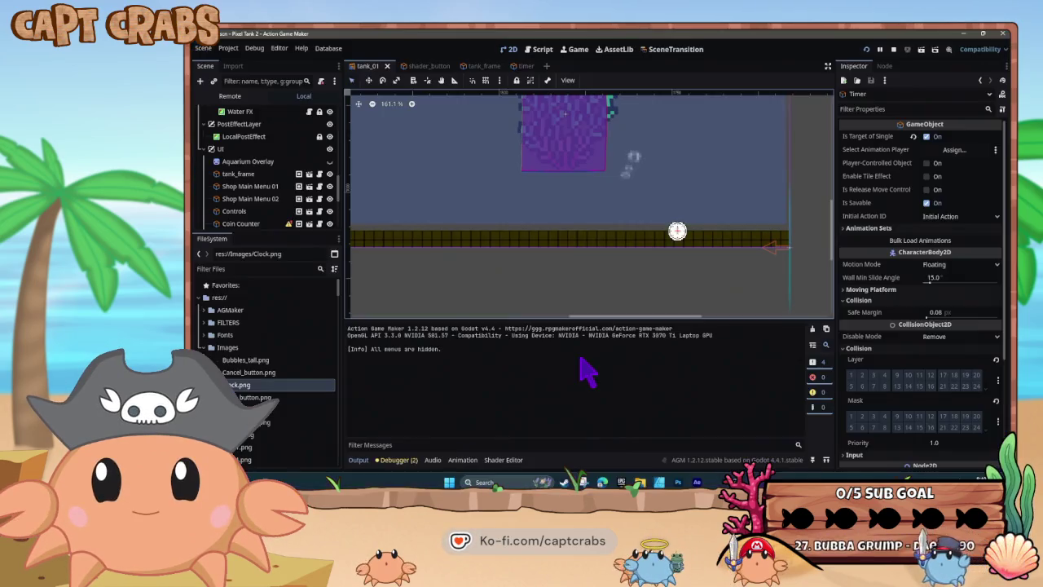
# In the timer's state machine, delete the Add +1 node from the IDLE state.
pyautogui.click(524, 66)
pyautogui.click(535, 51)
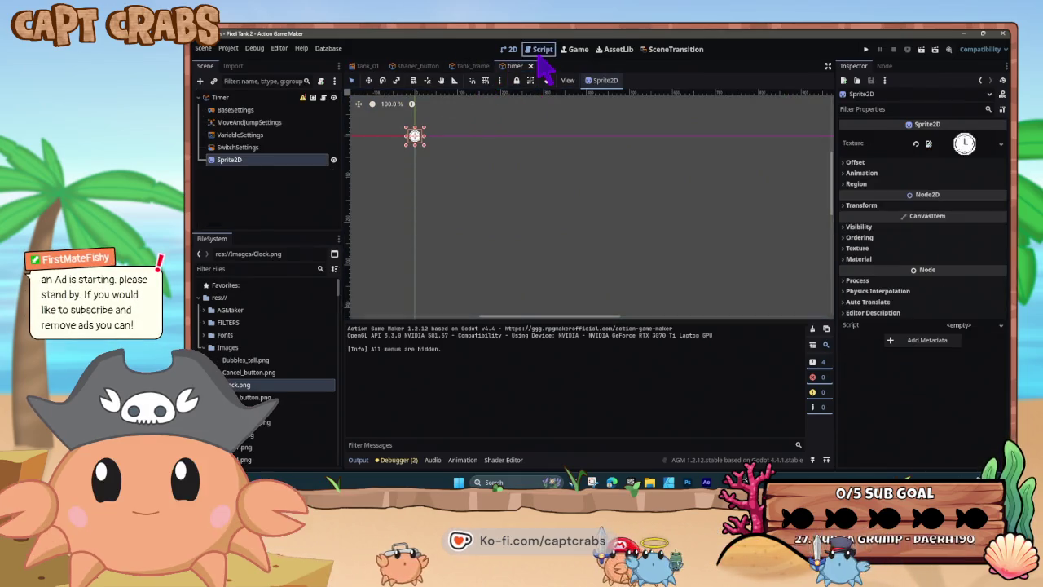
pyautogui.click(492, 169)
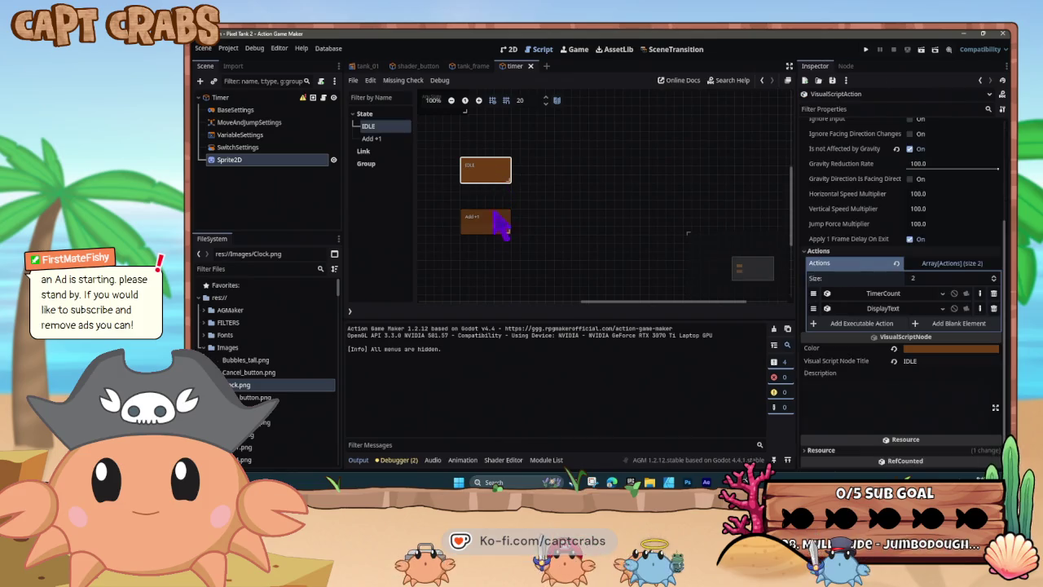
pyautogui.click(490, 222)
pyautogui.press('Delete')
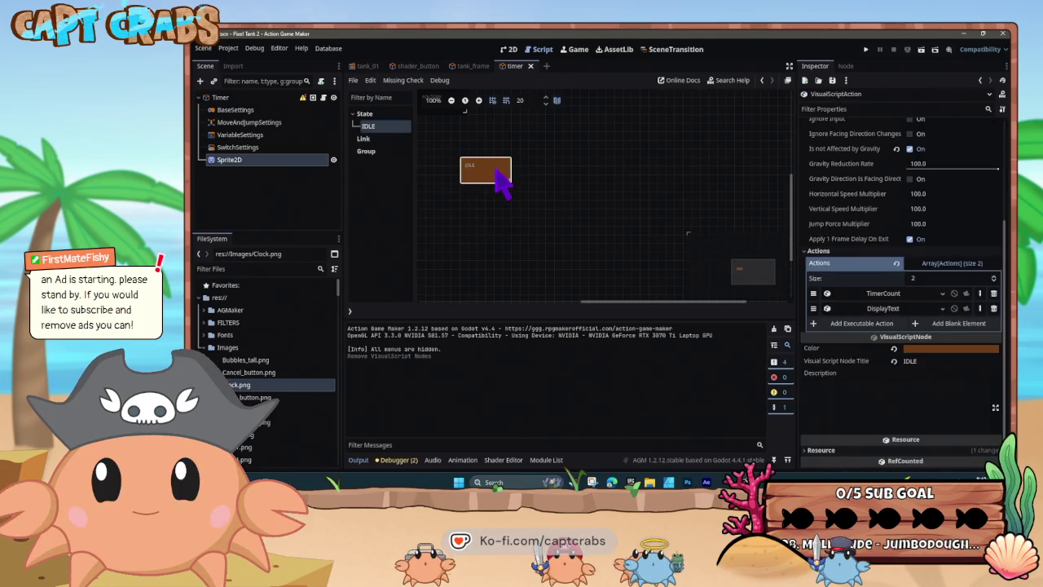
# Set the DisplayText action's font size to 40.
pyautogui.click(876, 310)
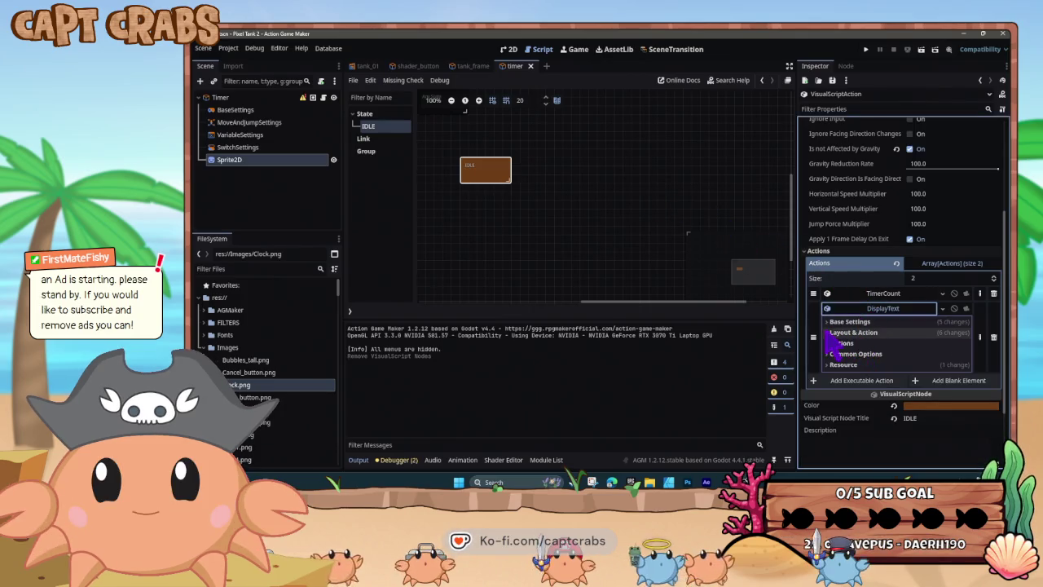
pyautogui.click(830, 332)
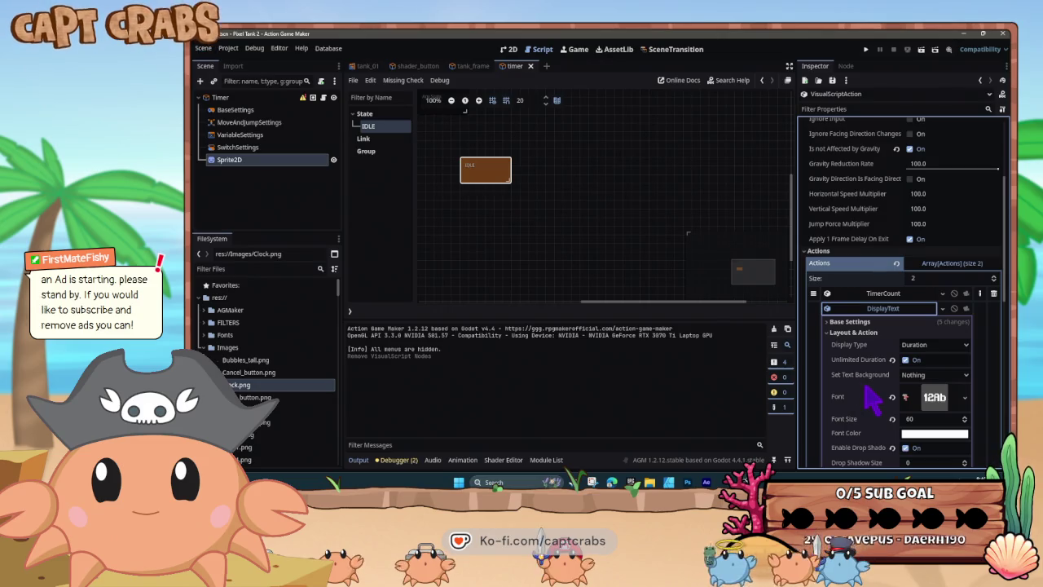
pyautogui.scroll(-3, 870, 388)
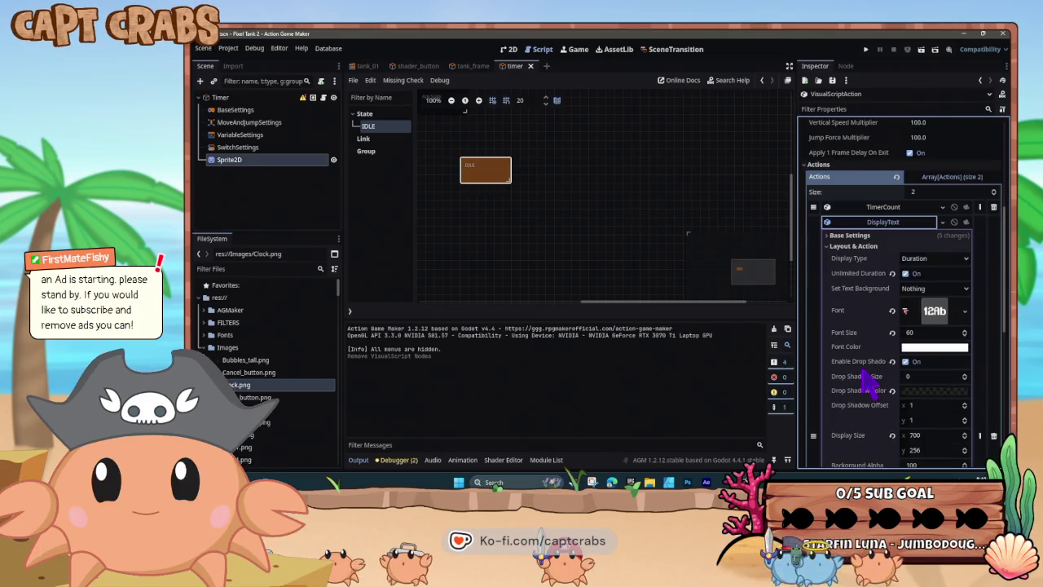
pyautogui.click(919, 290)
pyautogui.write('40')
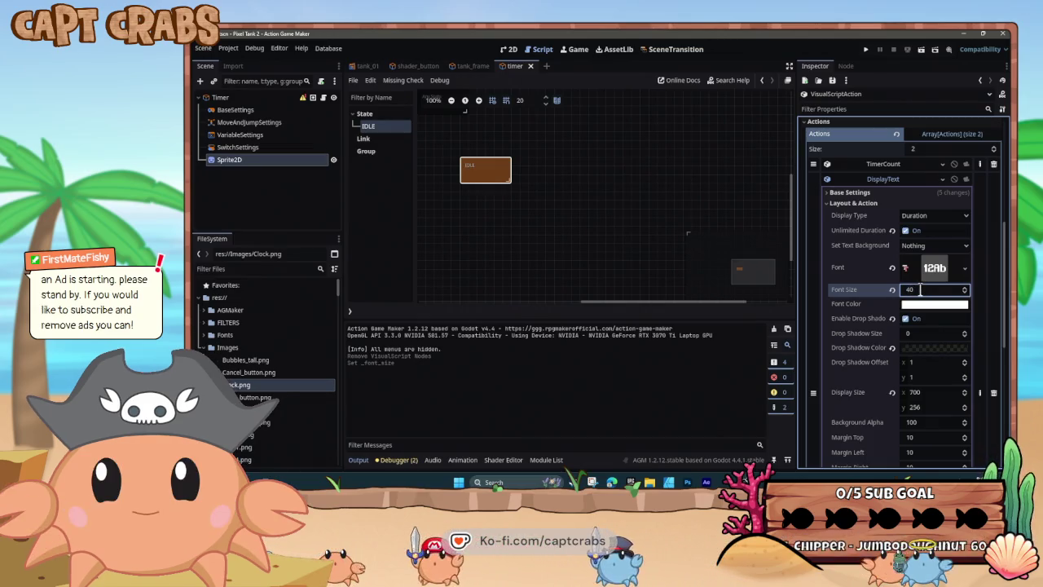
# Centre the text vertically, keep Left Limit and Center of This Object anchor, then preview.
pyautogui.scroll(-3, 871, 371)
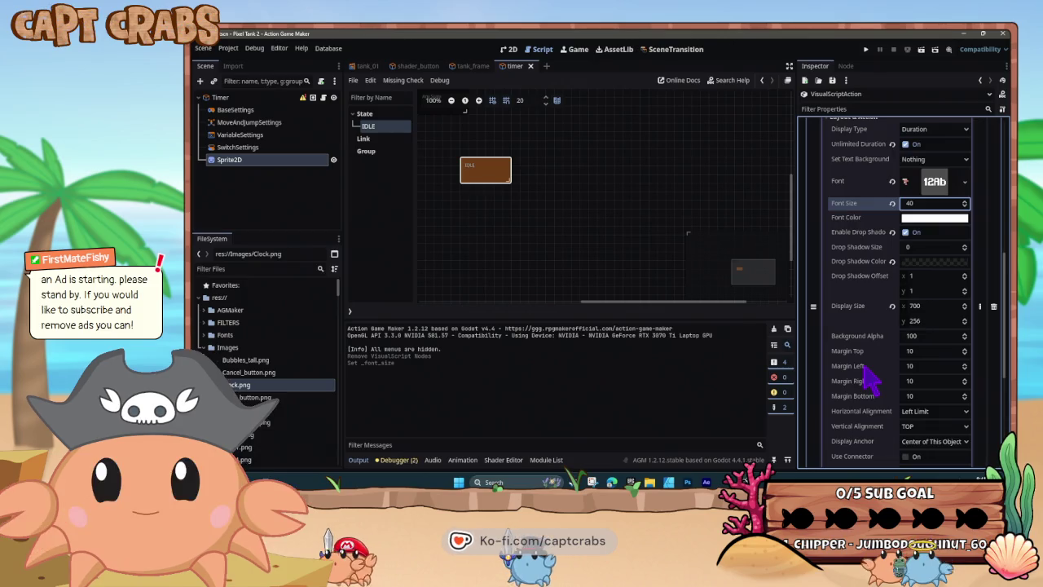
pyautogui.scroll(-2, 870, 376)
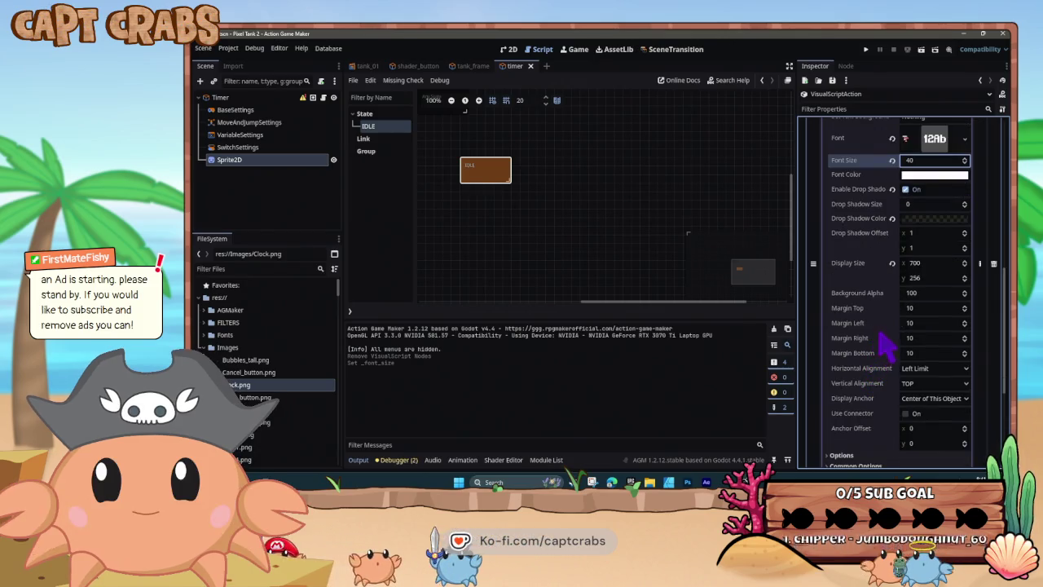
pyautogui.scroll(-2, 889, 318)
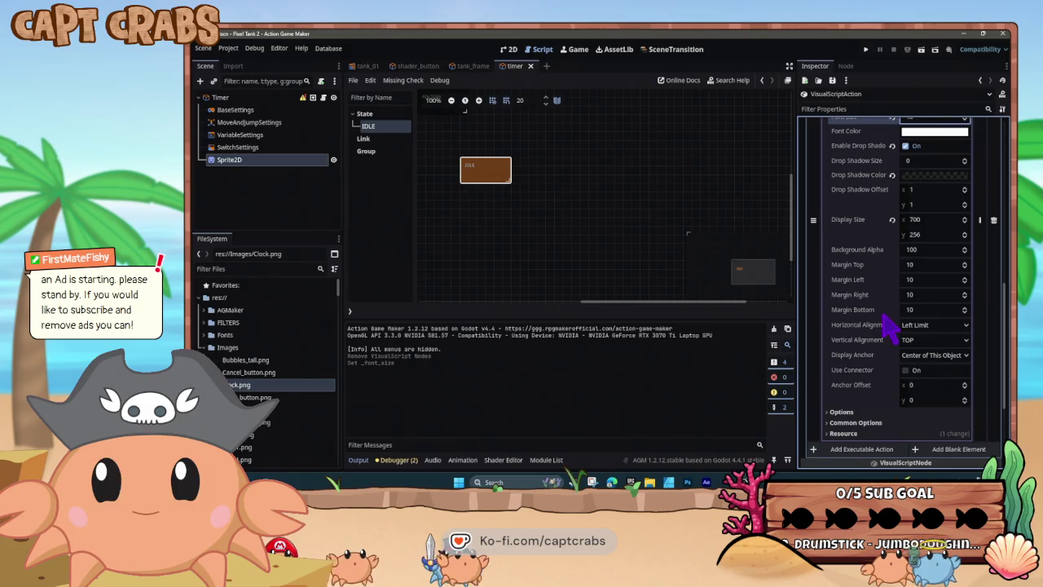
pyautogui.click(921, 341)
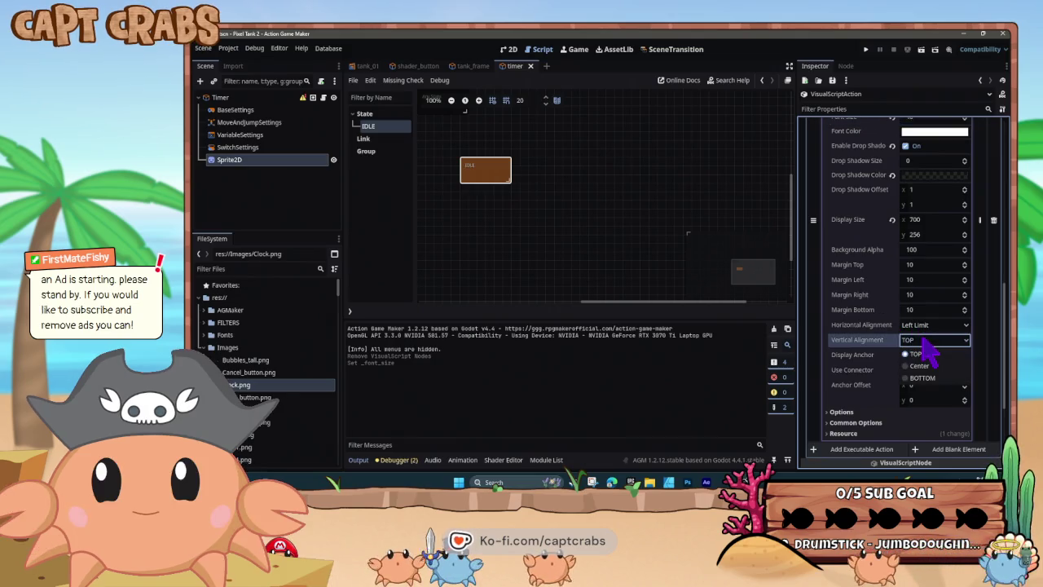
pyautogui.click(930, 365)
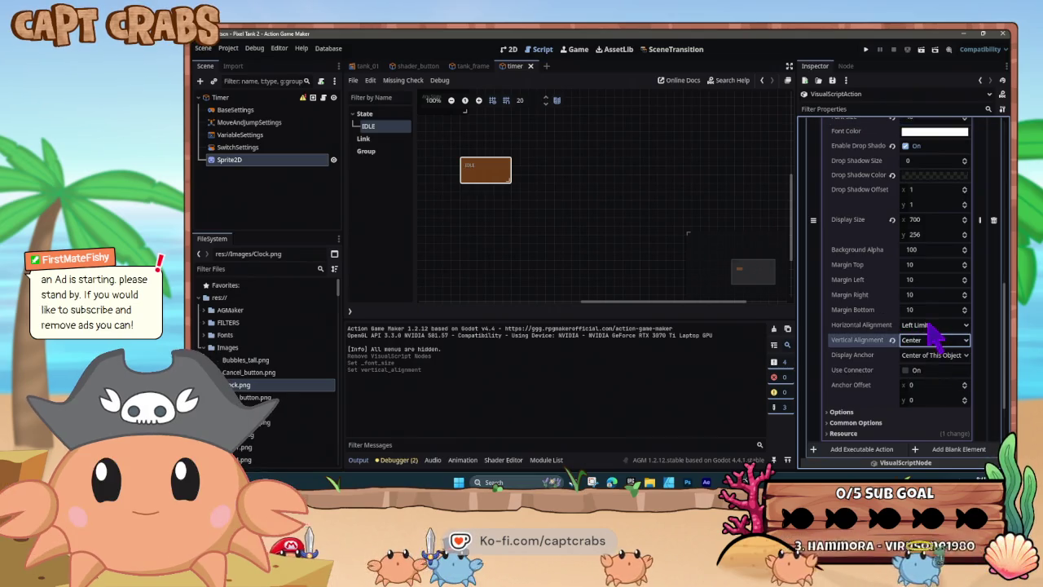
pyautogui.click(931, 325)
pyautogui.click(919, 338)
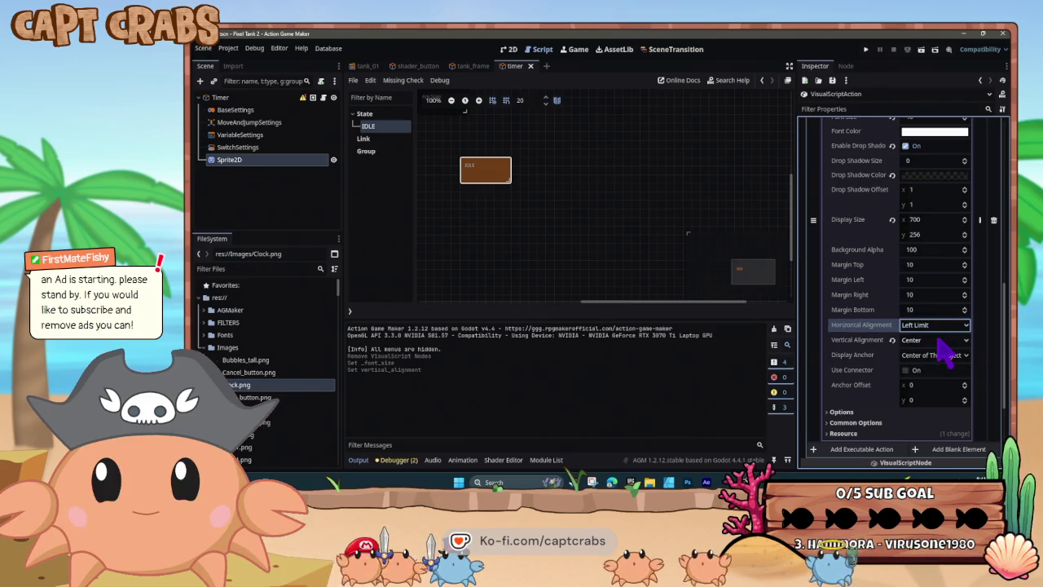
pyautogui.click(968, 355)
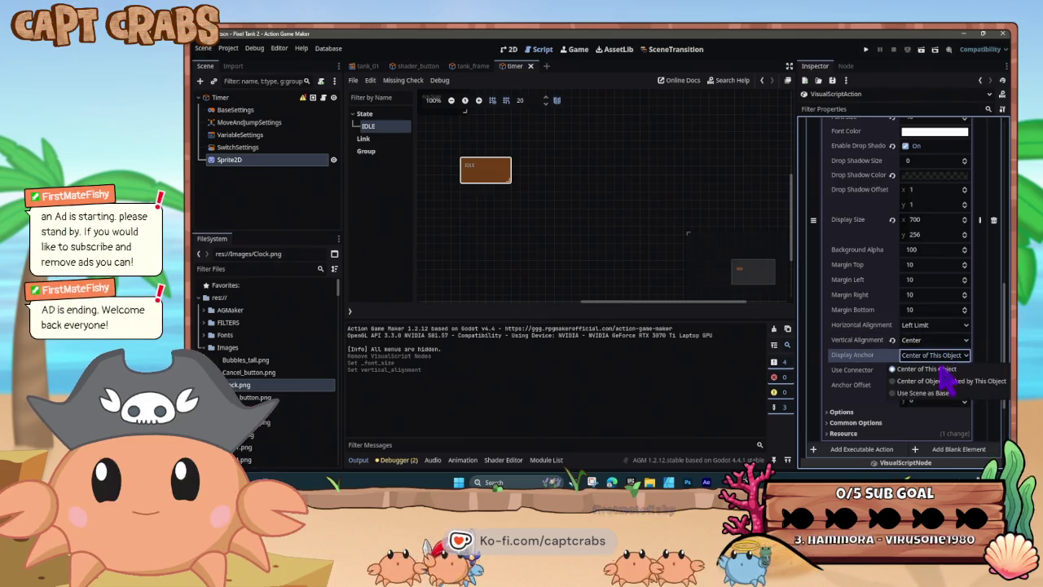
pyautogui.click(941, 371)
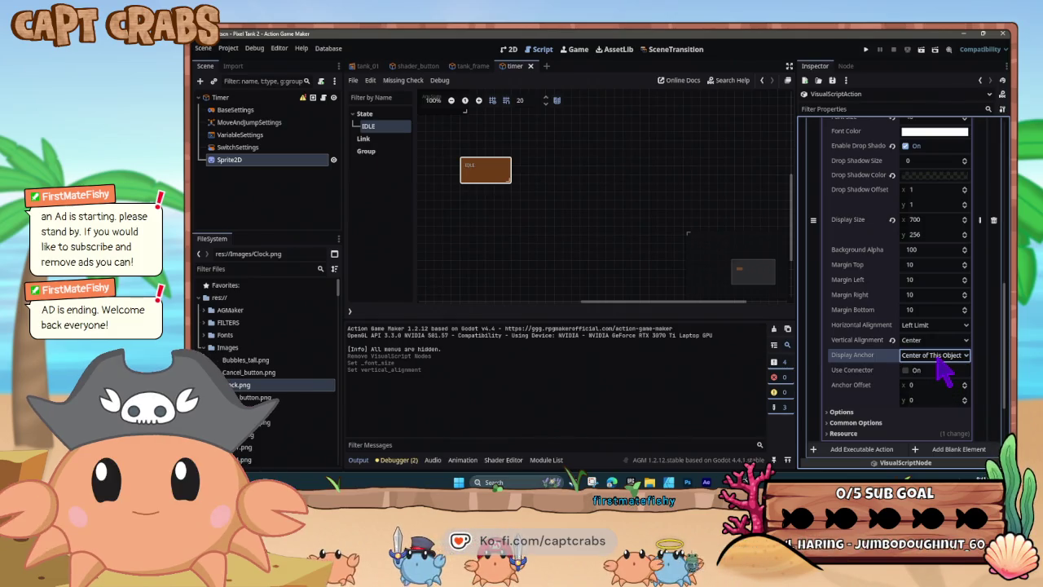
pyautogui.press('F5')
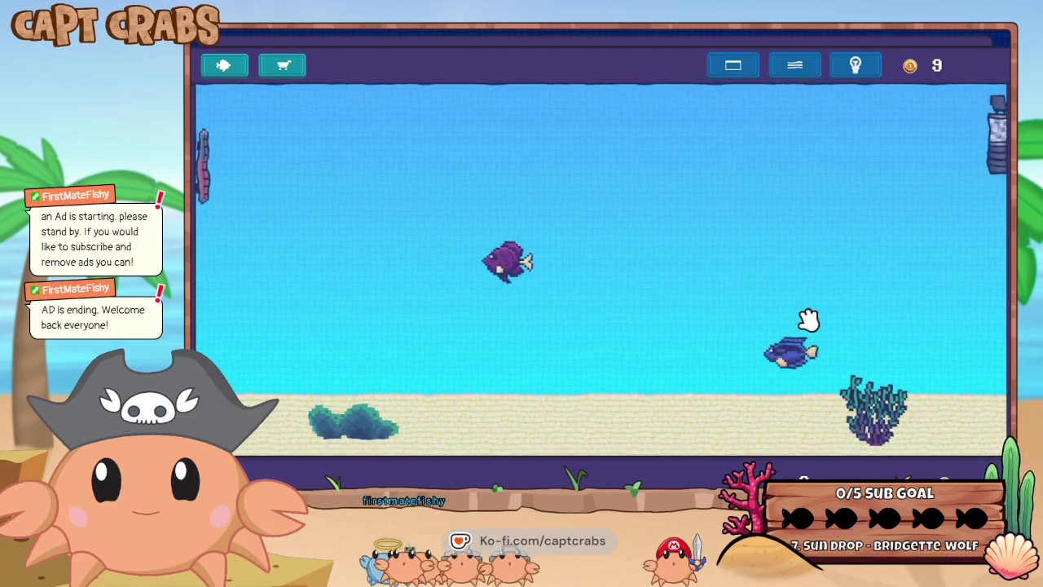
# Set the DisplayText anchor offset x to 2 and test-run the game.
pyautogui.press('Escape')
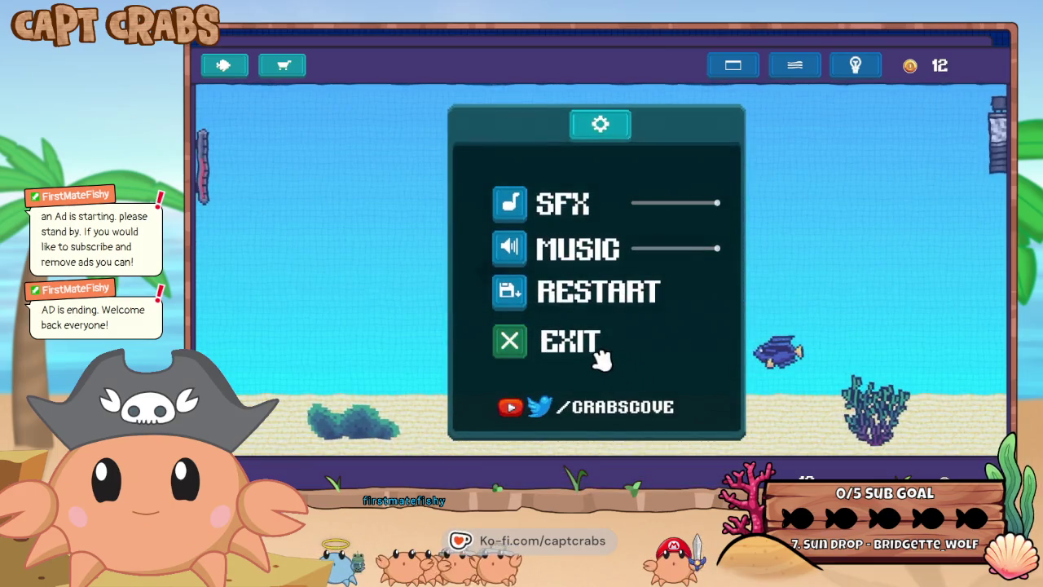
pyautogui.click(602, 355)
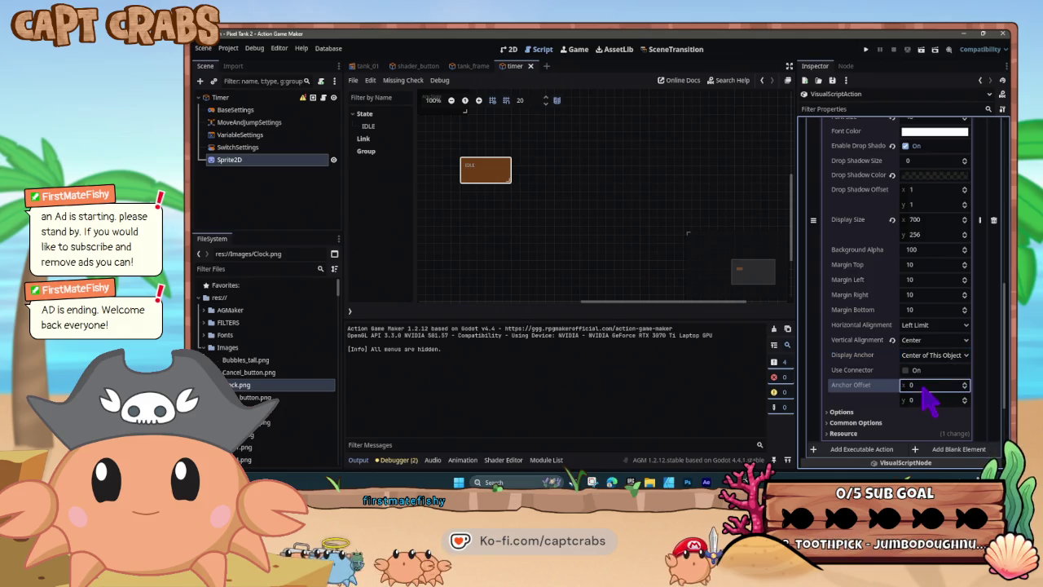
pyautogui.click(925, 399)
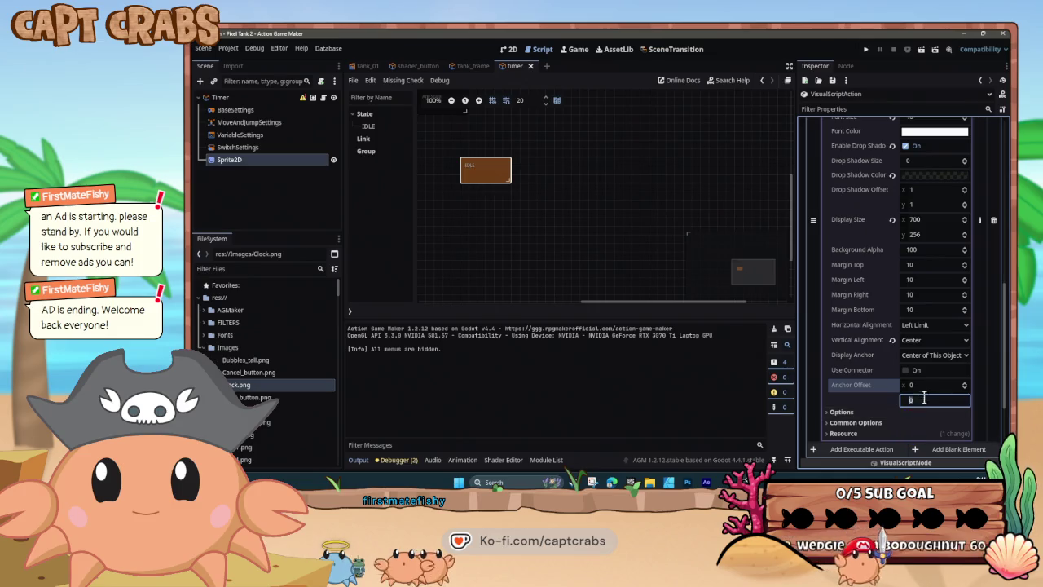
pyautogui.click(926, 387)
pyautogui.write('200')
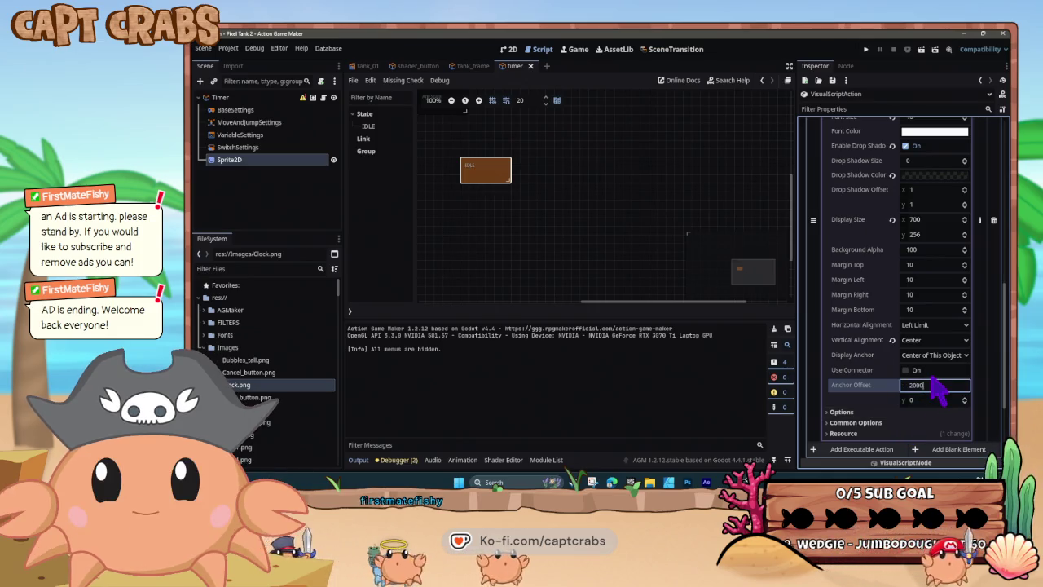
pyautogui.press('F5')
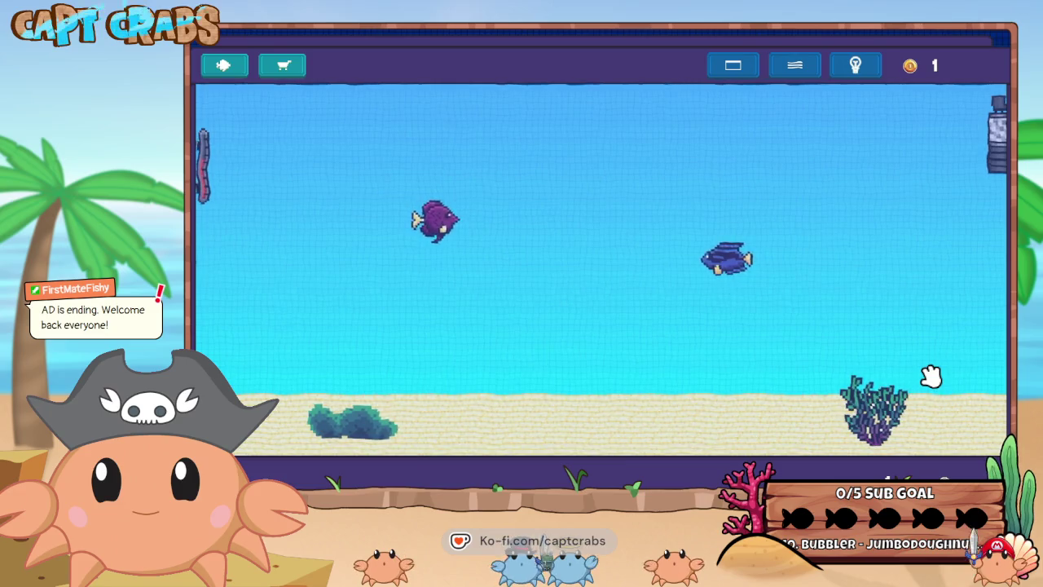
# Change anchor offset x to 400 and font size to 30, then test-run again.
pyautogui.press('Escape')
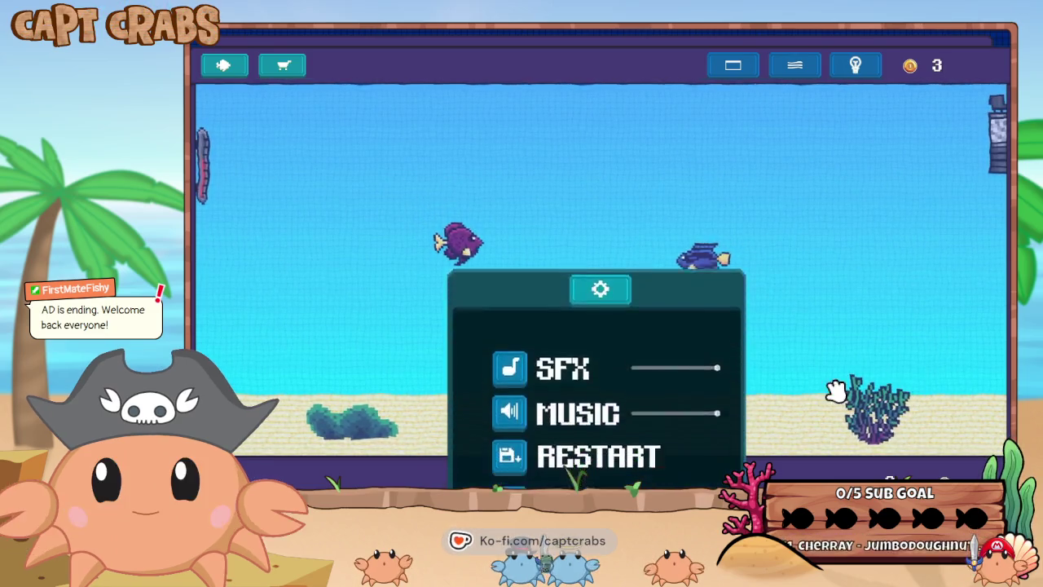
pyautogui.click(509, 339)
pyautogui.click(937, 384)
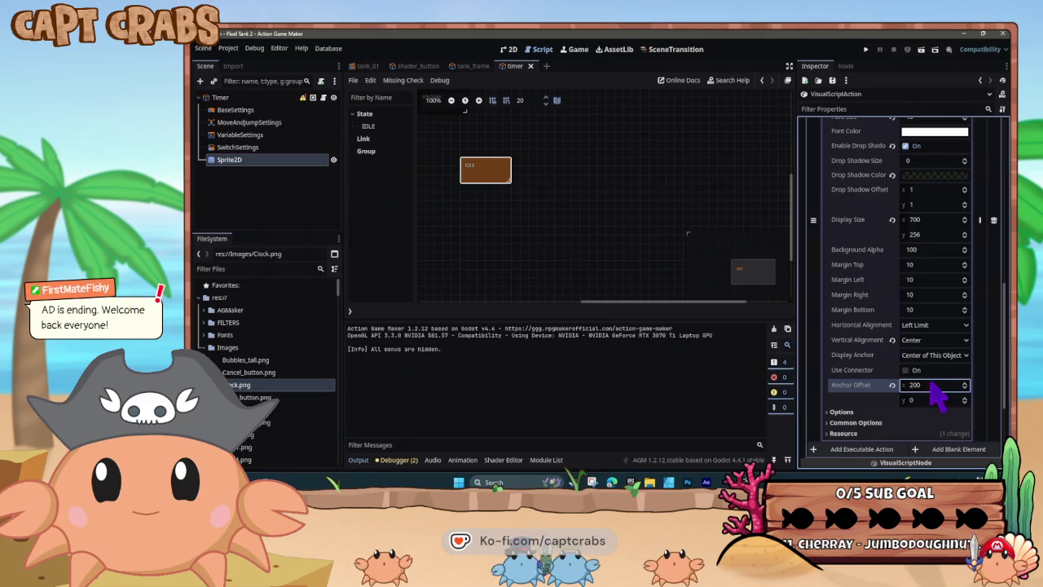
pyautogui.write('400')
pyautogui.press('Return')
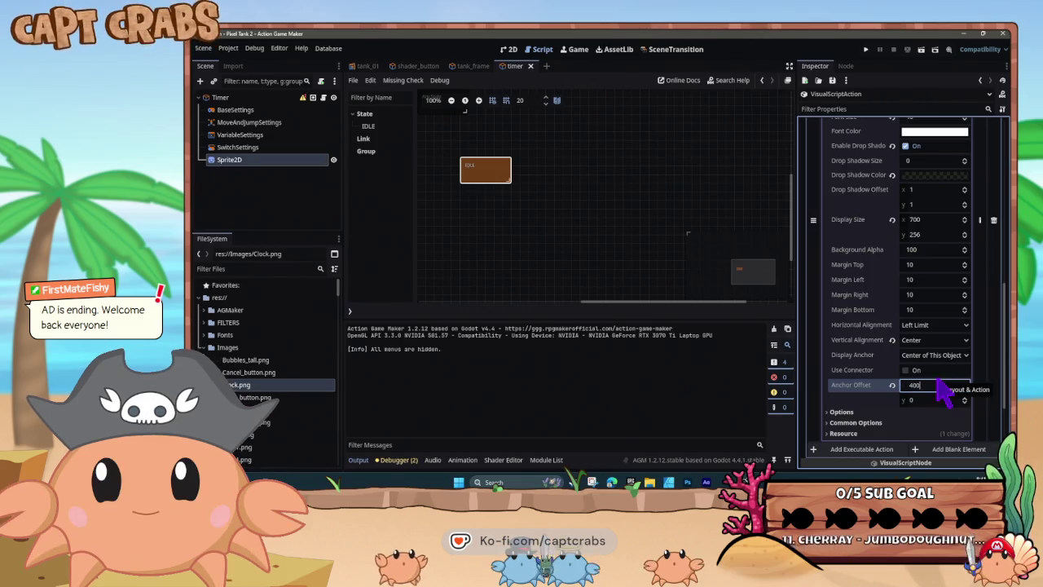
pyautogui.scroll(4, 906, 240)
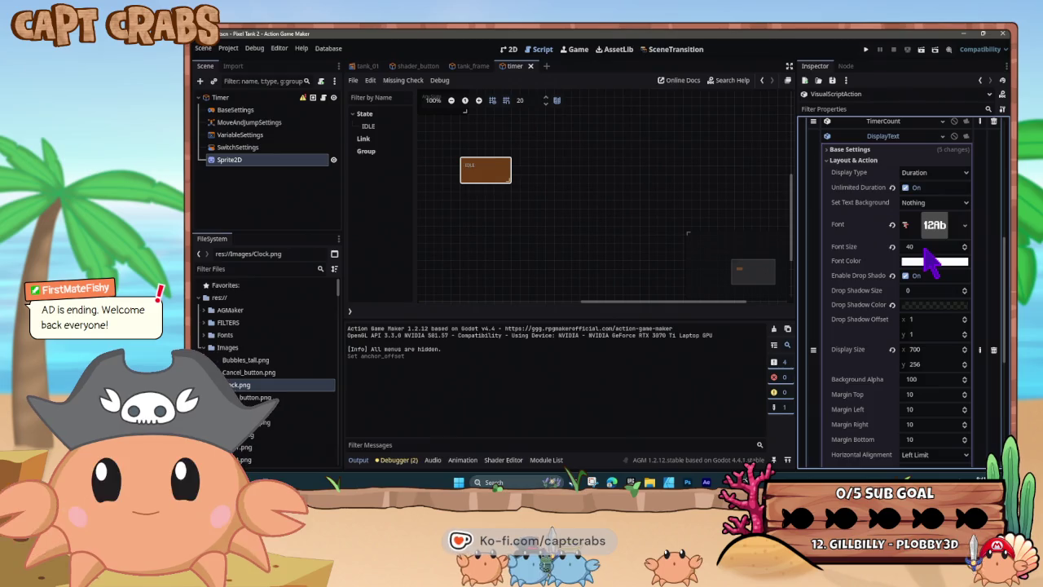
pyautogui.write('30')
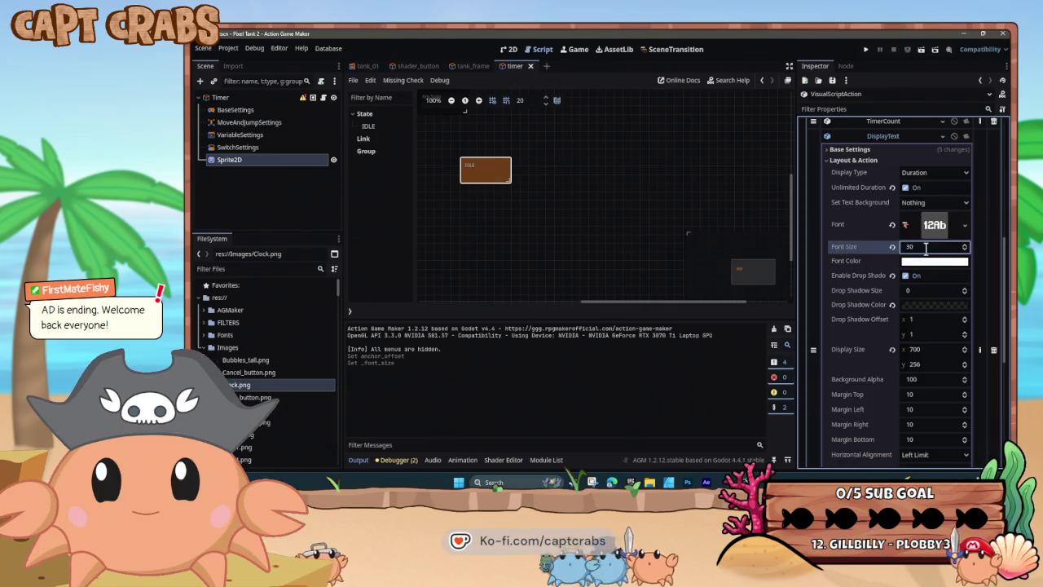
pyautogui.press('F5')
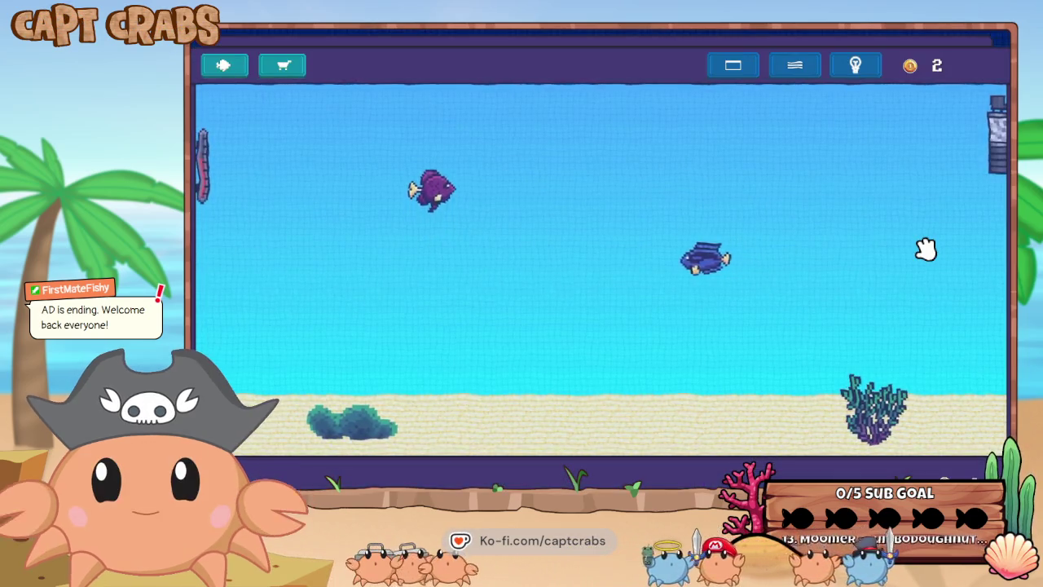
# Quit the preview and show the tank_01 scene in the 2D view.
pyautogui.press('Escape')
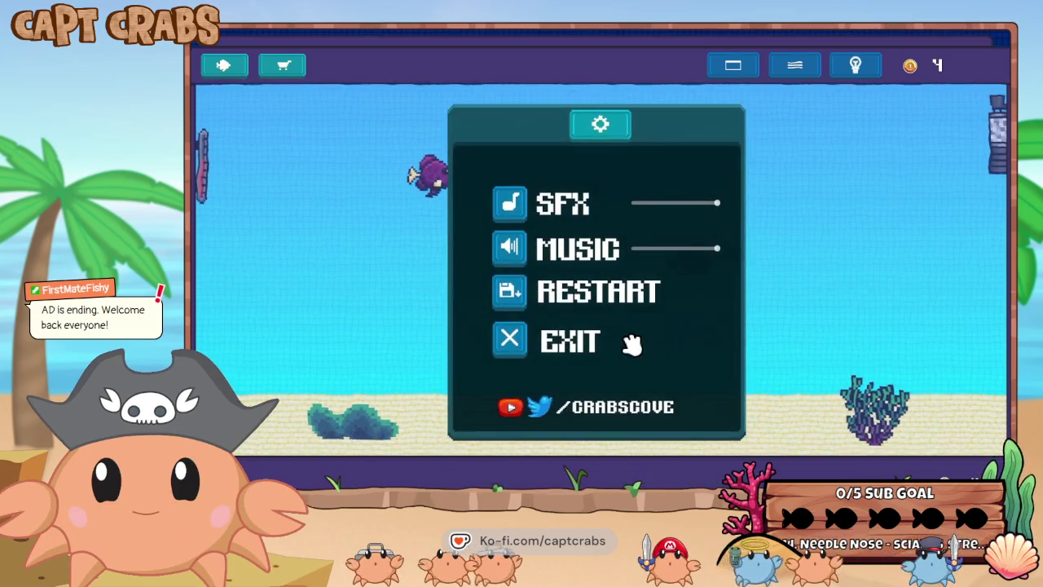
pyautogui.click(617, 340)
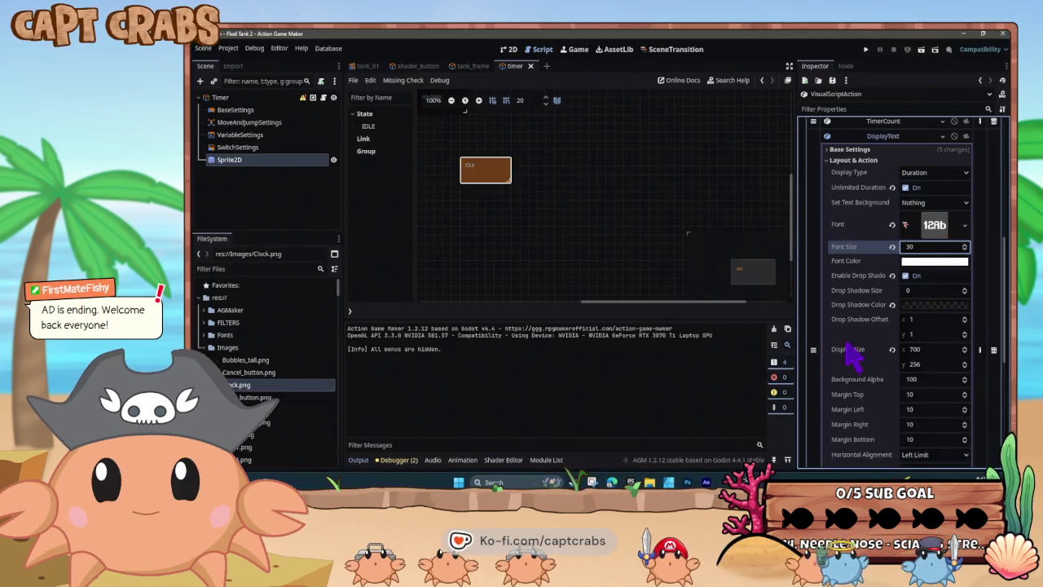
pyautogui.click(928, 388)
pyautogui.write('350')
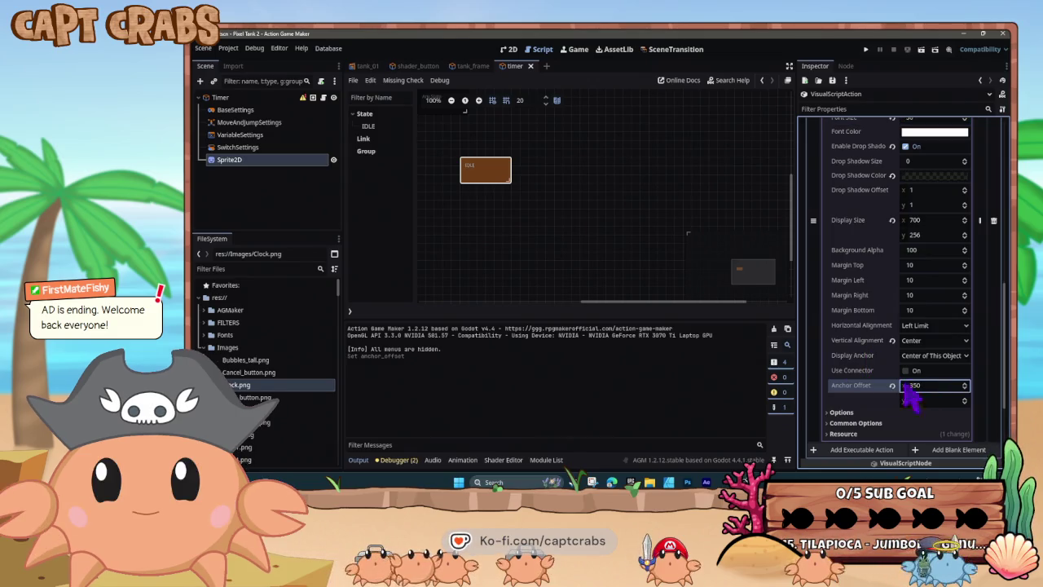
pyautogui.click(371, 66)
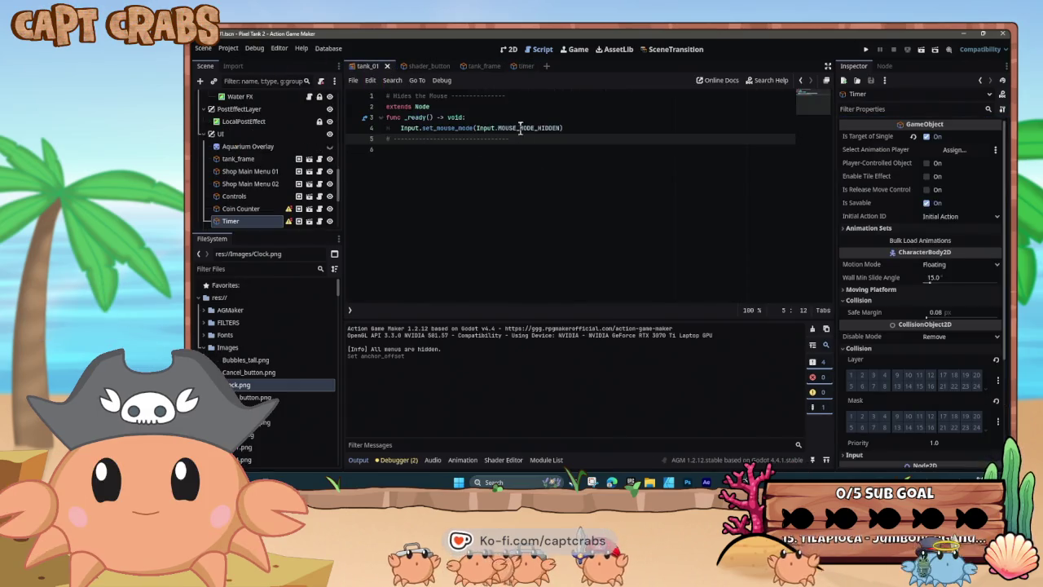
pyautogui.click(509, 49)
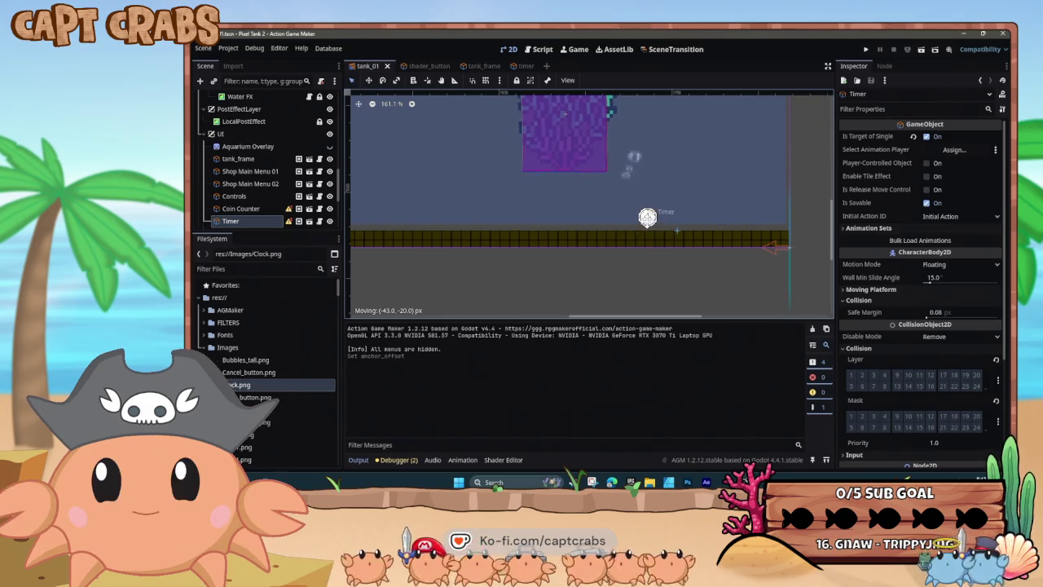
# Run the game, toggle light rays, wavy water and colour-cycling frame, then exit.
pyautogui.press('F5')
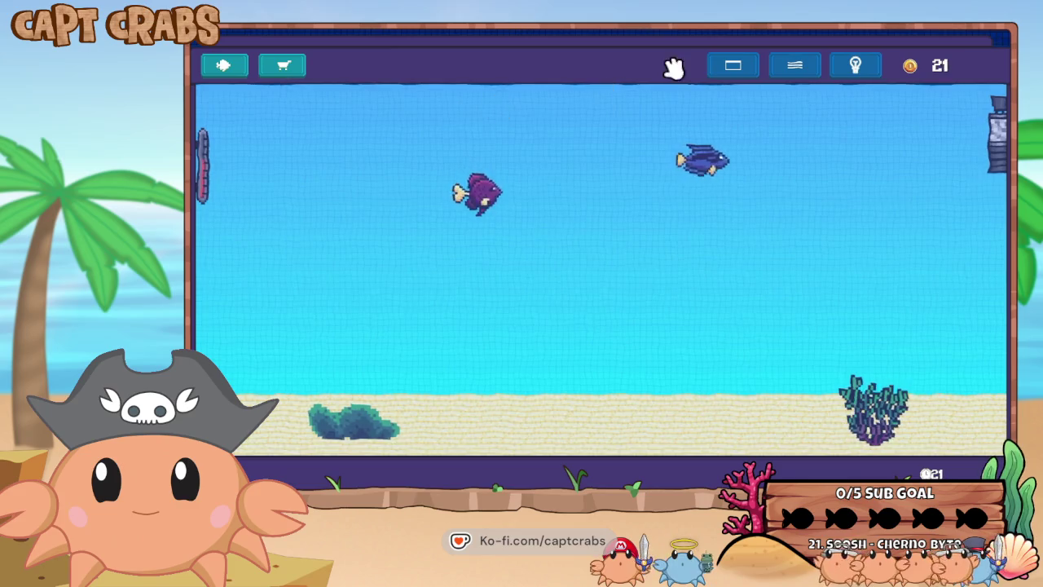
pyautogui.click(848, 69)
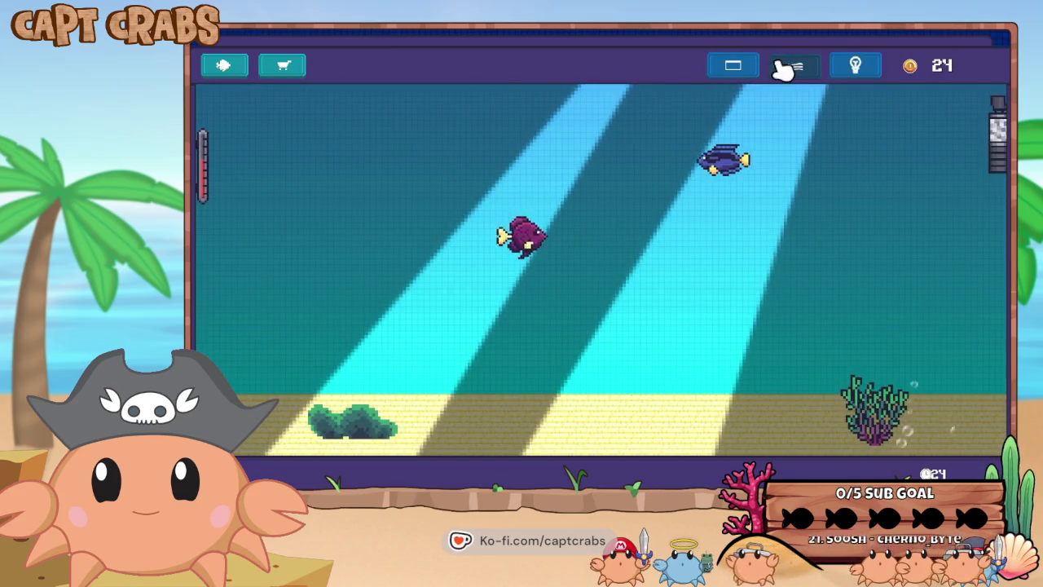
pyautogui.click(785, 69)
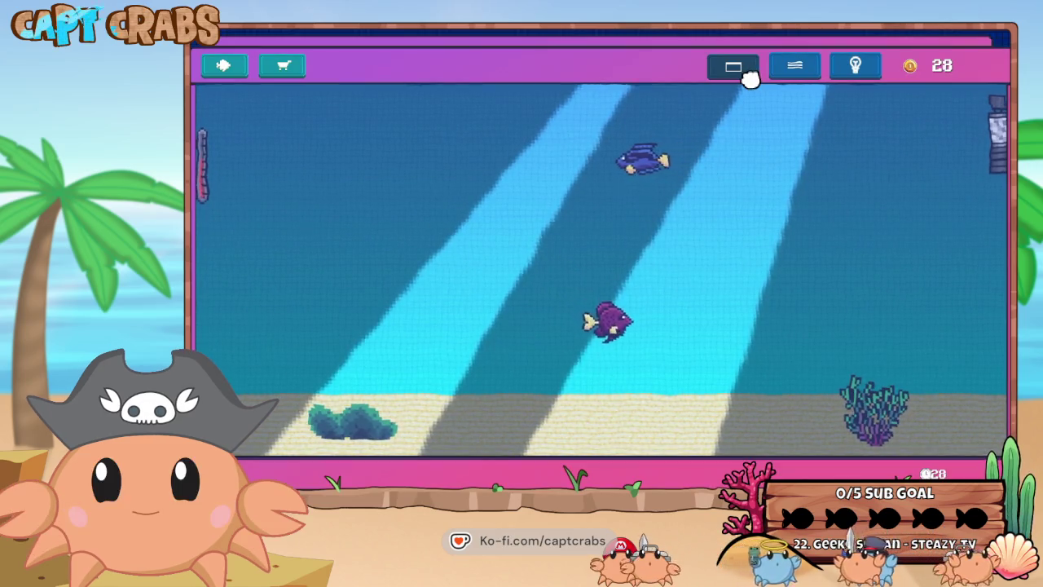
pyautogui.click(748, 75)
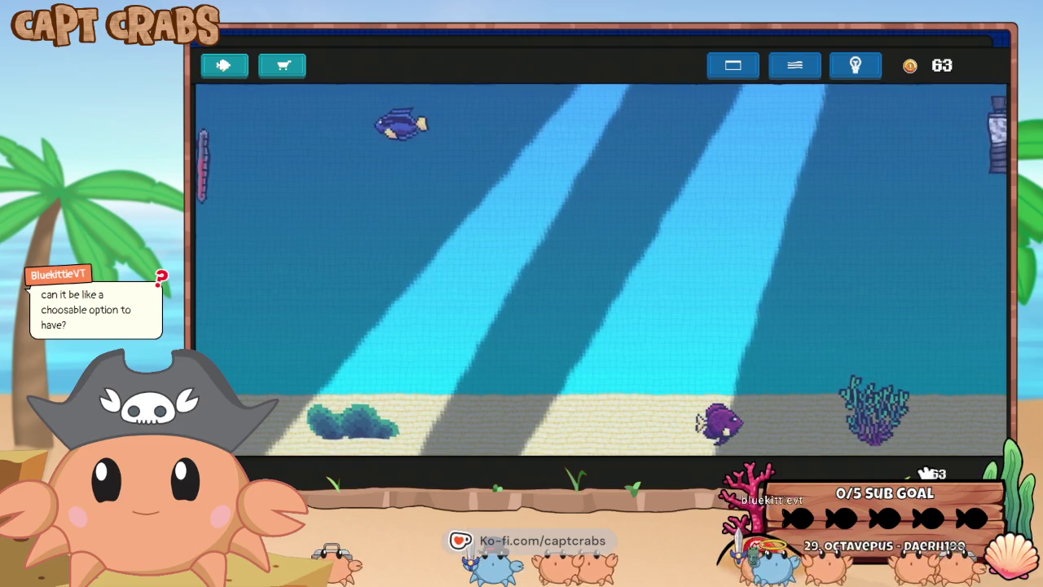
pyautogui.press('Escape')
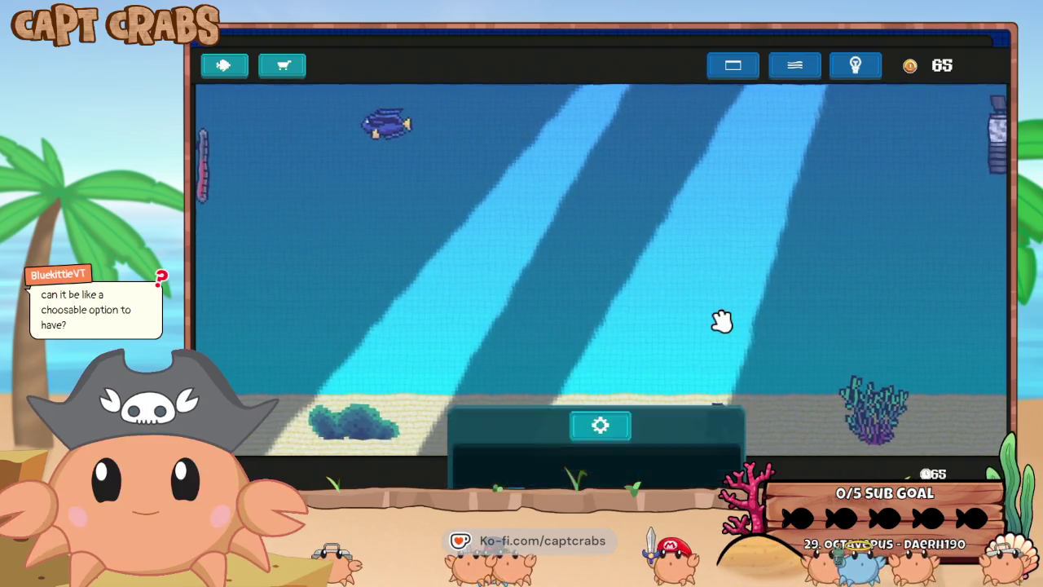
pyautogui.click(584, 351)
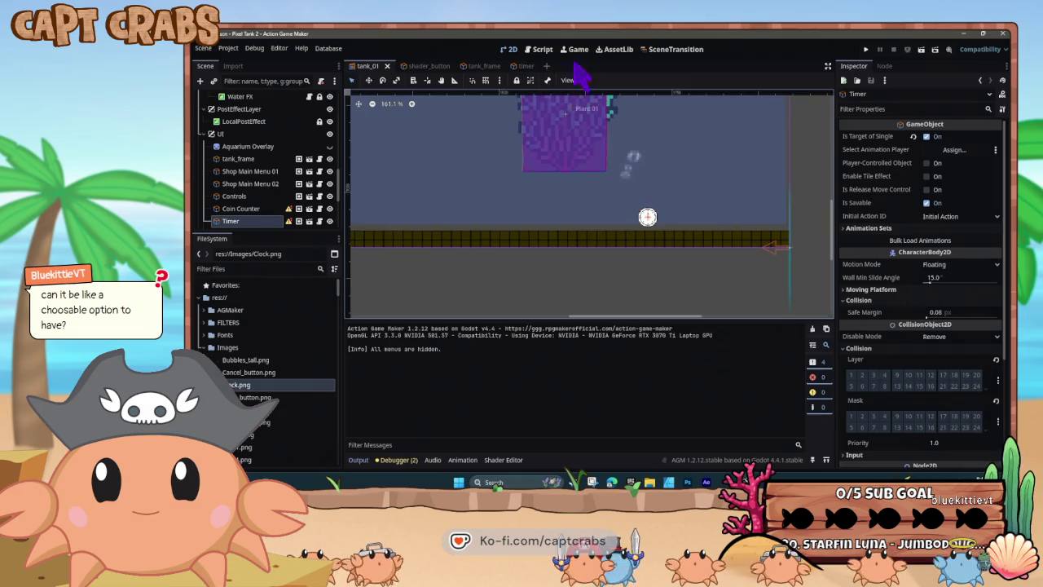
# Edit the IDLE state's DisplayText anchor offset x to 380 and paste a copy of IDLE.
pyautogui.click(525, 66)
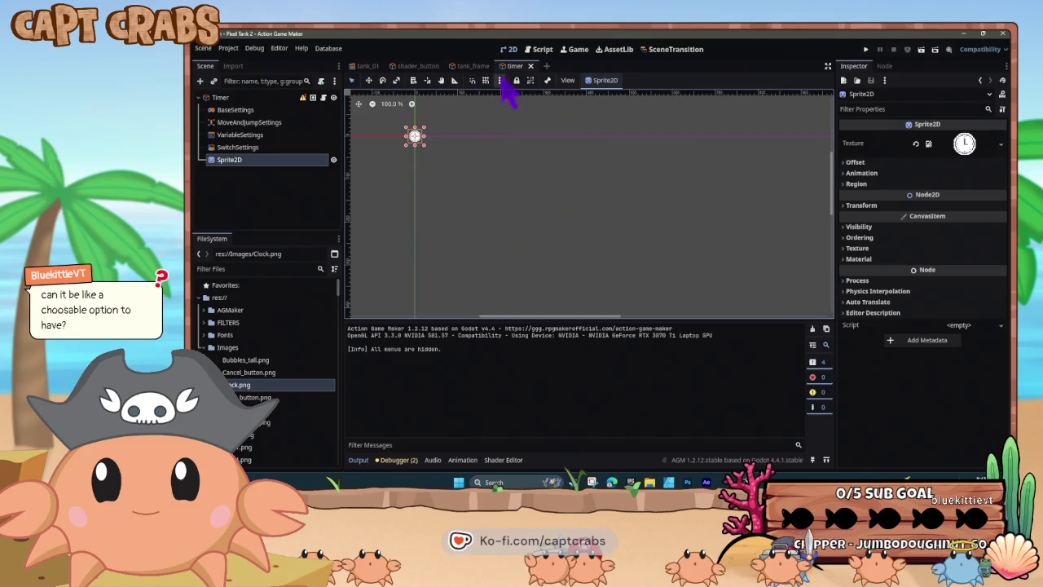
pyautogui.click(544, 51)
pyautogui.click(498, 176)
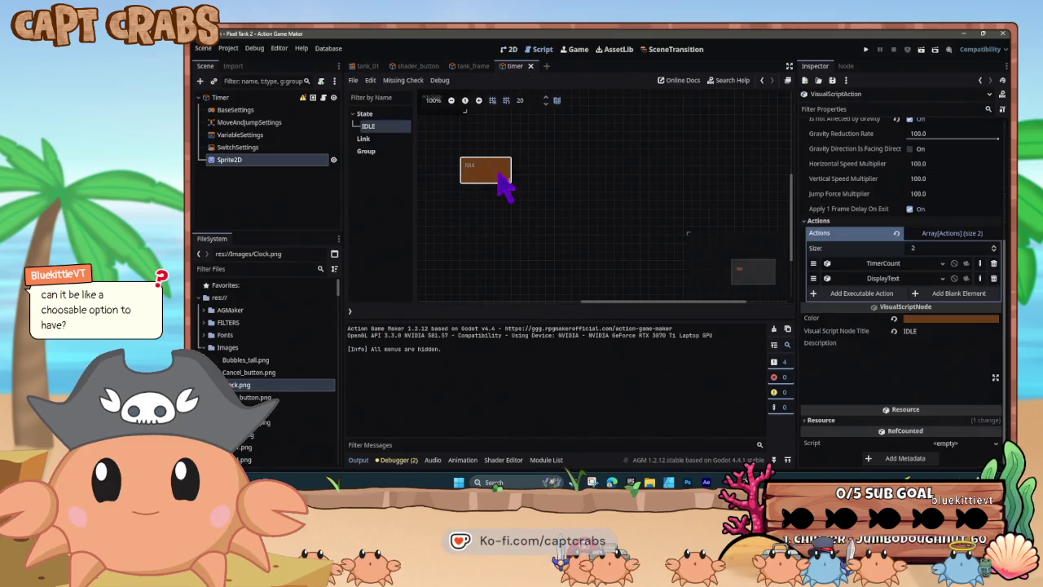
pyautogui.click(864, 279)
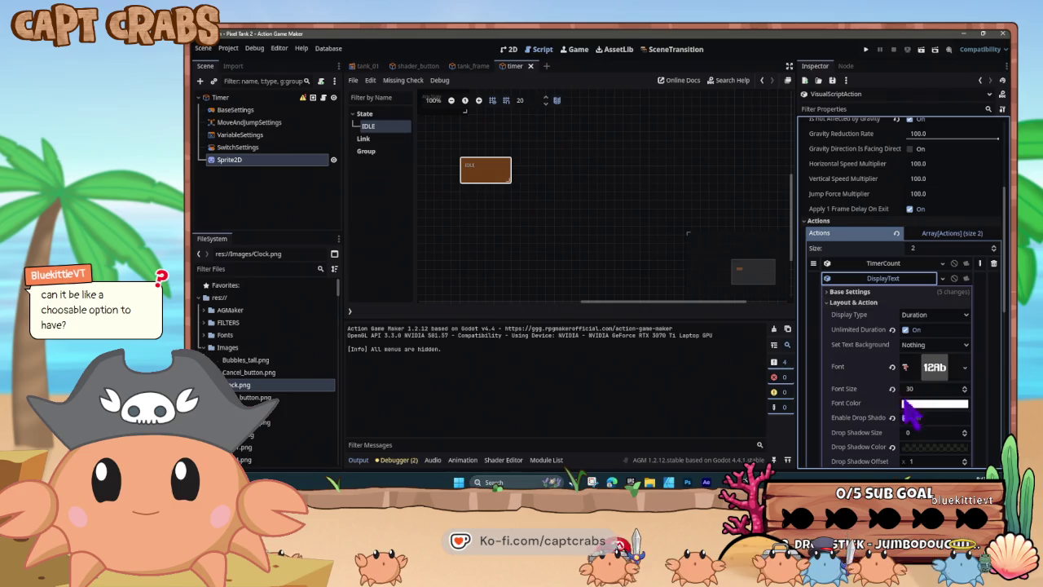
pyautogui.scroll(-3, 925, 422)
pyautogui.scroll(-4, 943, 440)
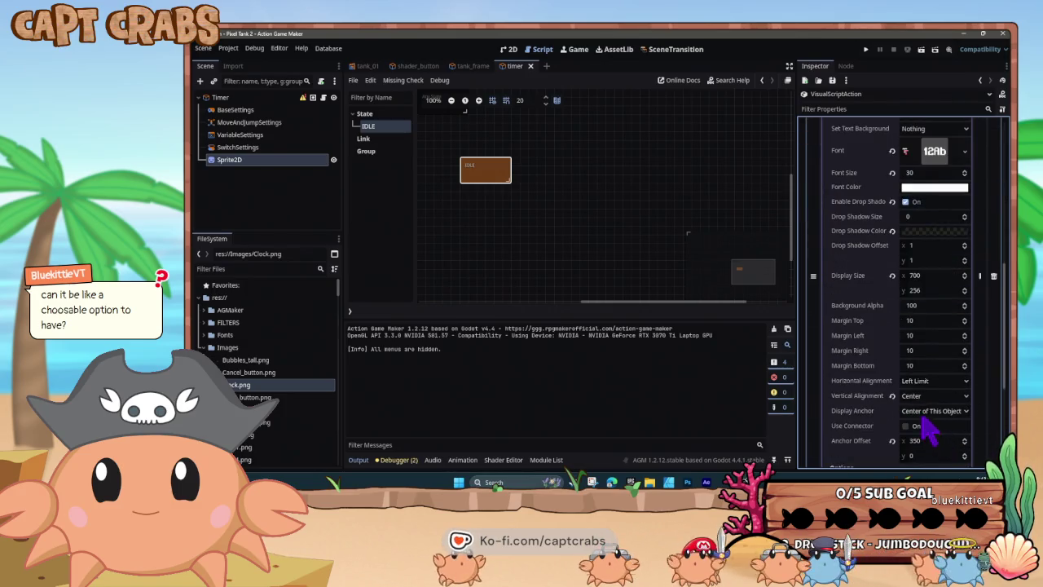
pyautogui.click(922, 441)
pyautogui.write('360')
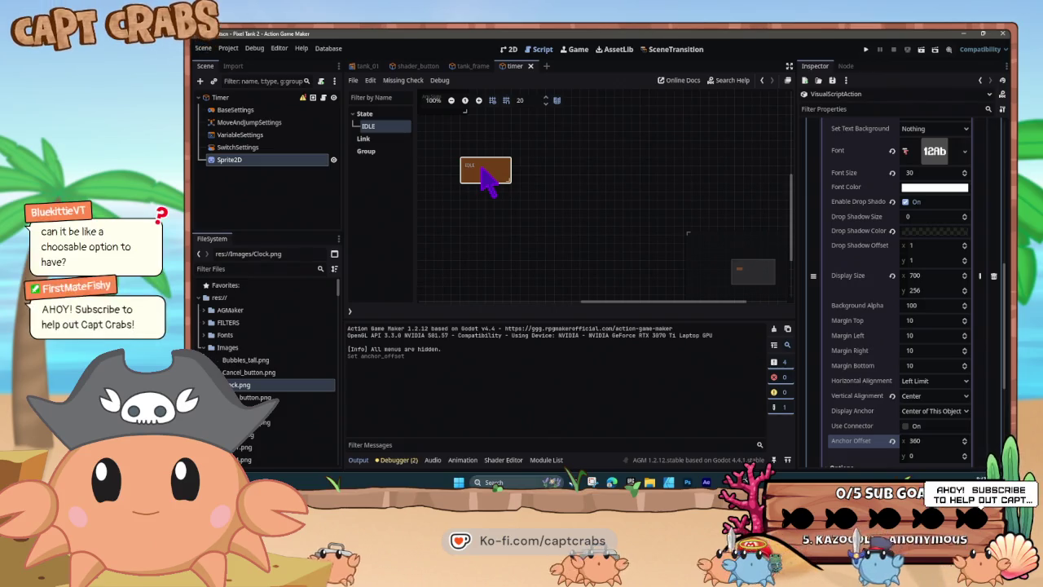
pyautogui.hotkey('ctrl', 'v')
# Place the IDLE copy below IDLE and link them, triggered by a left-click input.
pyautogui.moveTo(489, 209); pyautogui.dragTo(470, 209)
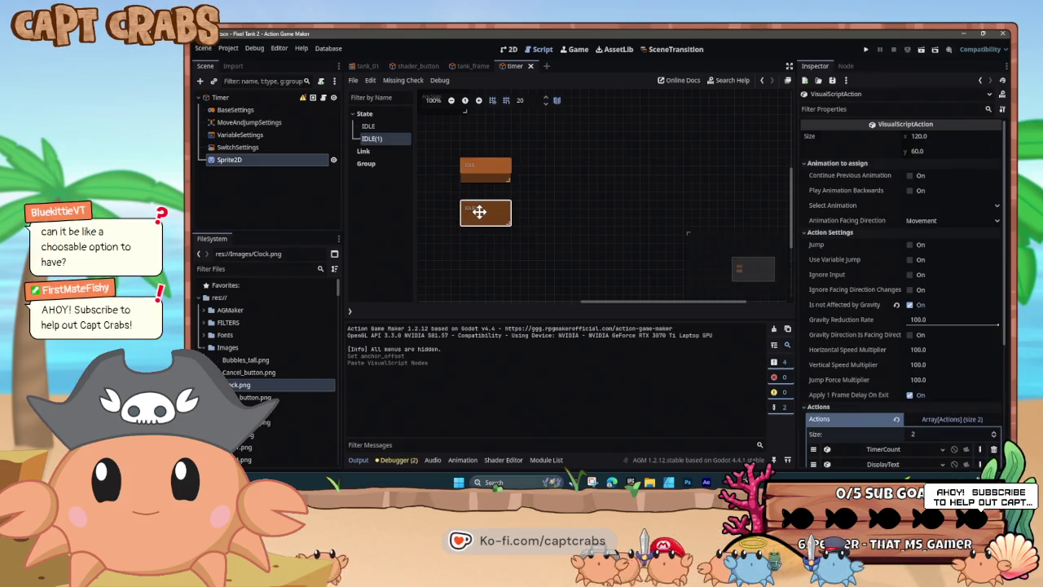
pyautogui.moveTo(487, 175)
pyautogui.mouseDown()
pyautogui.moveTo(507, 210)
pyautogui.moveTo(488, 218)
pyautogui.mouseUp()
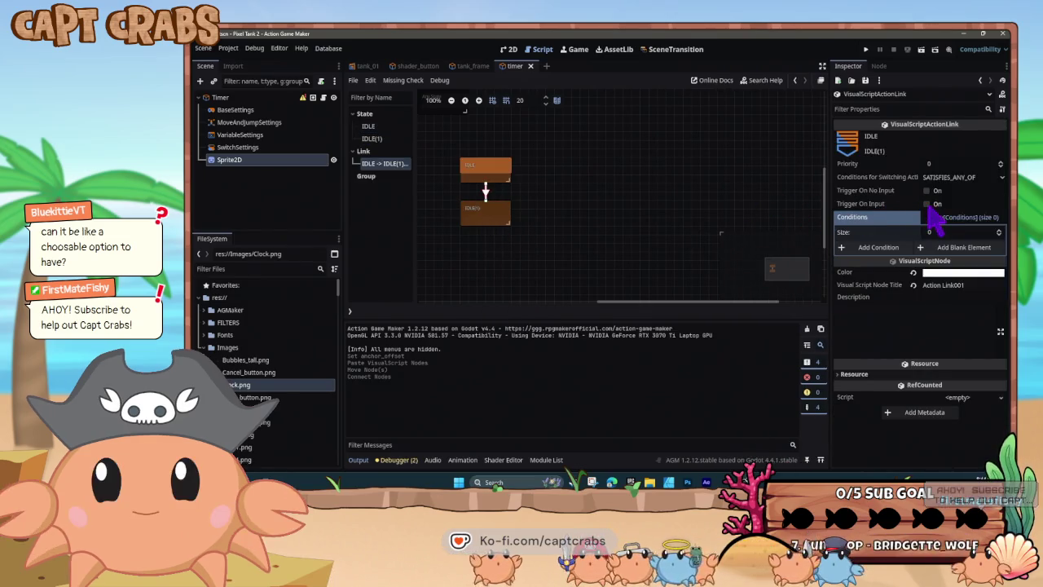
pyautogui.click(926, 204)
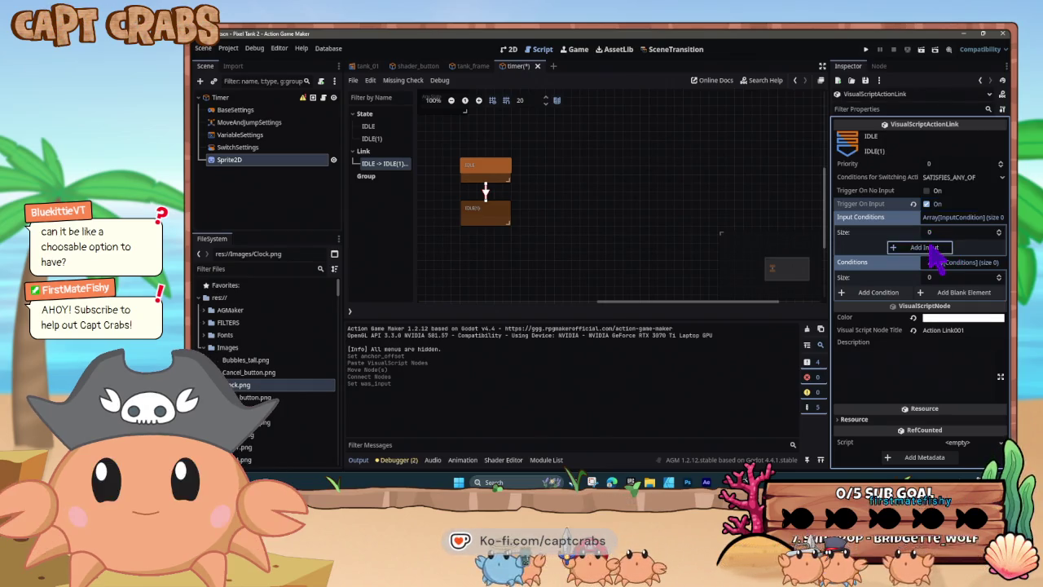
pyautogui.click(928, 248)
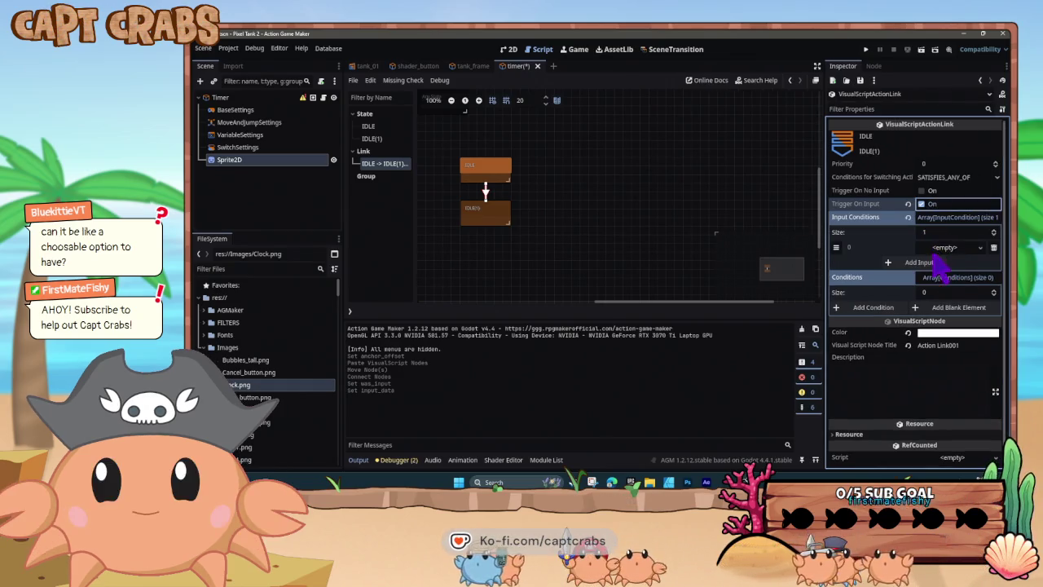
pyautogui.click(981, 247)
pyautogui.click(954, 262)
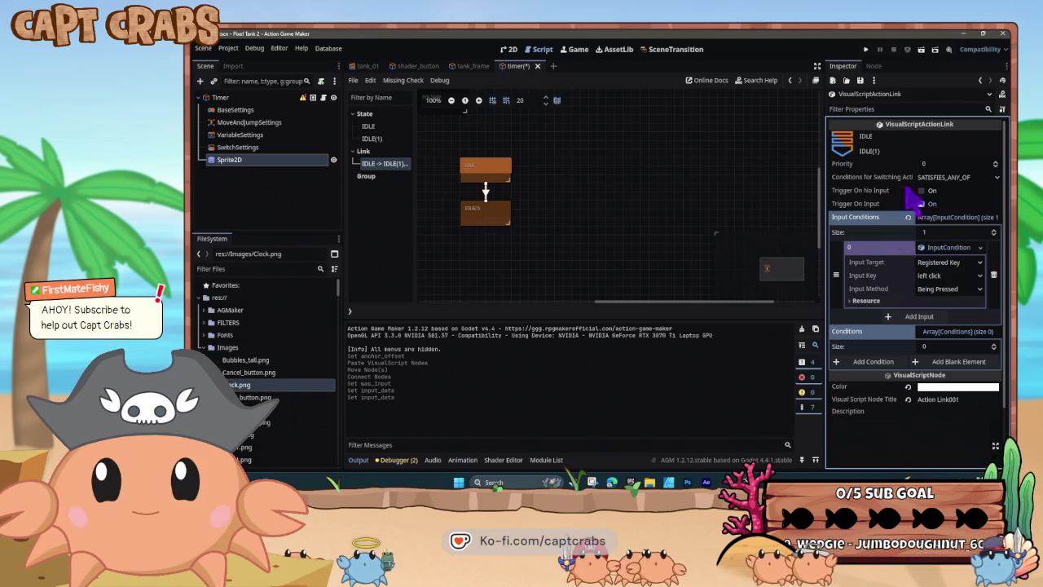
# Require SATISFIES_ALL, add an all-sides ContactWithHitArea condition, and move IDLE(1) lower.
pyautogui.click(921, 177)
pyautogui.click(925, 204)
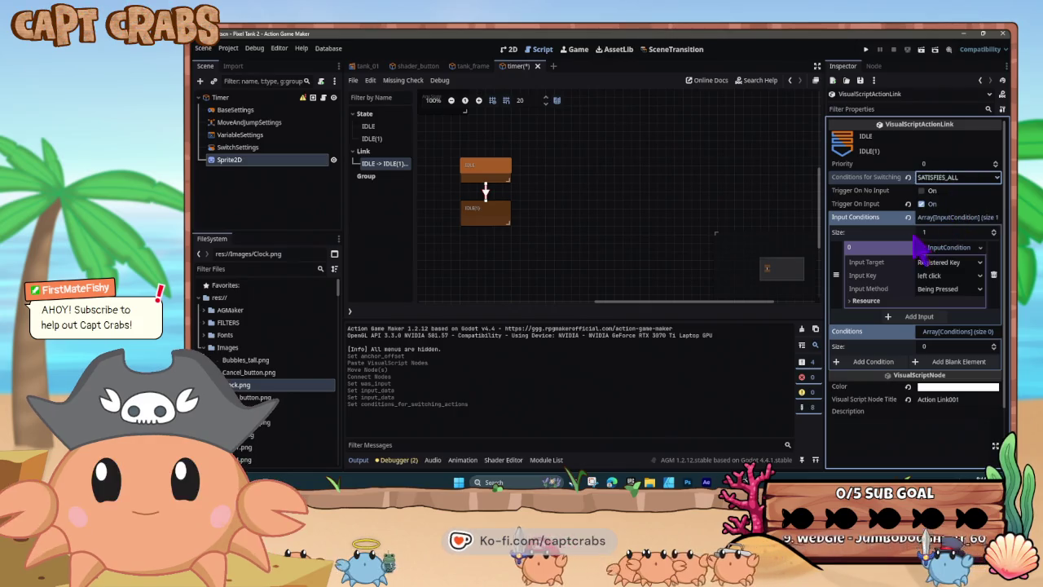
pyautogui.click(874, 362)
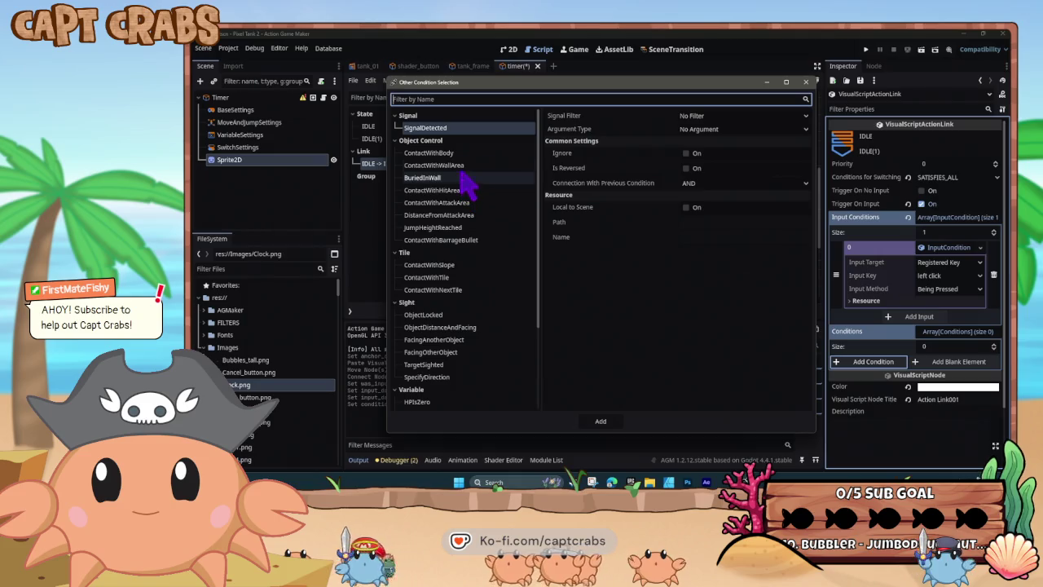
pyautogui.click(477, 190)
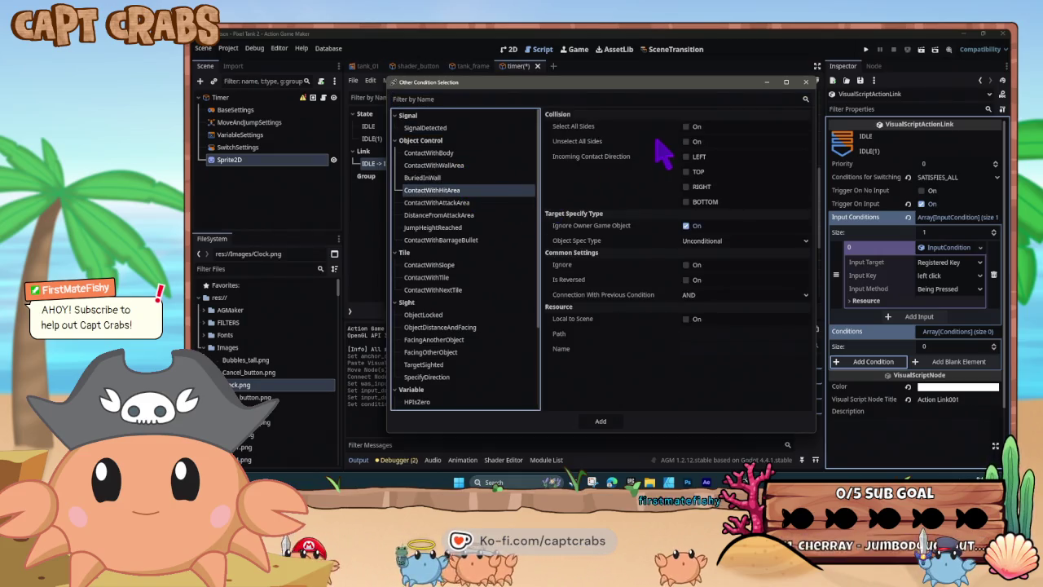
pyautogui.click(687, 127)
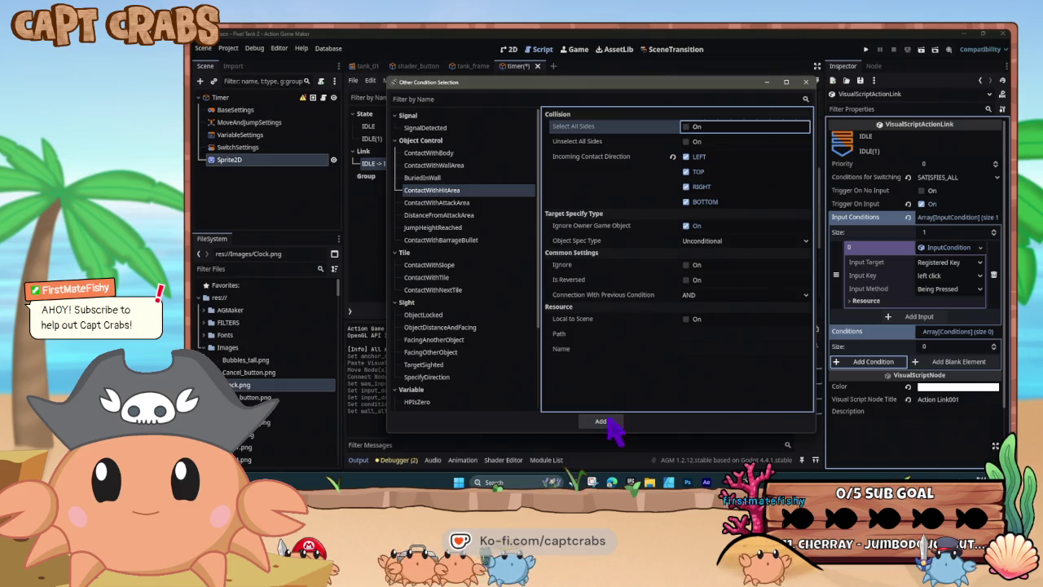
pyautogui.click(605, 419)
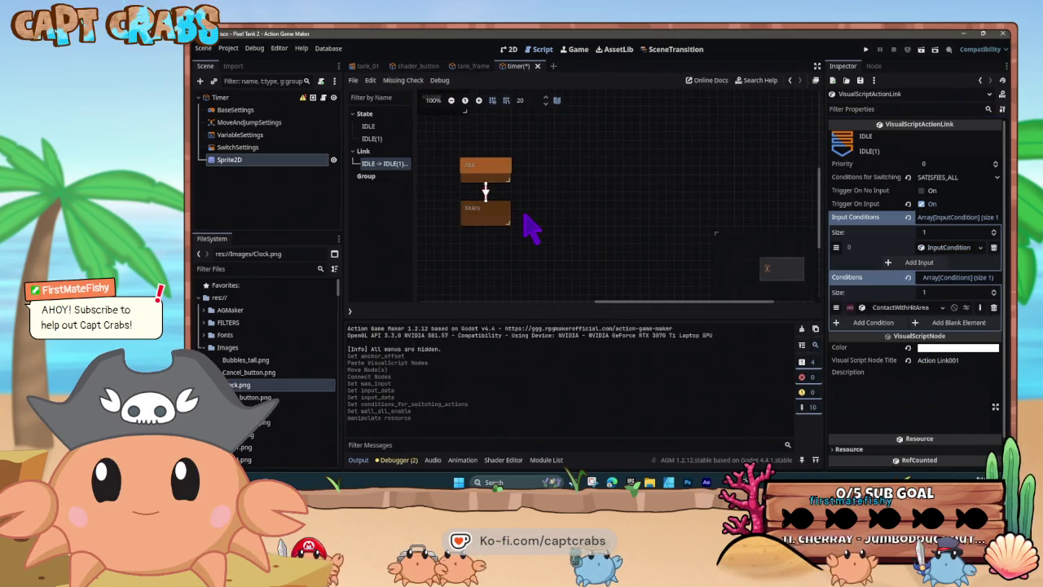
pyautogui.click(497, 217)
pyautogui.moveTo(489, 224); pyautogui.dragTo(489, 242)
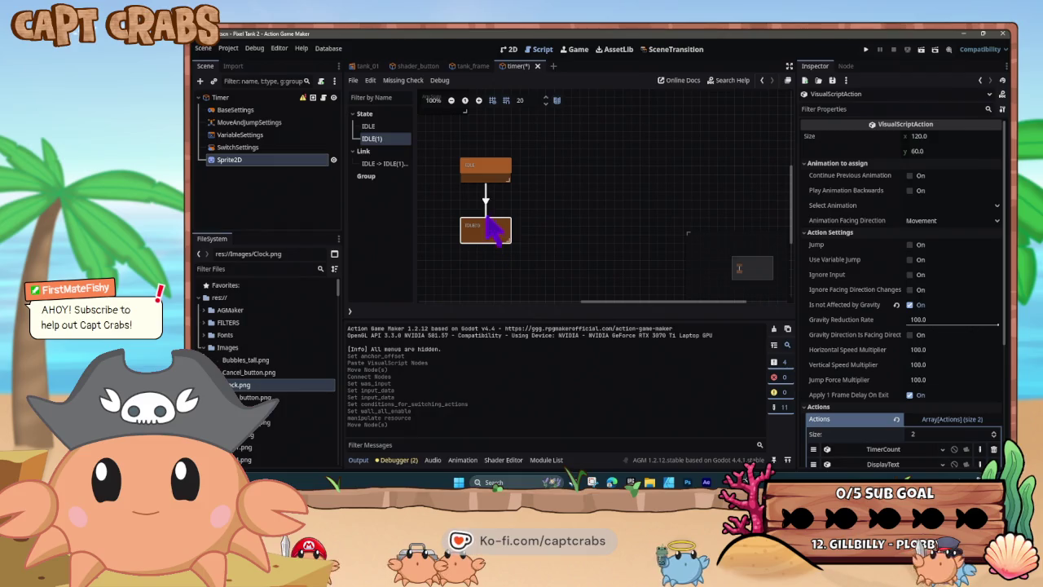
# Paste the click-and-hit-area link from IDLE(1) back to IDLE.
pyautogui.click(486, 205)
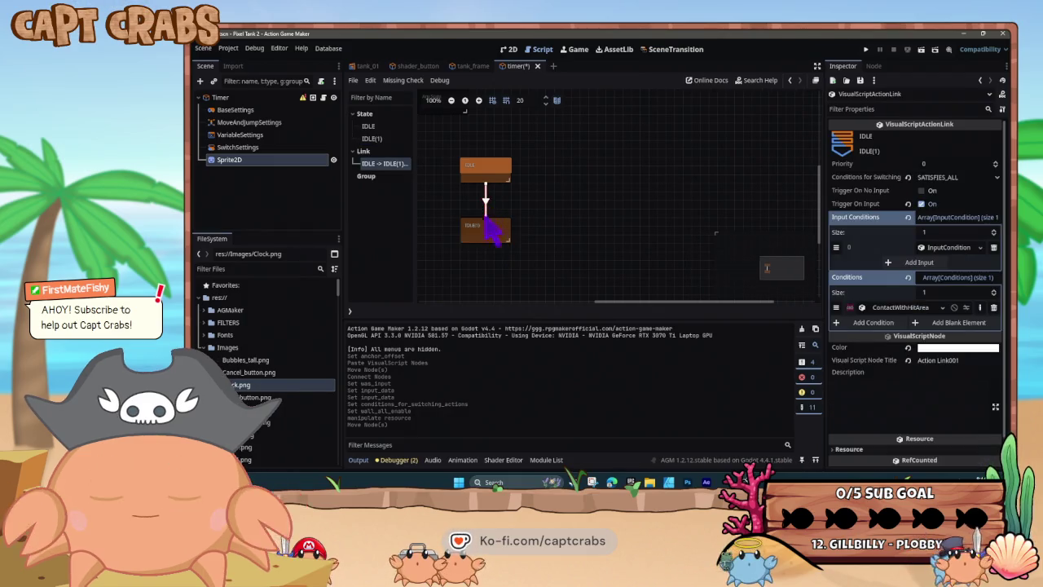
pyautogui.click(494, 232)
pyautogui.rightClick(490, 230)
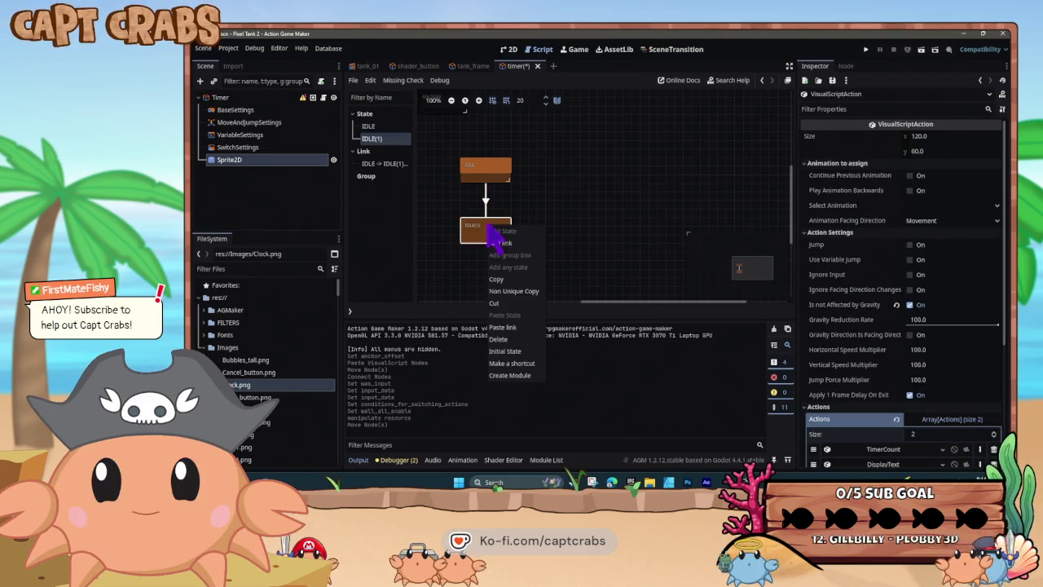
pyautogui.click(531, 328)
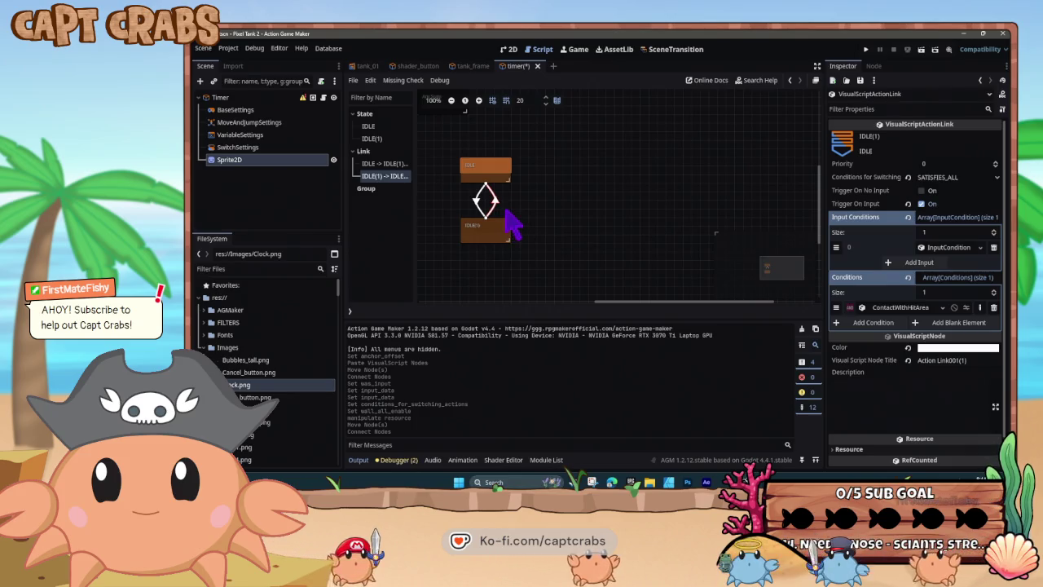
# Rename IDLE(1) to HIDE, toggle its actions' Ignore setting, and run the scene.
pyautogui.click(502, 236)
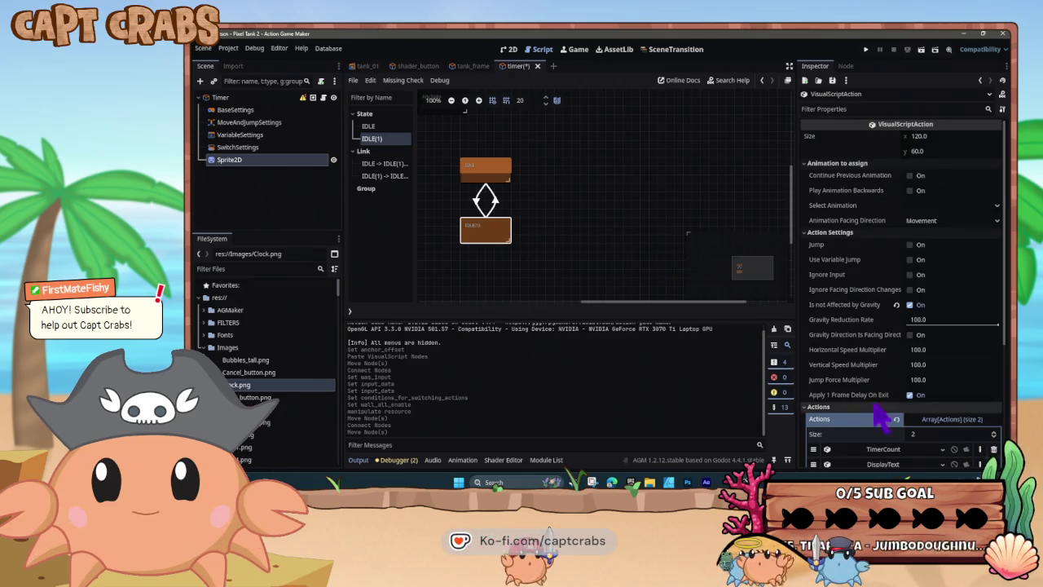
pyautogui.scroll(-3, 847, 402)
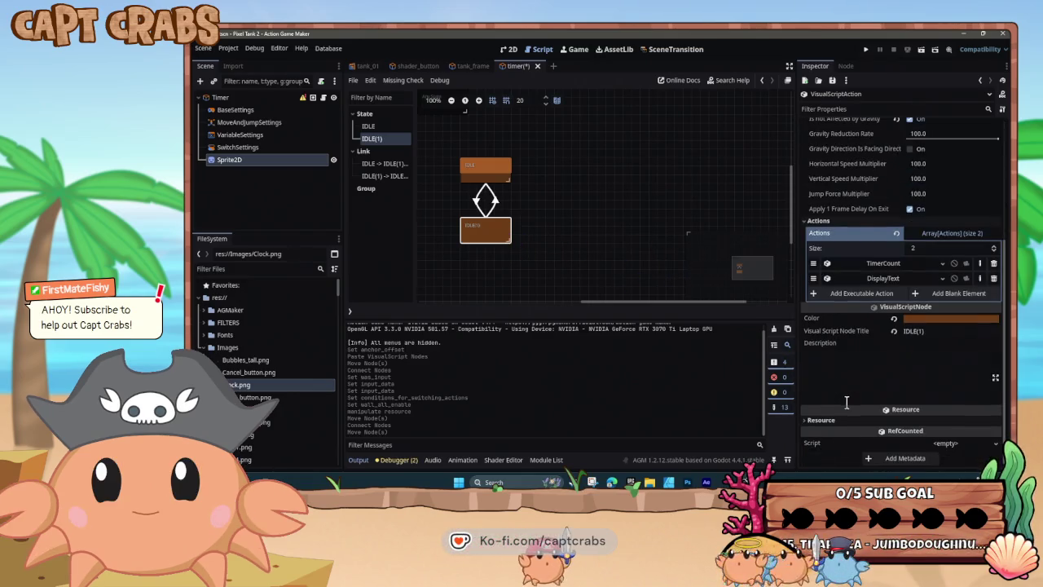
pyautogui.click(913, 331)
pyautogui.write('IDE')
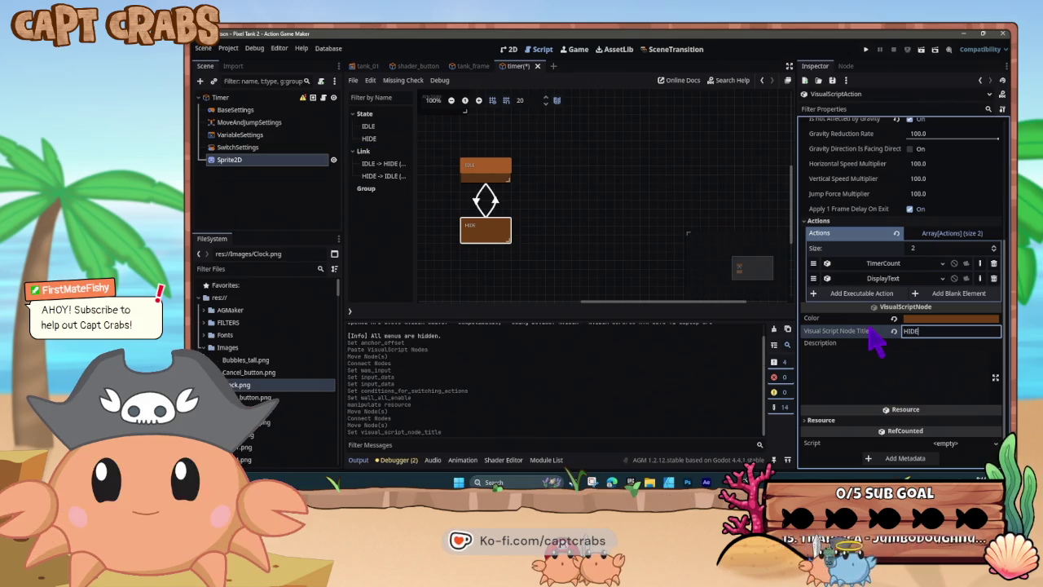
pyautogui.click(954, 277)
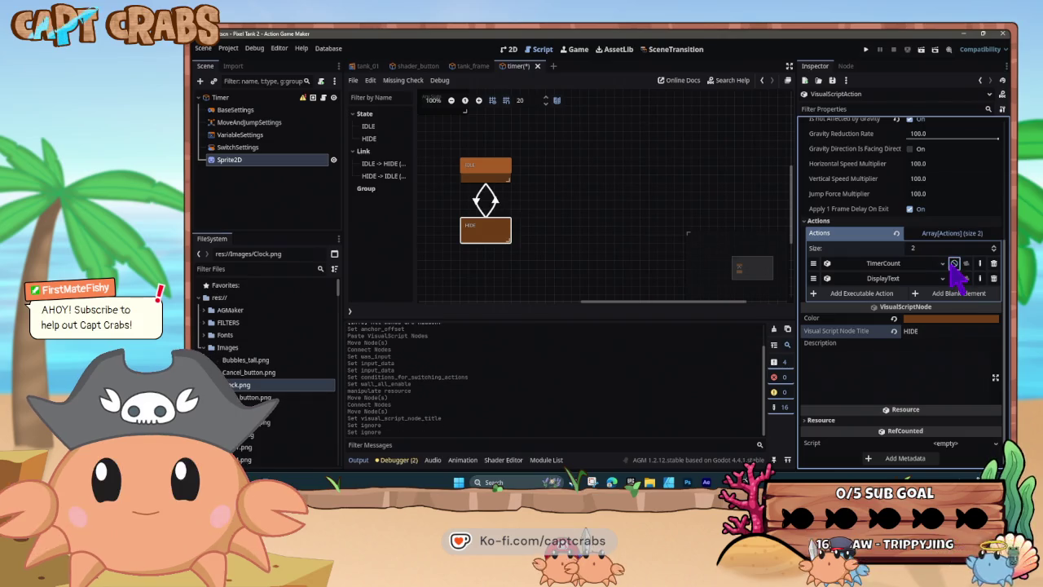
pyautogui.press('F6')
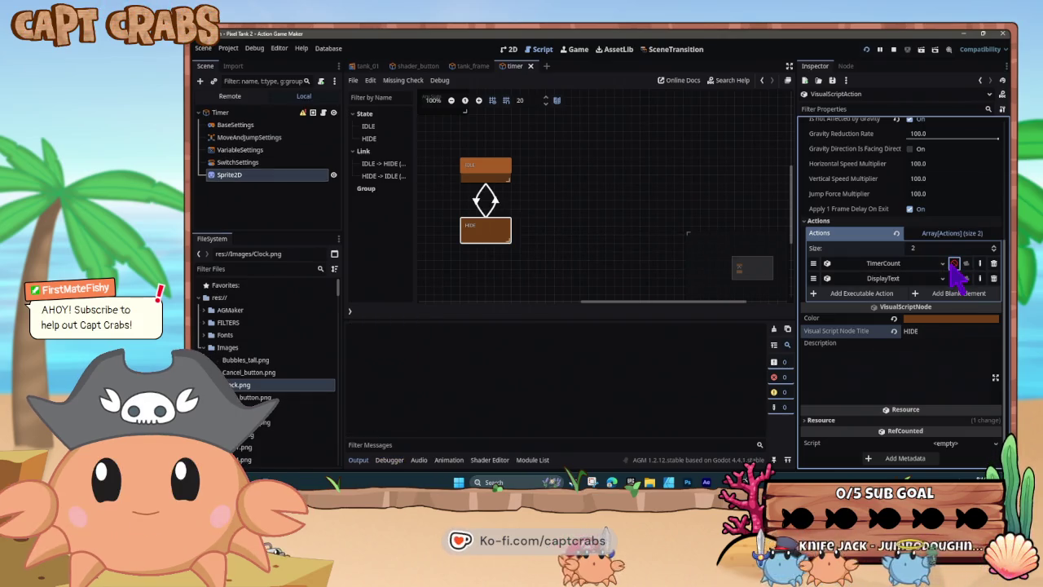
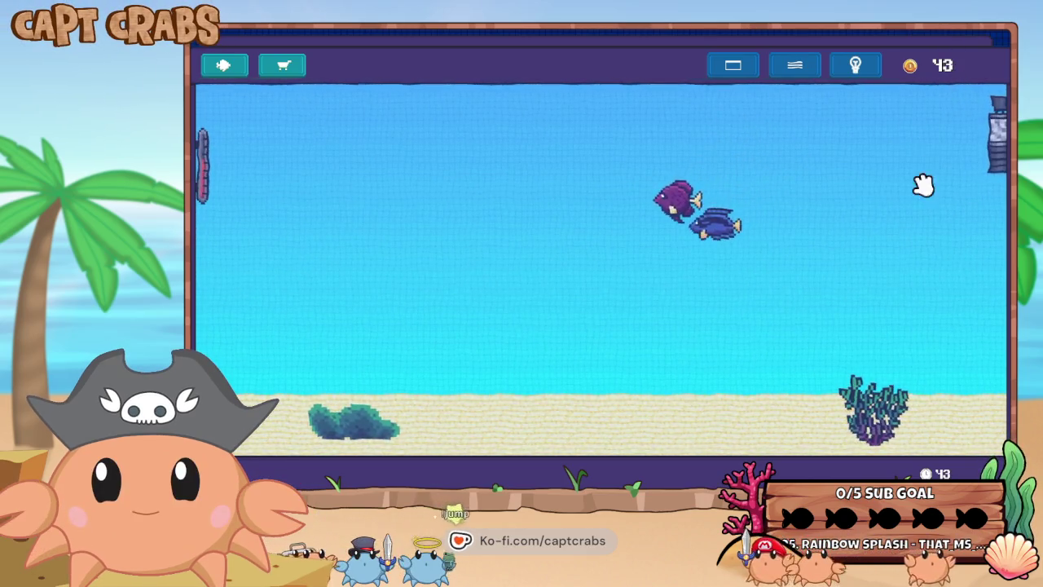
# Quit the test play and set the IDLE state's TimerCount Variable ID to Timer.
pyautogui.press('Escape')
pyautogui.click(560, 343)
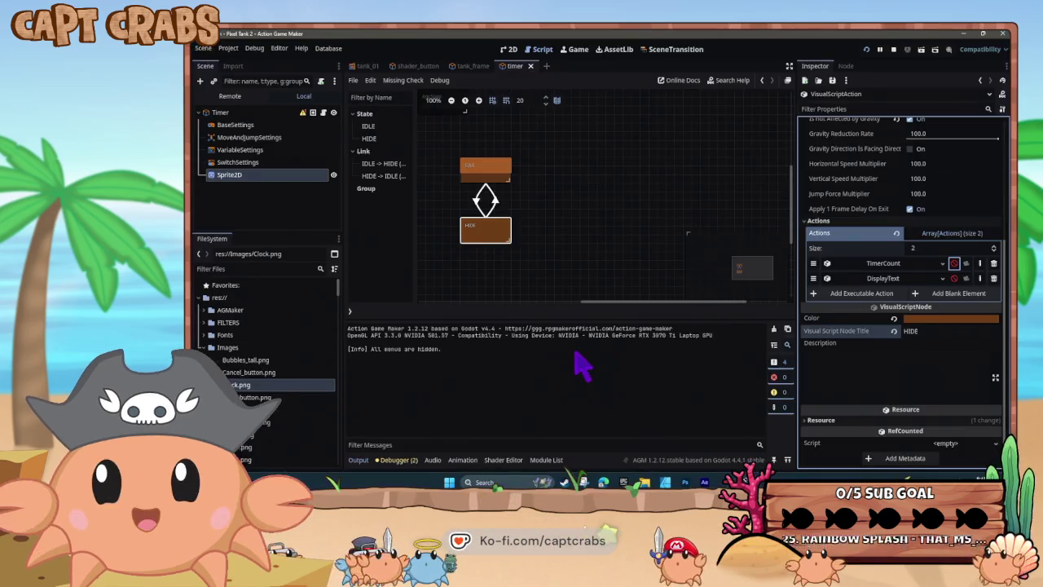
pyautogui.click(504, 169)
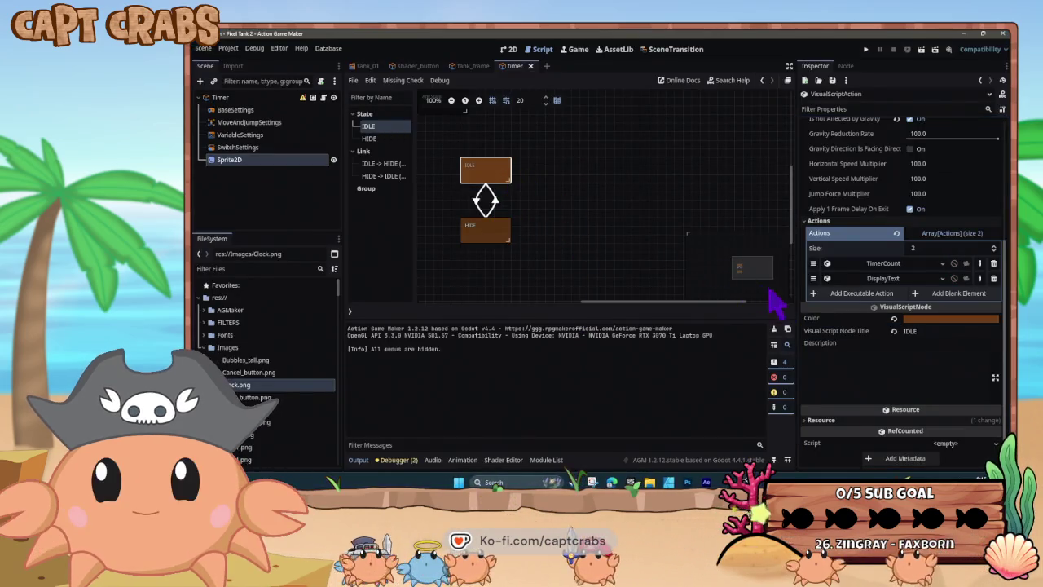
pyautogui.click(895, 266)
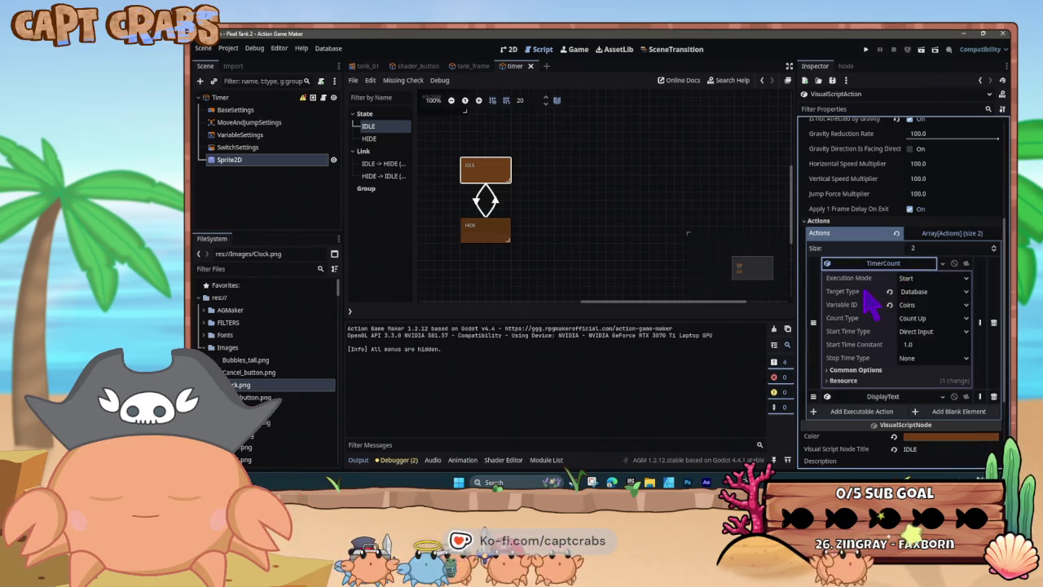
pyautogui.click(930, 304)
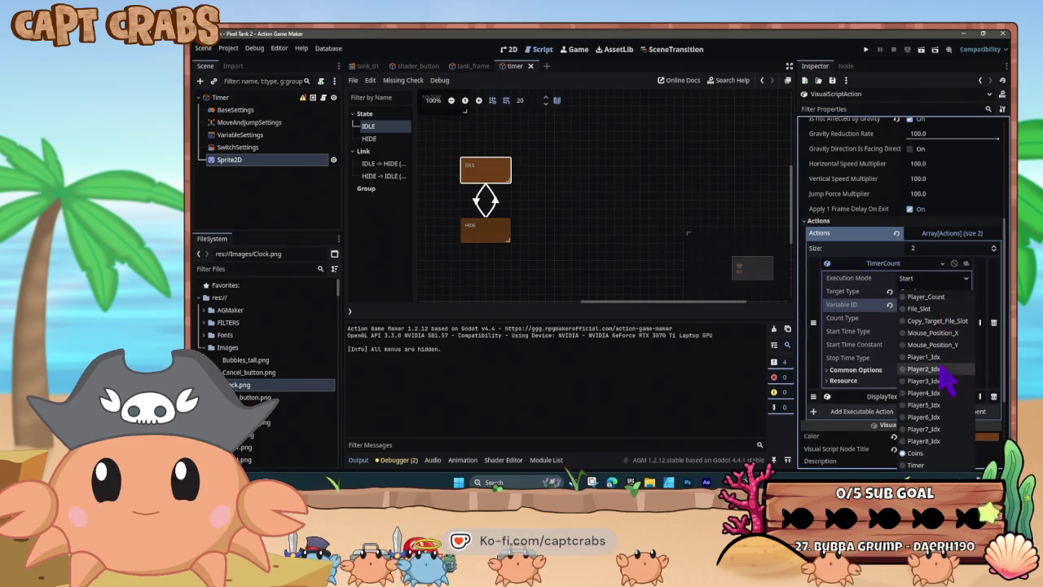
pyautogui.click(919, 464)
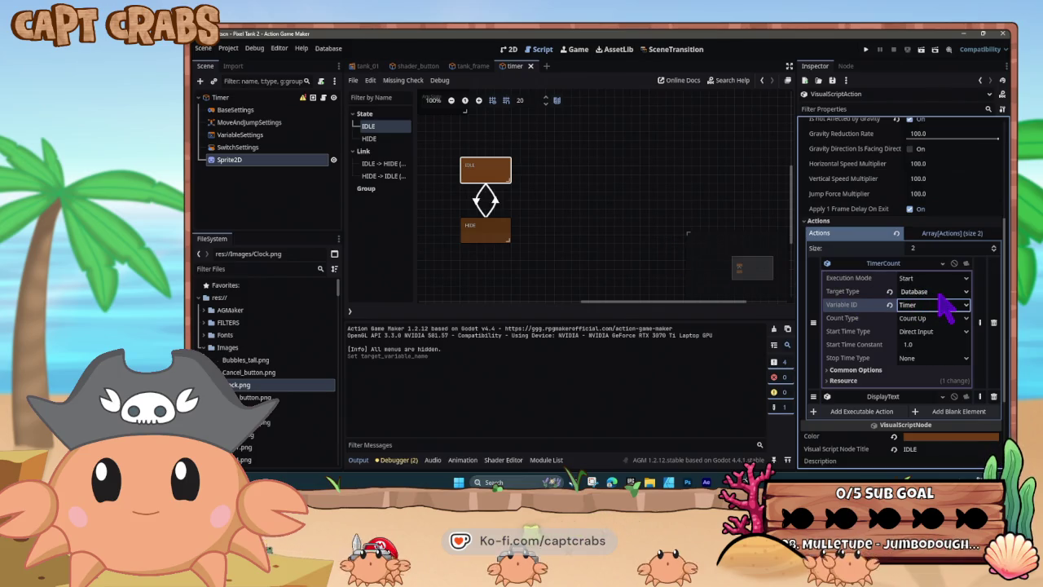
pyautogui.click(940, 279)
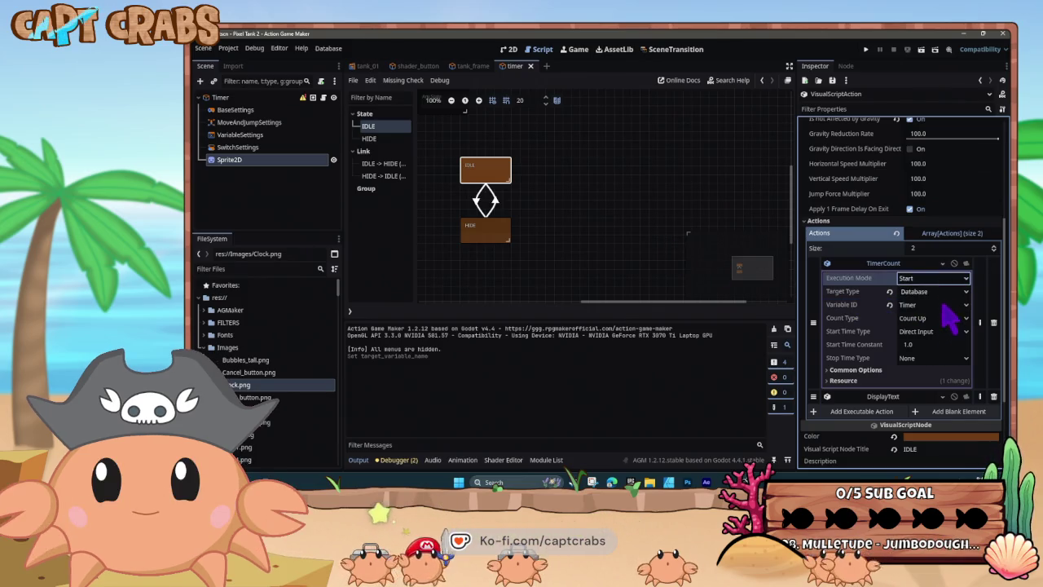
pyautogui.click(946, 319)
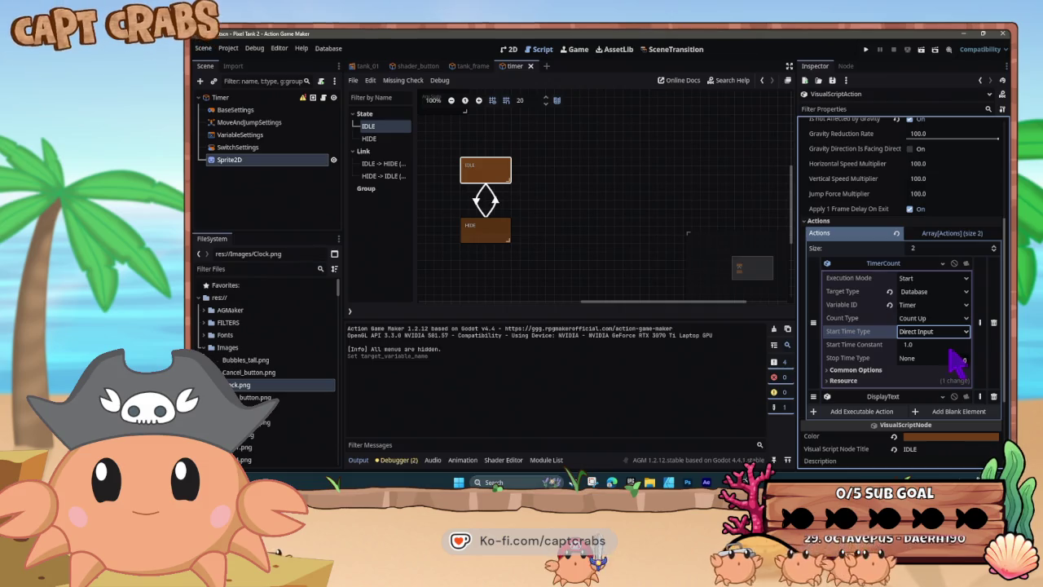
# Deselect the state and expand the DisplayText action's settings in the Inspector.
pyautogui.click(622, 250)
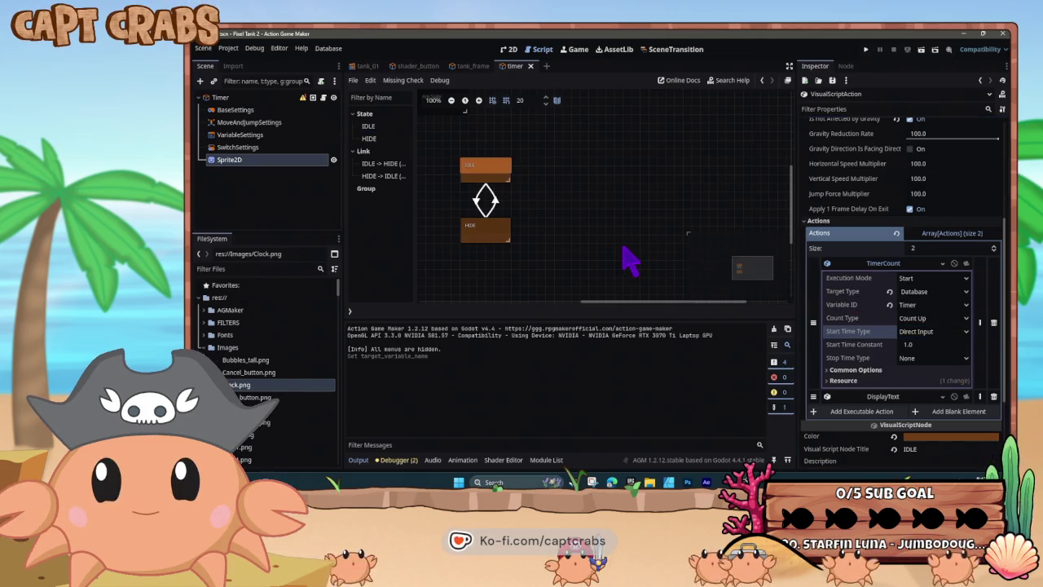
pyautogui.rightClick(628, 259)
pyautogui.press('Escape')
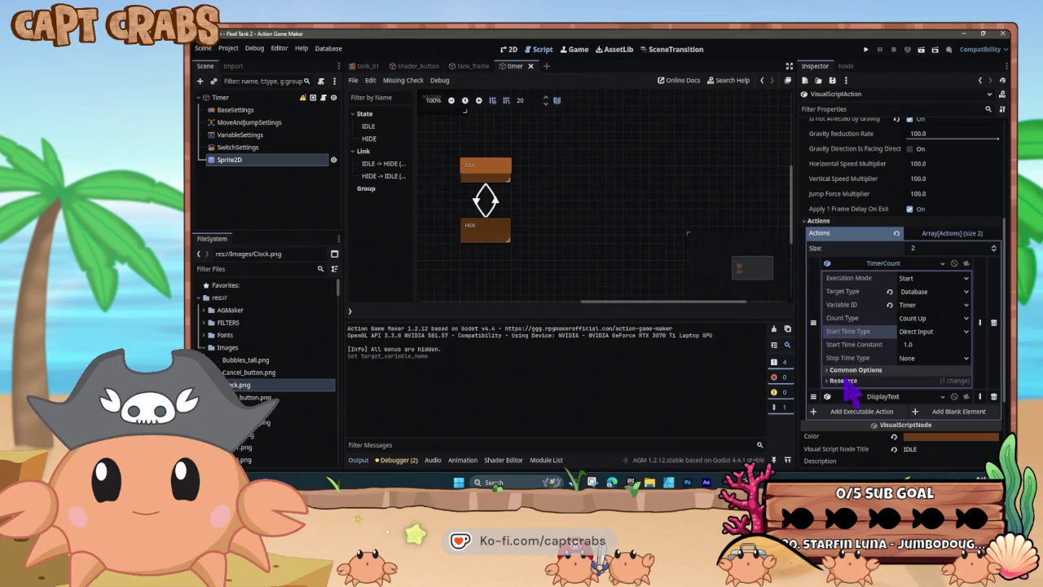
pyautogui.click(885, 398)
# Show the Timer record in DisplayText with Enable Digits on and Digit Length 4, then test-run.
pyautogui.scroll(-3, 876, 400)
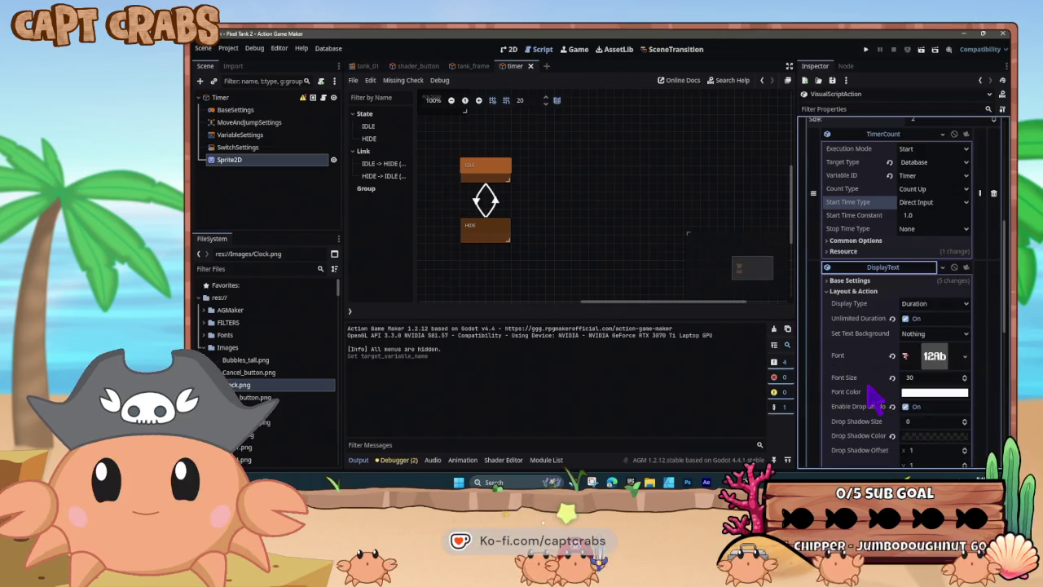
pyautogui.scroll(-1, 871, 342)
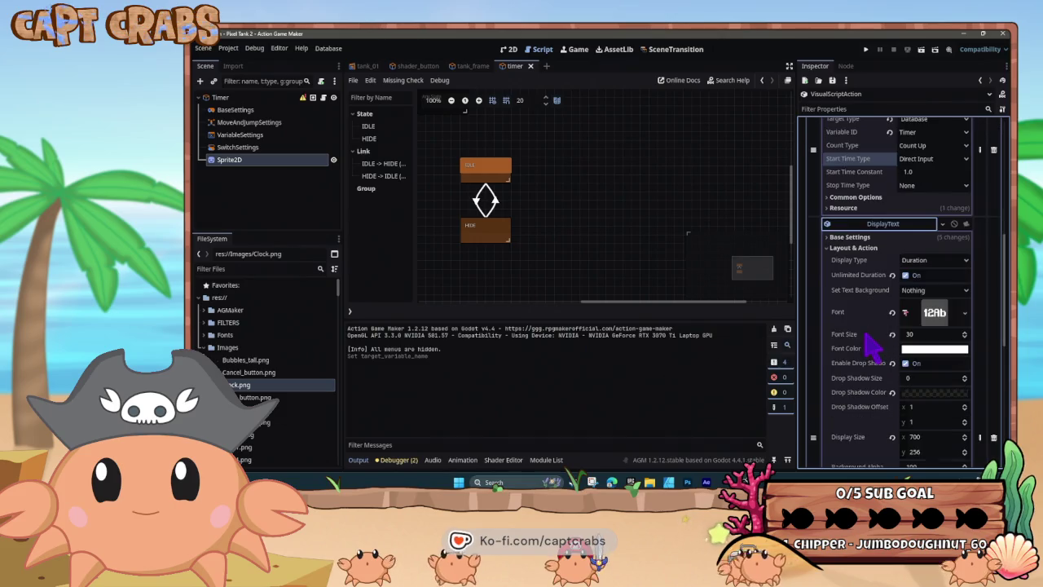
pyautogui.click(829, 237)
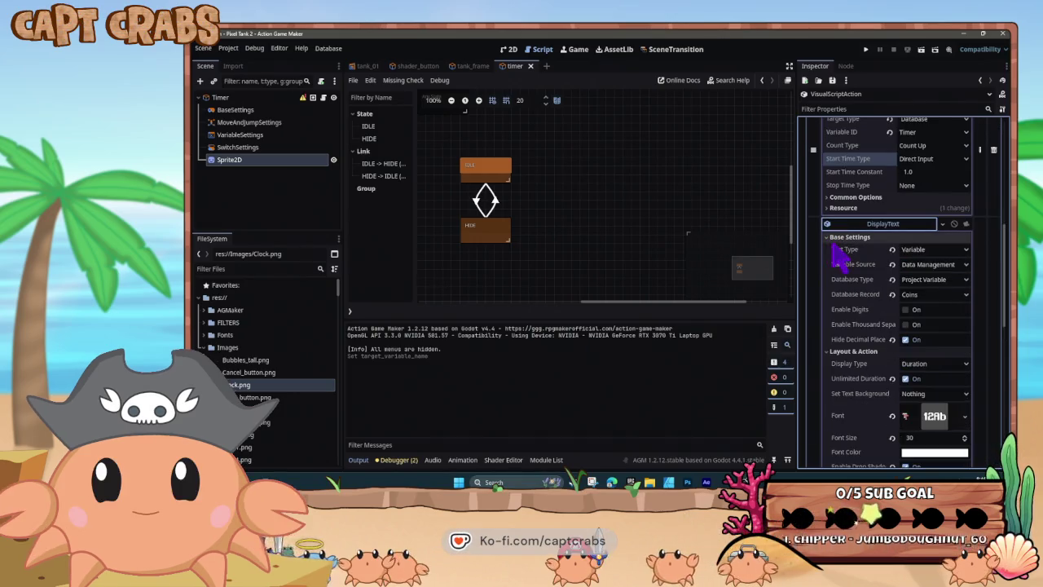
pyautogui.click(933, 294)
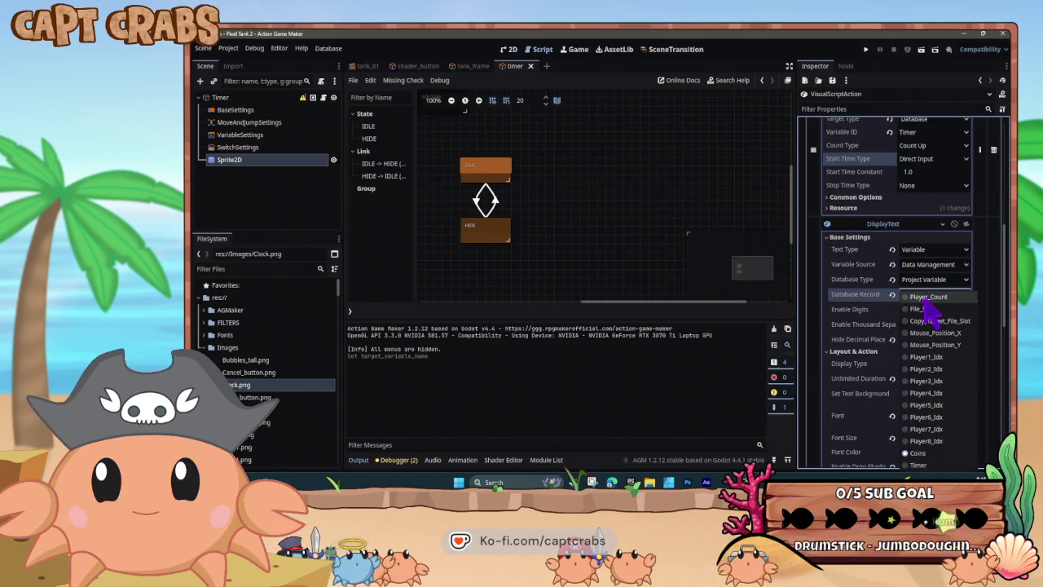
pyautogui.click(921, 465)
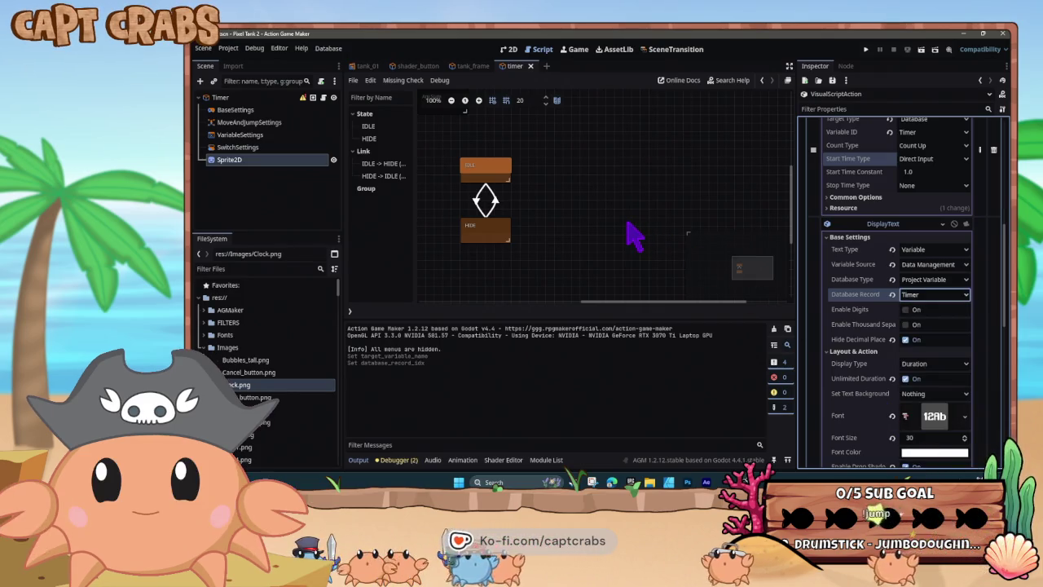
pyautogui.click(906, 310)
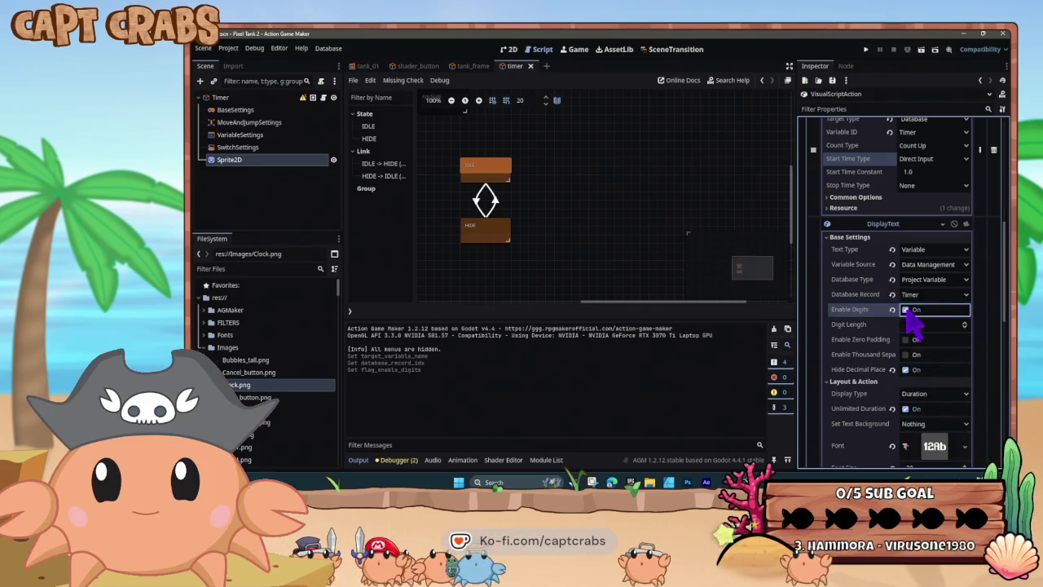
pyautogui.click(965, 323)
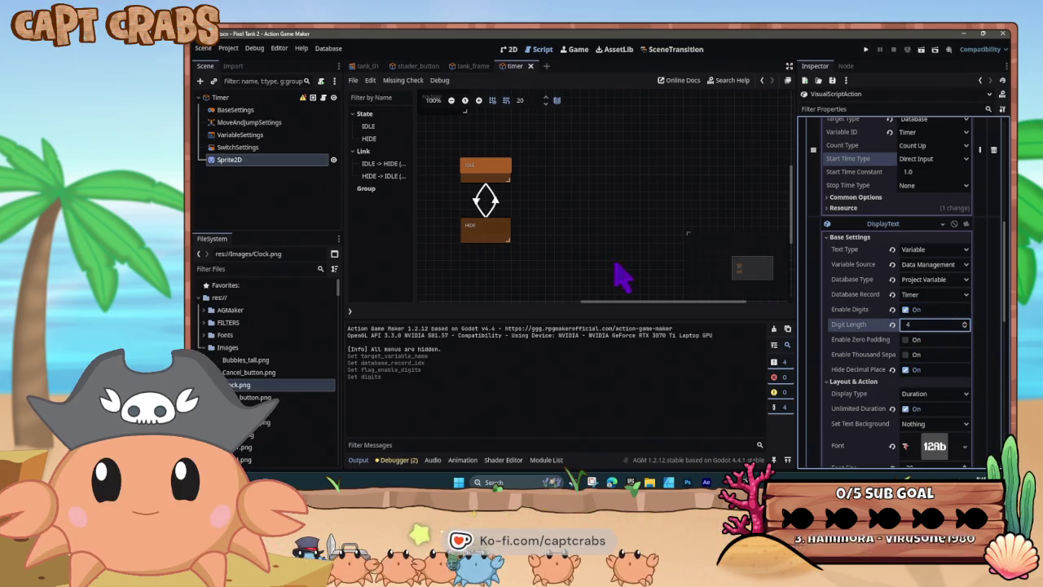
pyautogui.press('F5')
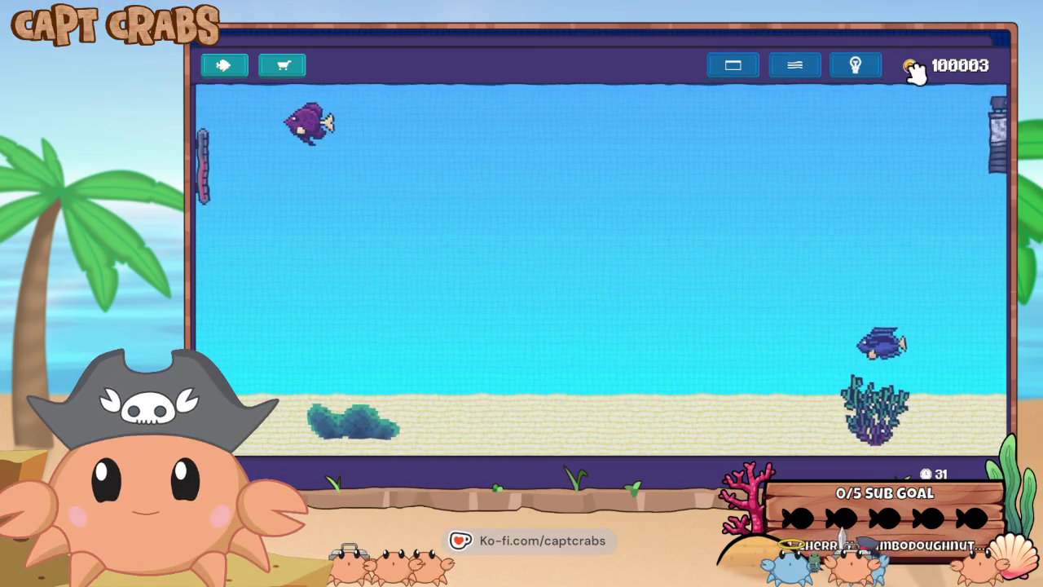
# Turn on light rays, switch the colour theme and darken the tank water in the running game.
pyautogui.click(840, 69)
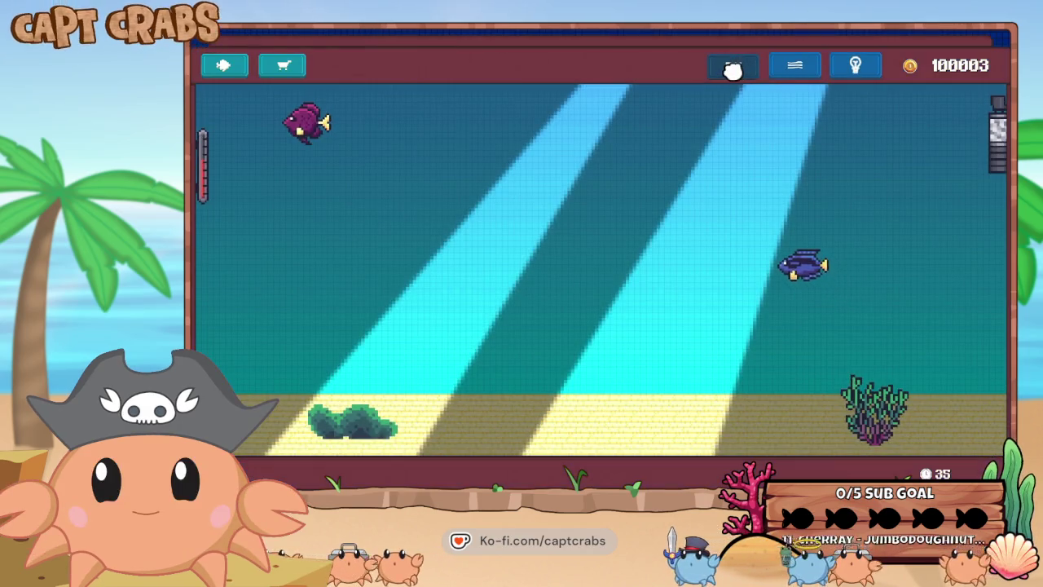
pyautogui.click(736, 67)
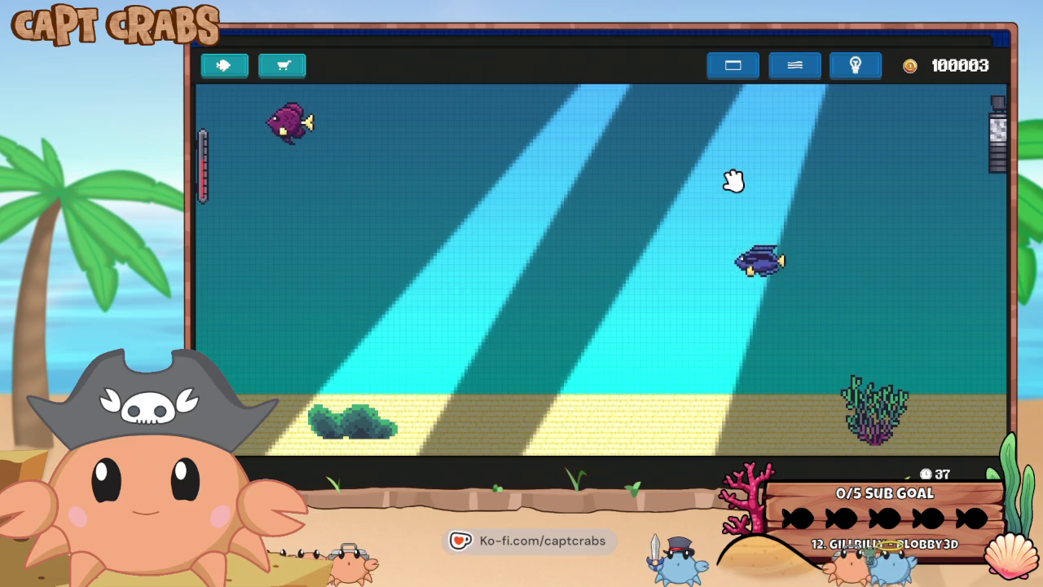
pyautogui.click(789, 68)
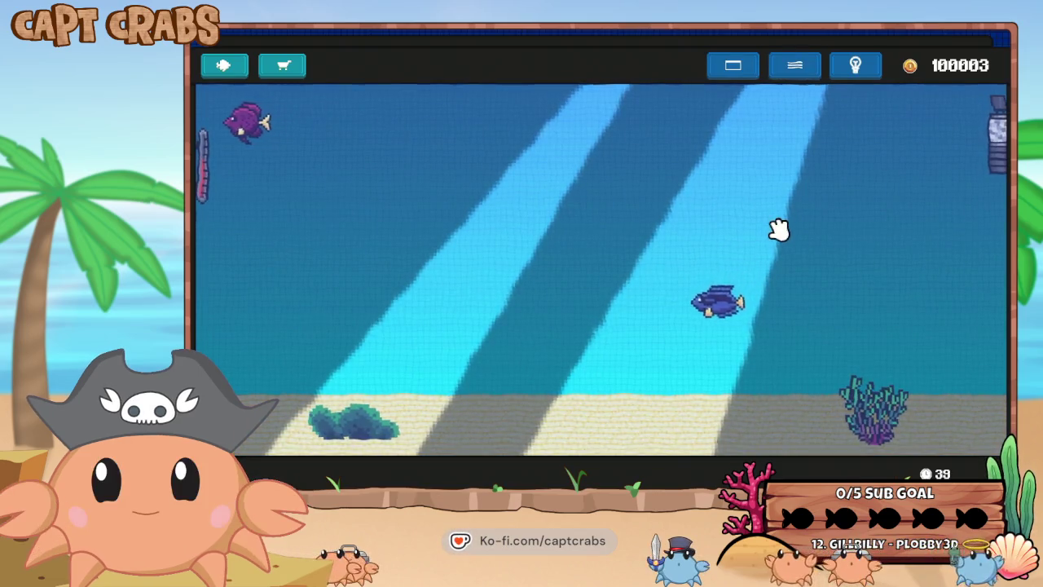
pyautogui.press('Escape')
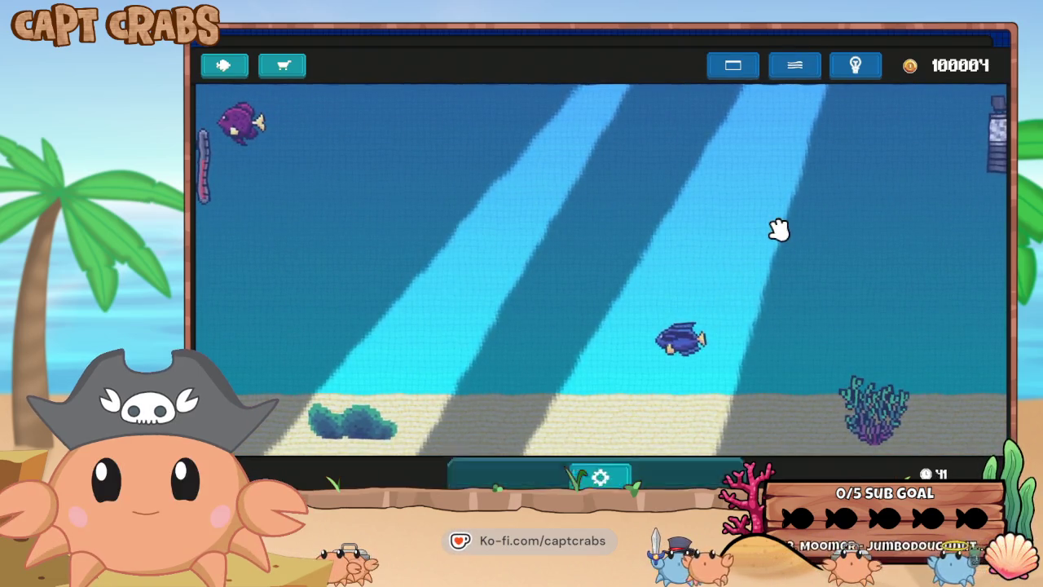
# Exit the game, turn off DisplayText's fixed digits and keep Timer as the record.
pyautogui.click(619, 350)
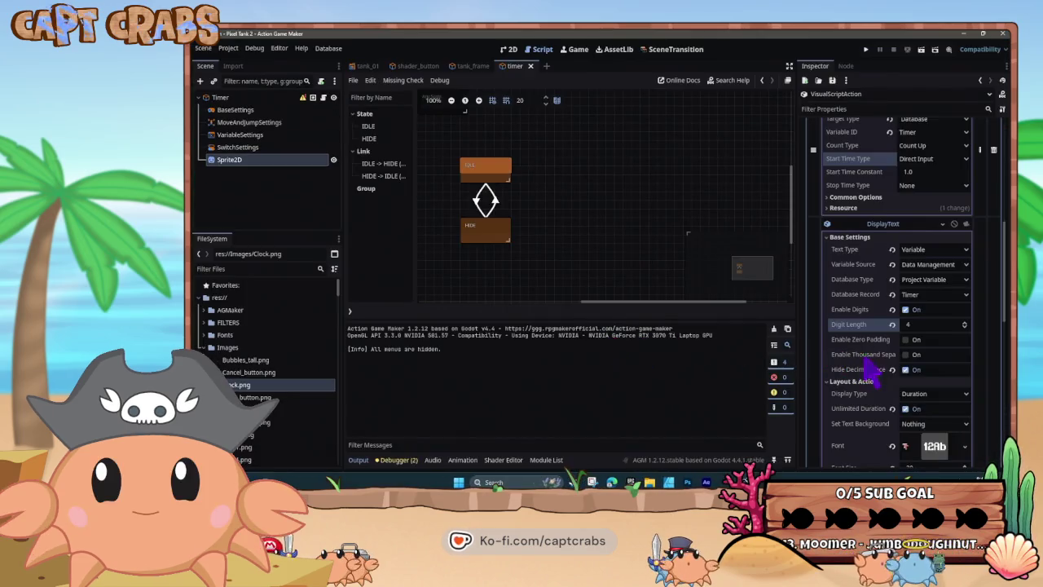
pyautogui.click(915, 311)
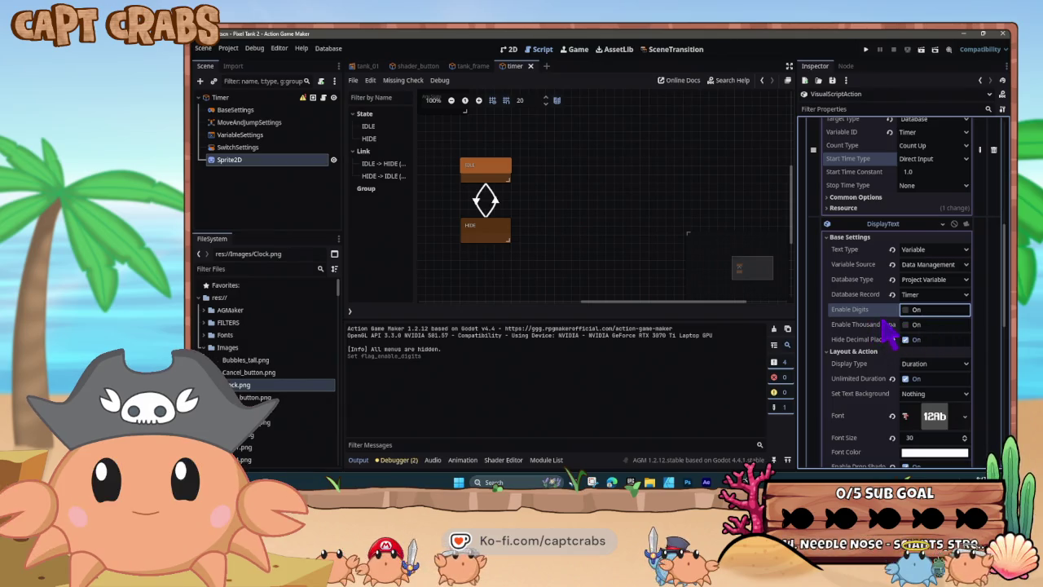
pyautogui.click(929, 294)
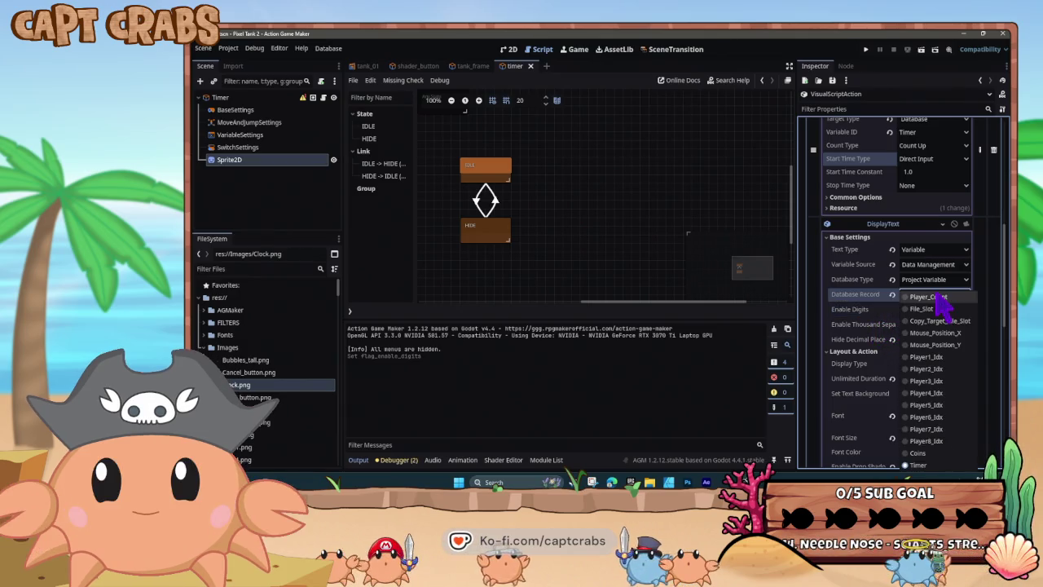
pyautogui.click(880, 299)
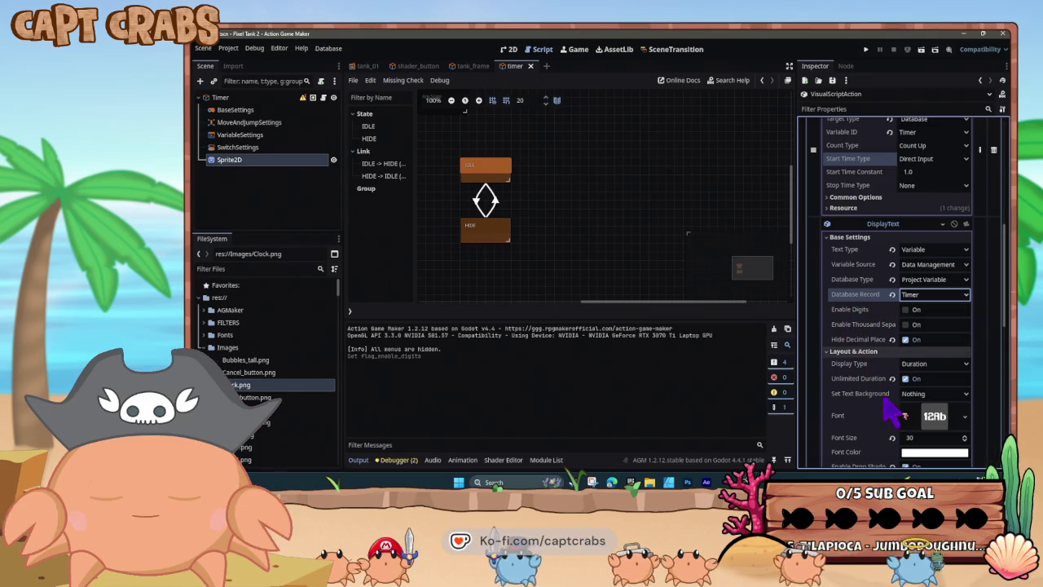
# Fold DisplayText away and scroll up to TimerCount, leaving its Resource section collapsed.
pyautogui.scroll(-3, 884, 403)
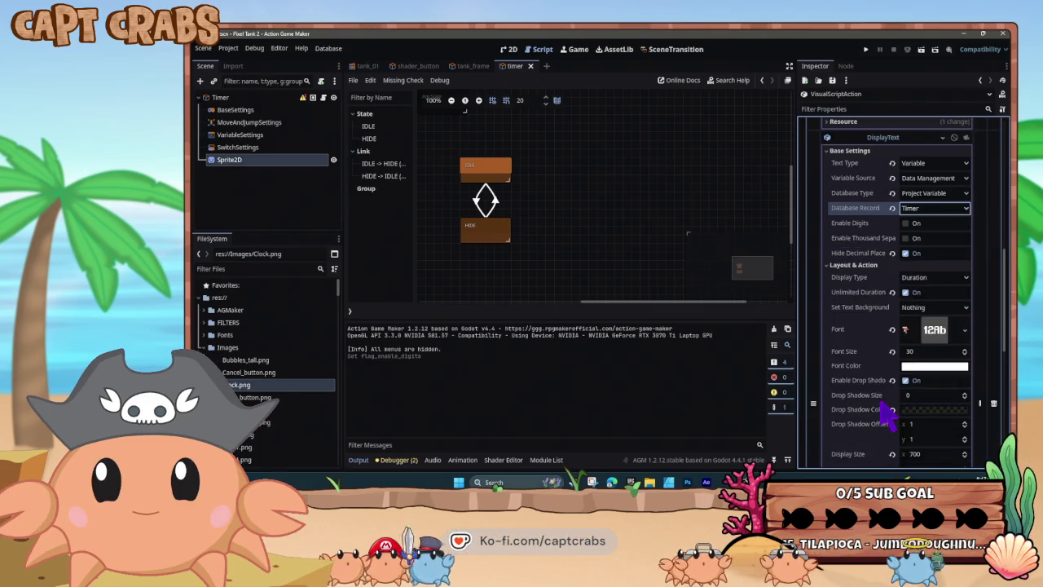
pyautogui.scroll(2, 885, 416)
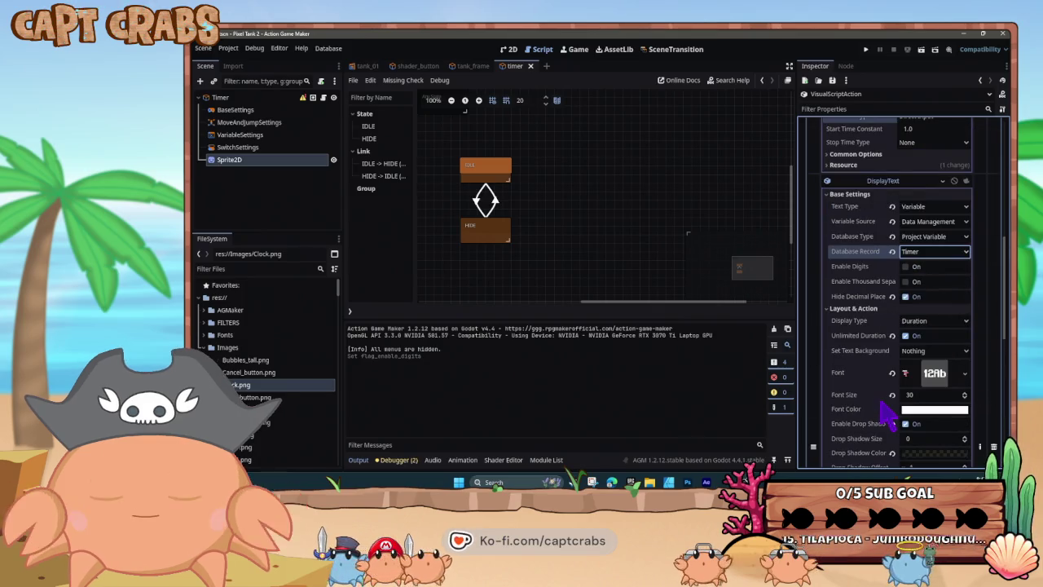
pyautogui.scroll(1, 884, 416)
pyautogui.click(893, 227)
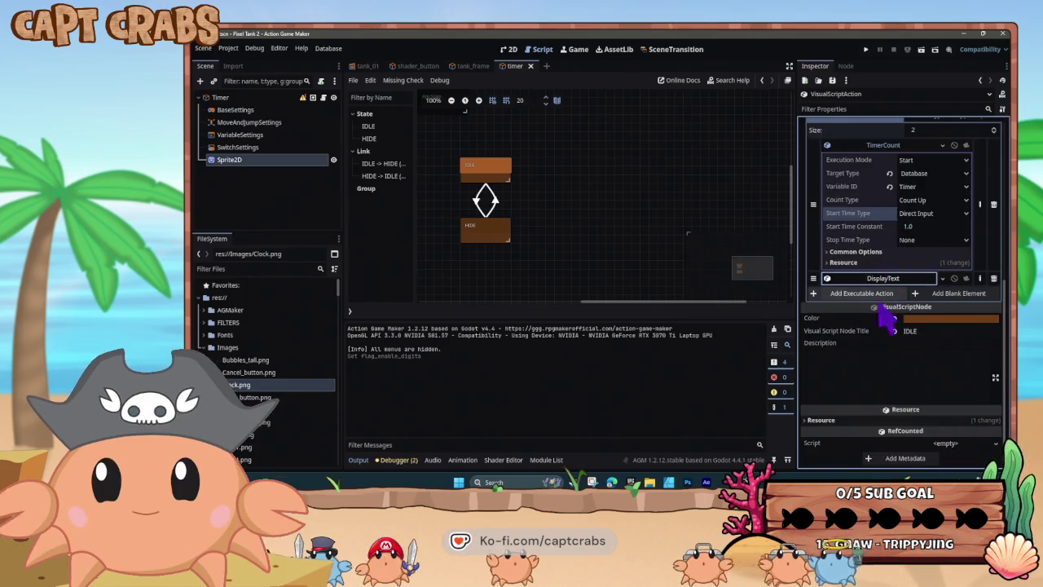
pyautogui.scroll(3, 889, 326)
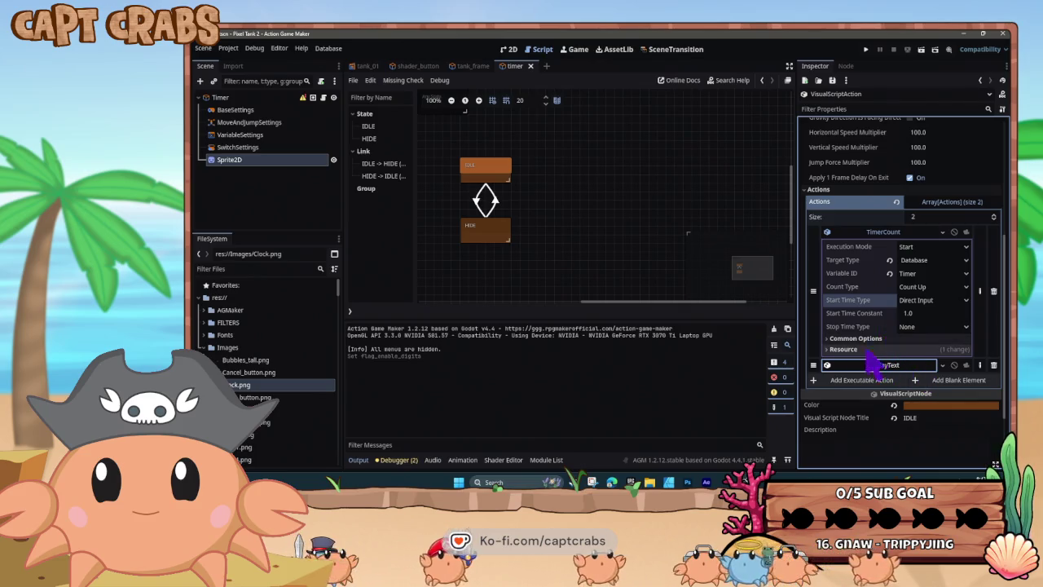
pyautogui.click(835, 349)
pyautogui.click(833, 350)
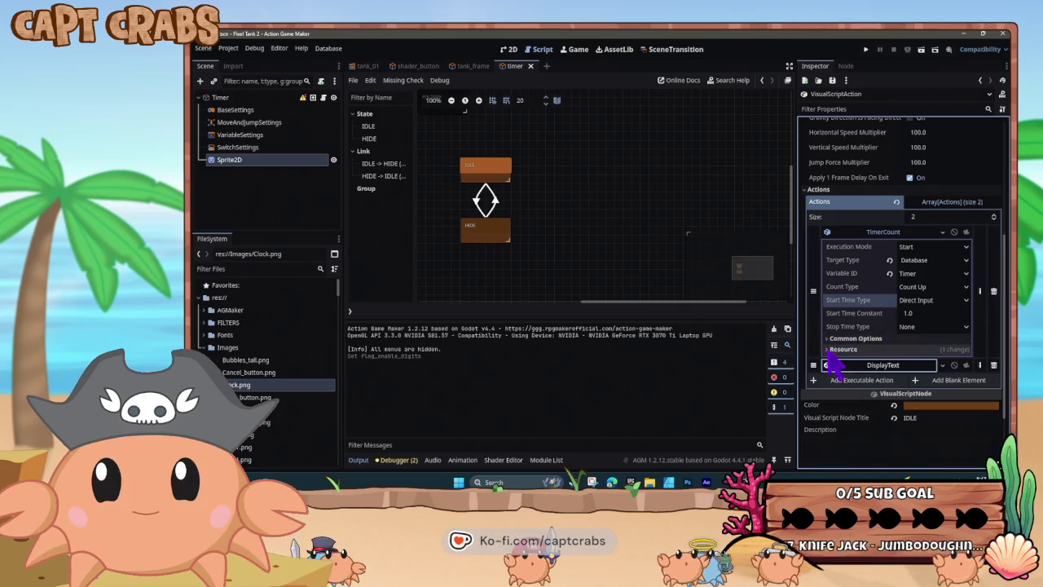
pyautogui.click(833, 349)
pyautogui.click(828, 350)
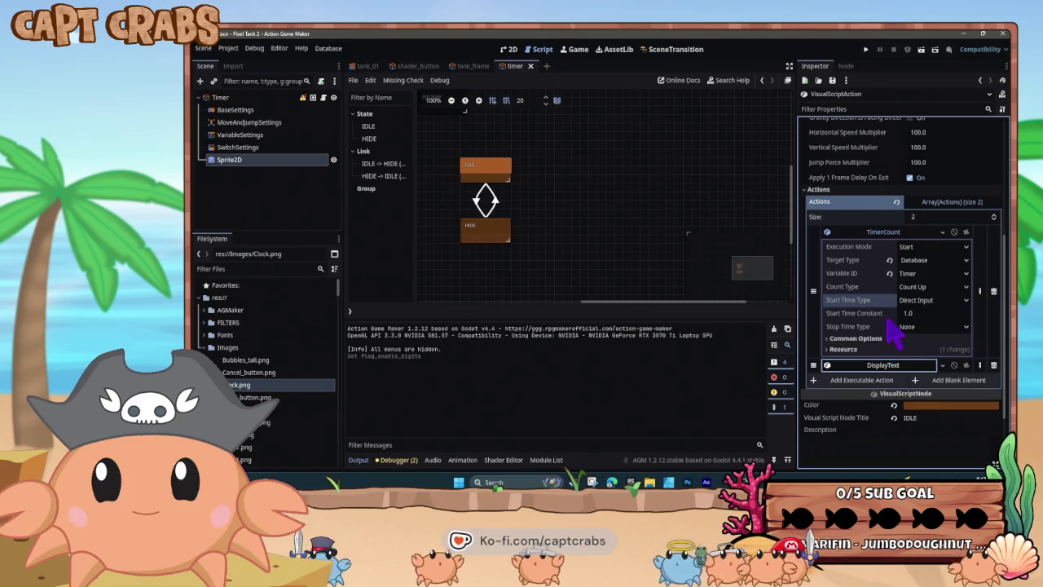
# Check TimerCount's time types, keeping Direct Input with a start time of 1.0.
pyautogui.click(937, 300)
pyautogui.click(948, 302)
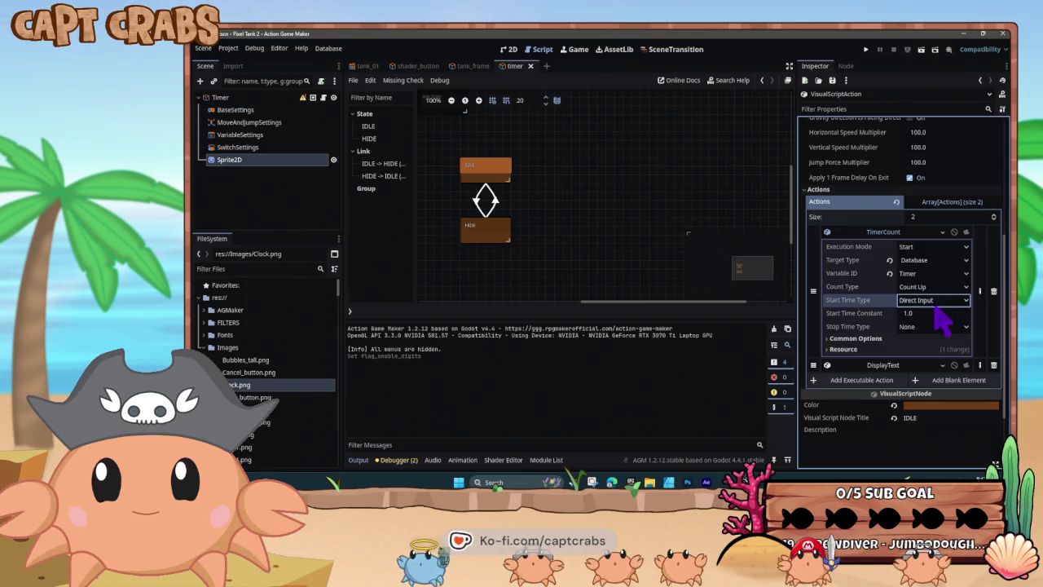
pyautogui.click(932, 312)
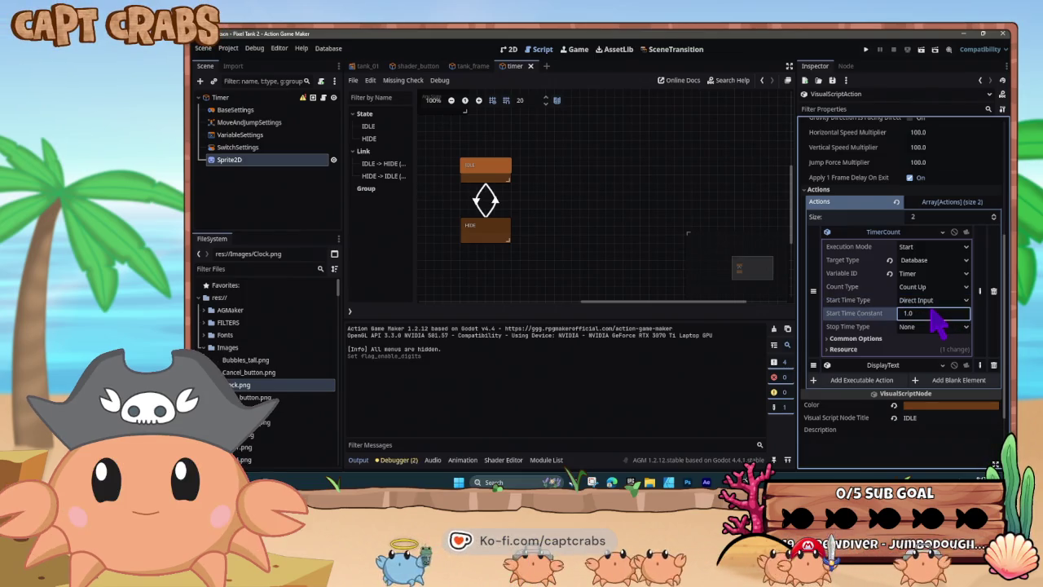
pyautogui.click(936, 326)
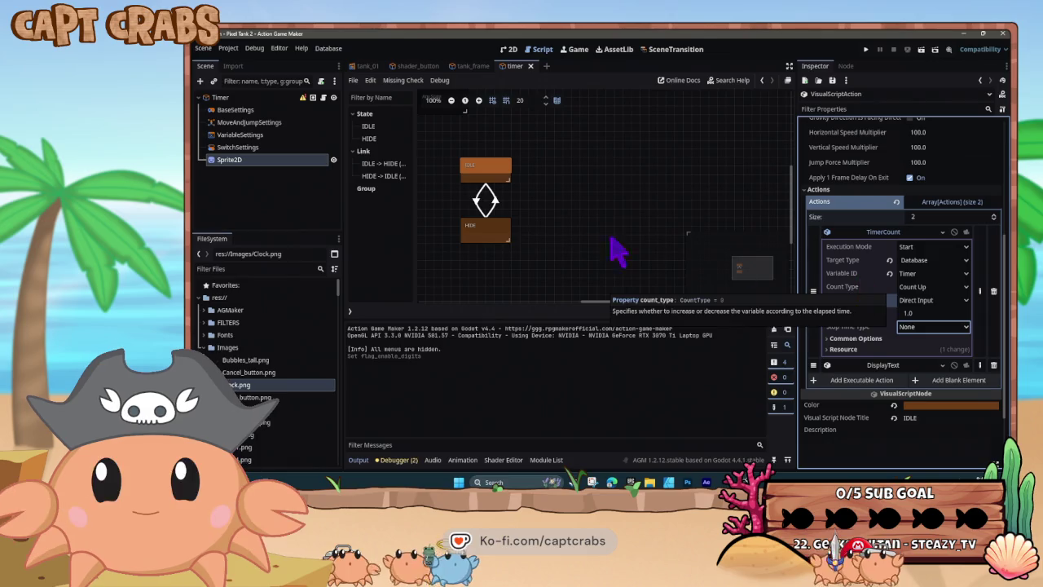
# Inspect the HIDE and IDLE states and their transition, then switch to the timer's 2D view.
pyautogui.click(489, 238)
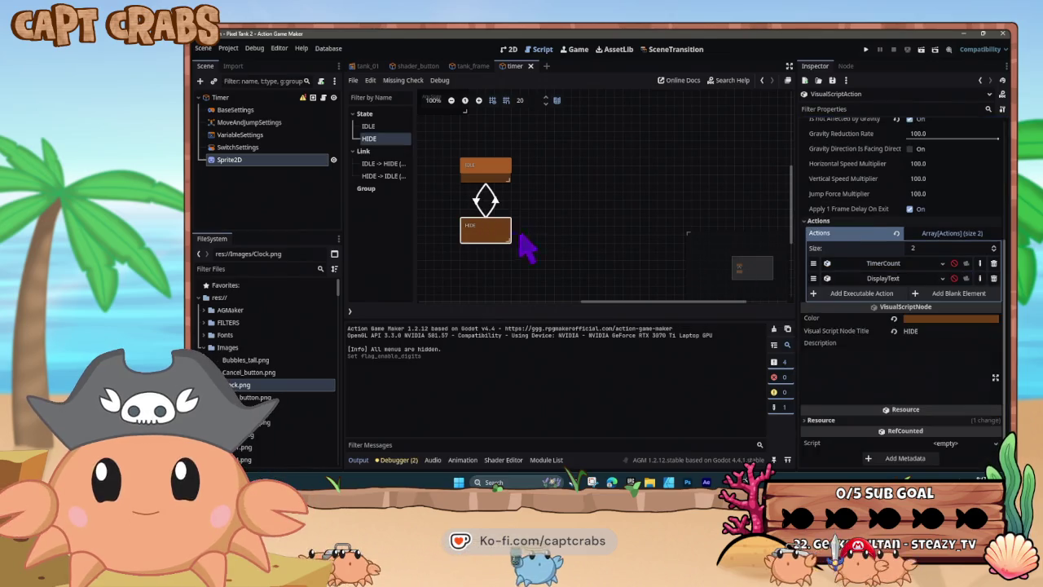
pyautogui.click(487, 176)
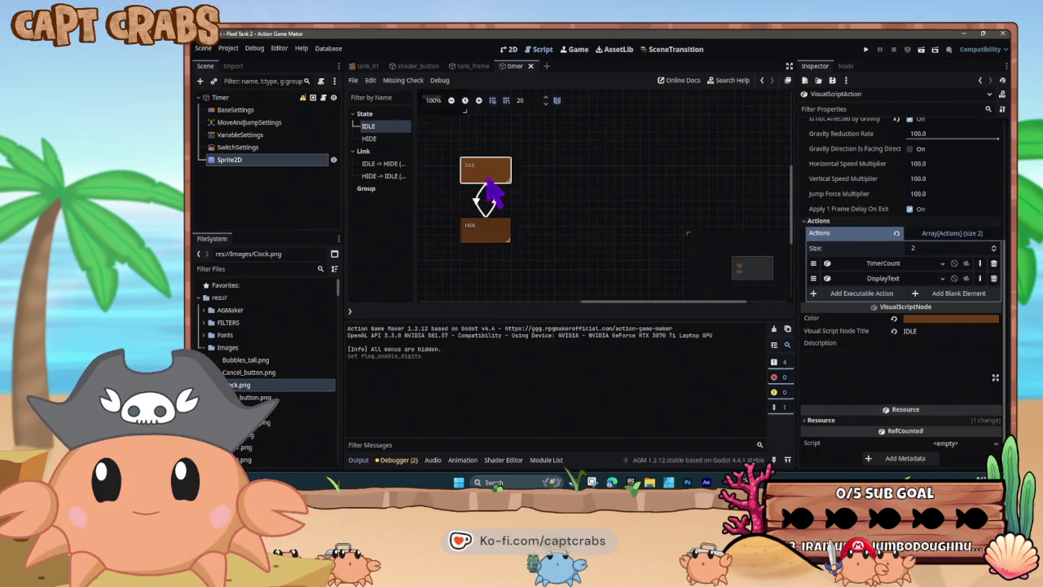
pyautogui.click(484, 200)
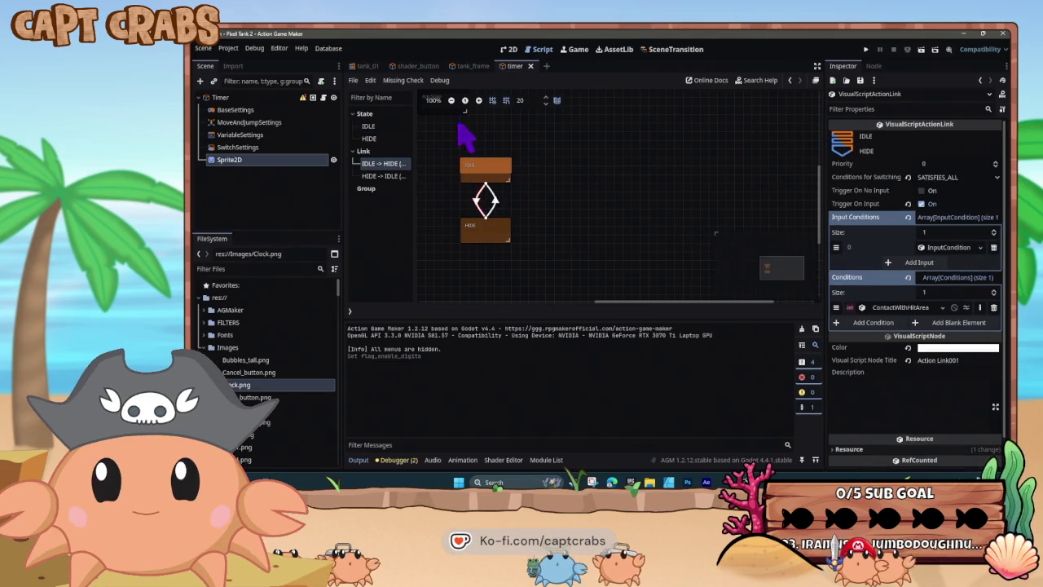
pyautogui.click(510, 52)
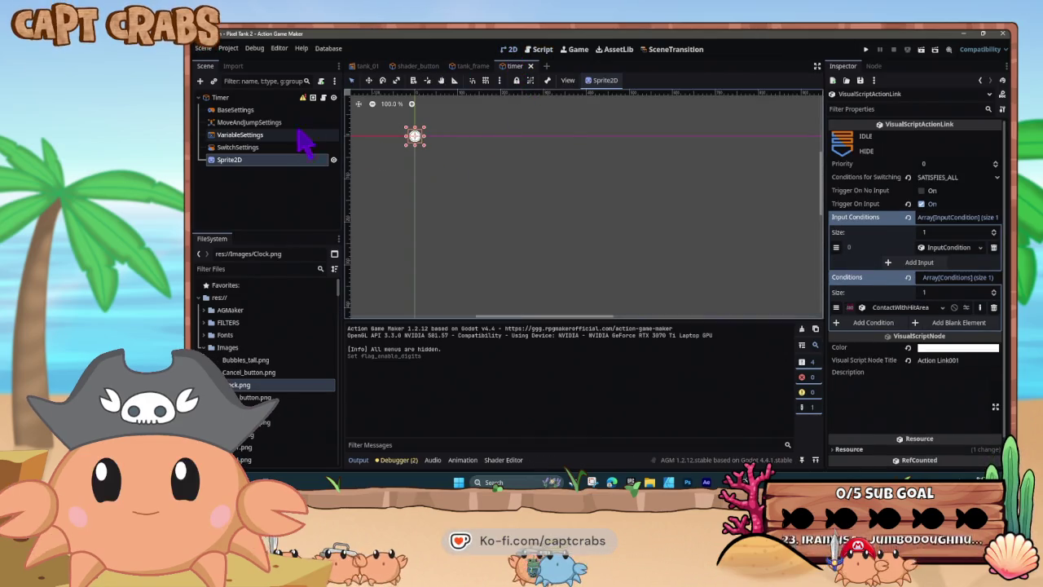
pyautogui.rightClick(227, 98)
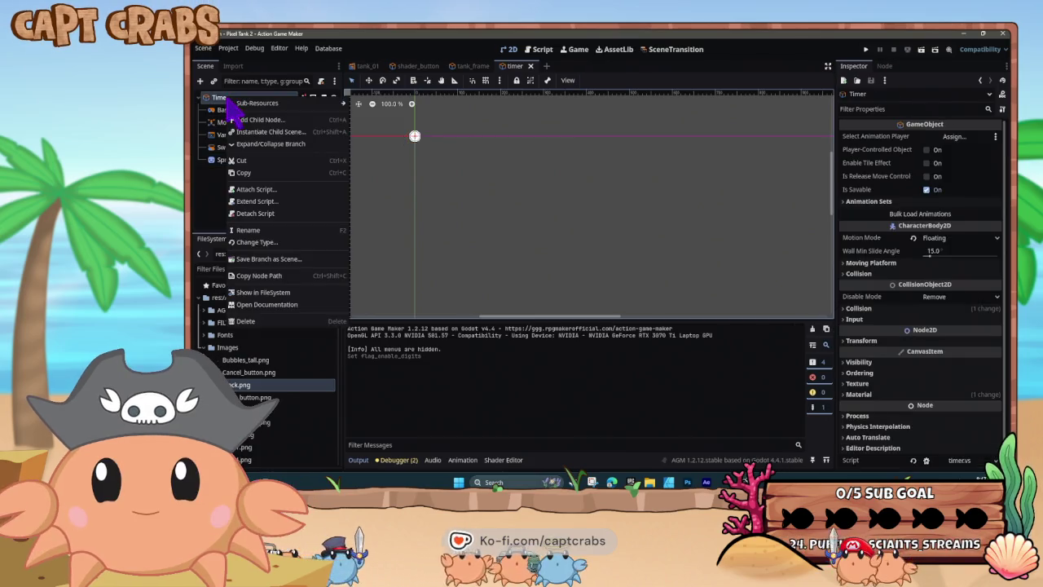
# Add a HitArea2D child to Timer and shrink its HitCollision box to fit the clock.
pyautogui.click(274, 121)
pyautogui.write('hit')
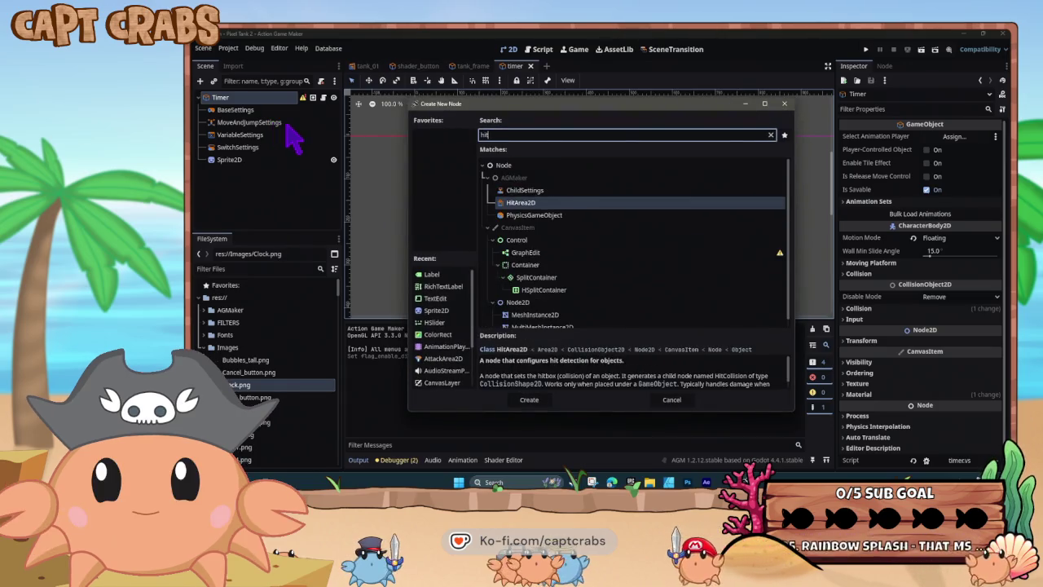
pyautogui.press('Return')
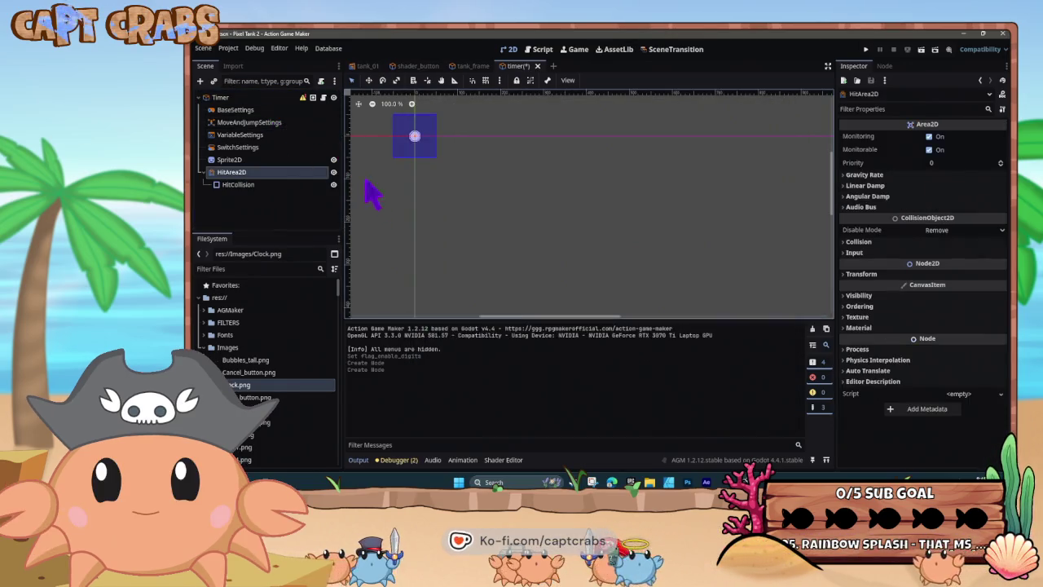
pyautogui.moveTo(421, 179); pyautogui.dragTo(533, 269)
pyautogui.scroll(3, 570, 285)
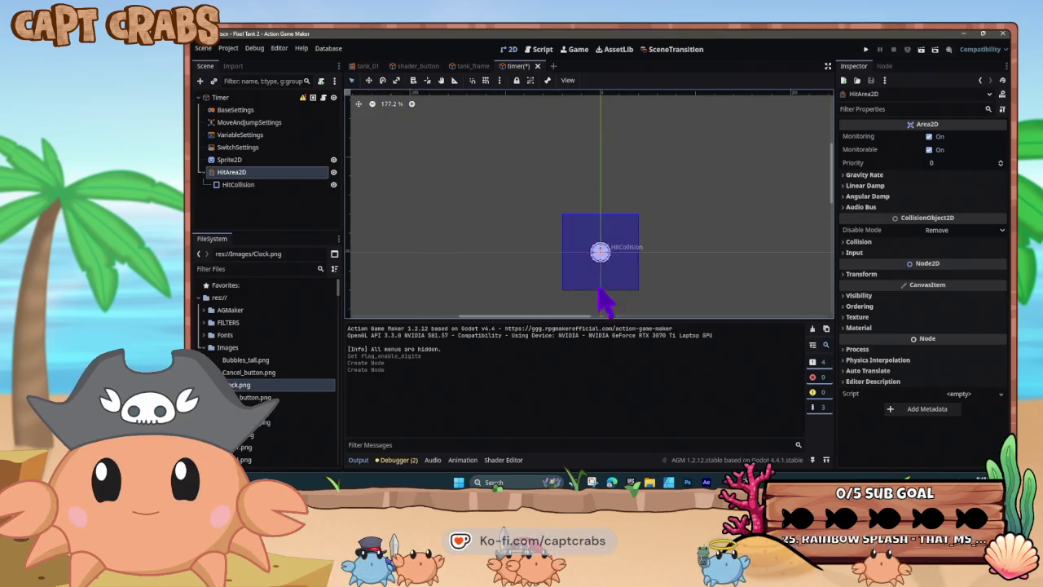
pyautogui.click(601, 281)
pyautogui.moveTo(639, 289)
pyautogui.mouseDown()
pyautogui.moveTo(597, 242)
pyautogui.moveTo(603, 257)
pyautogui.mouseUp()
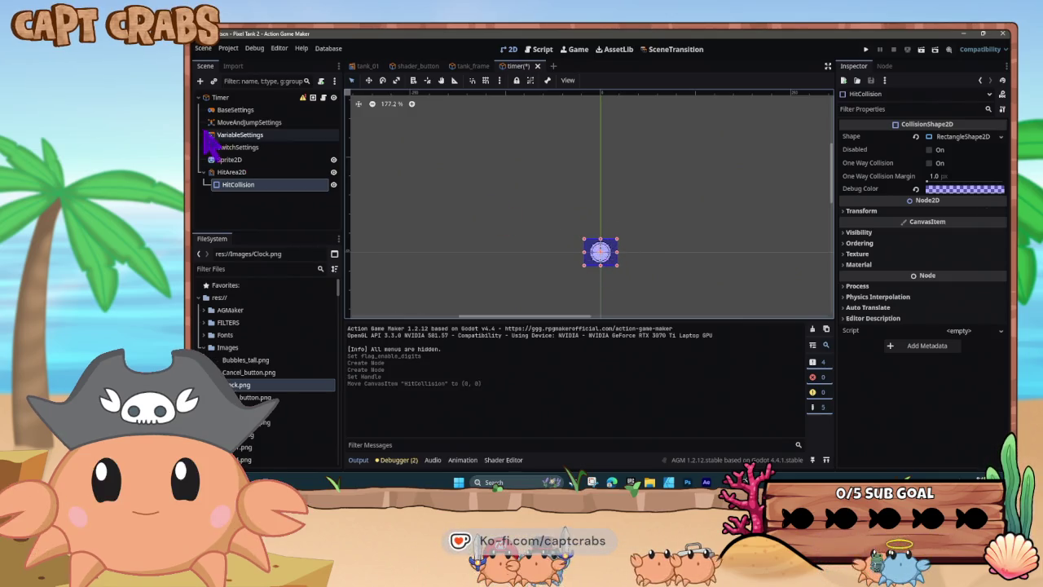
pyautogui.click(242, 99)
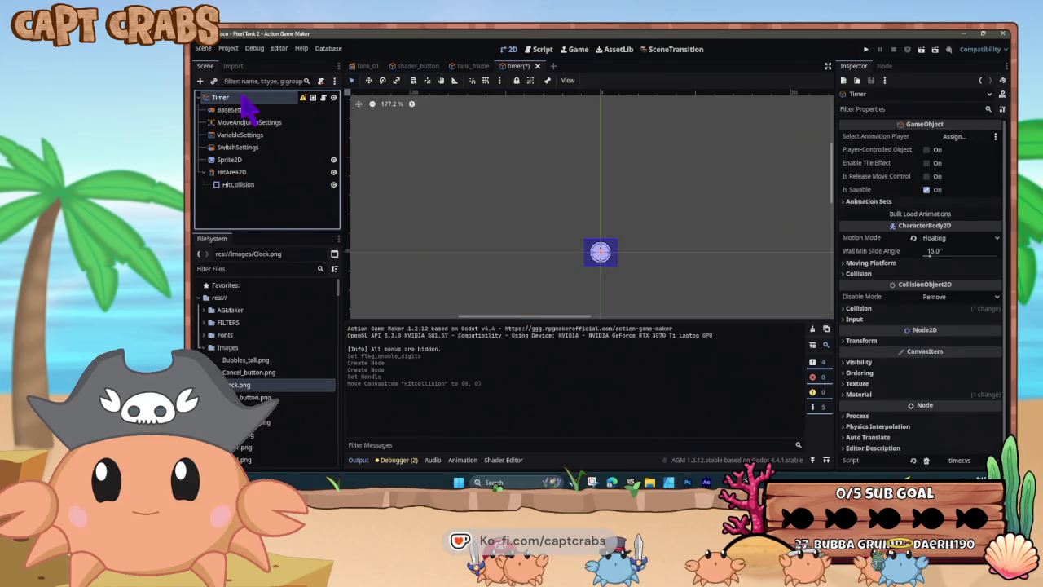
# Add an Area2DGameObject child node under Timer and centre it in view.
pyautogui.rightClick(251, 104)
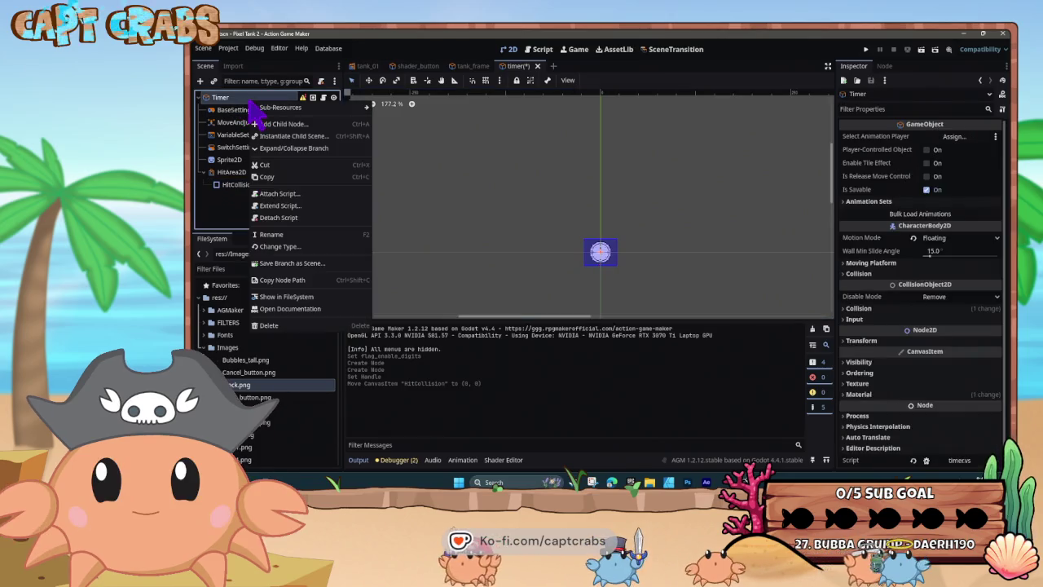
pyautogui.click(284, 123)
pyautogui.write('Contact')
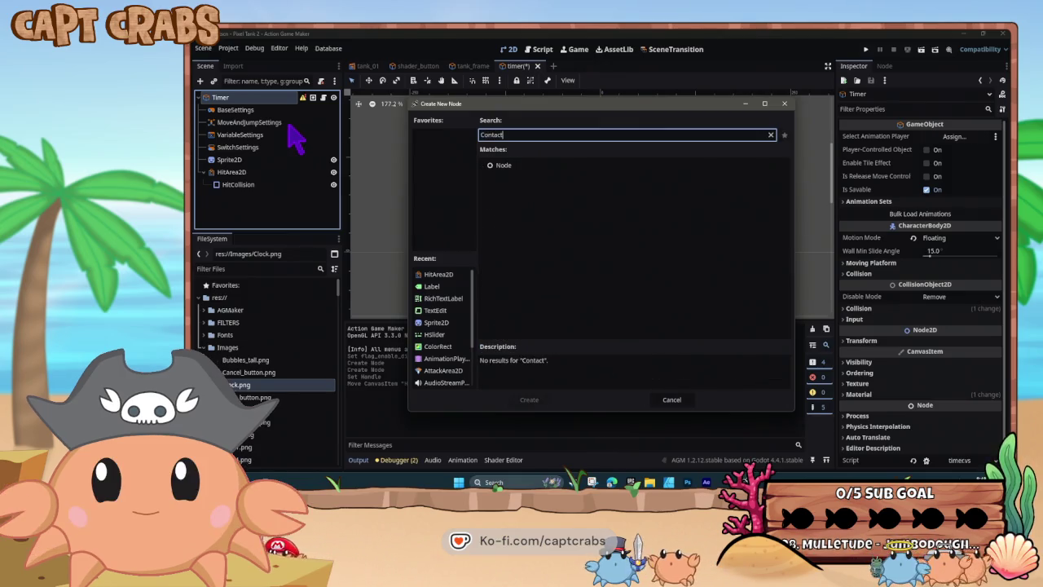
pyautogui.press('BackSpace')
pyautogui.press('BackSpace')
pyautogui.press('BackSpace')
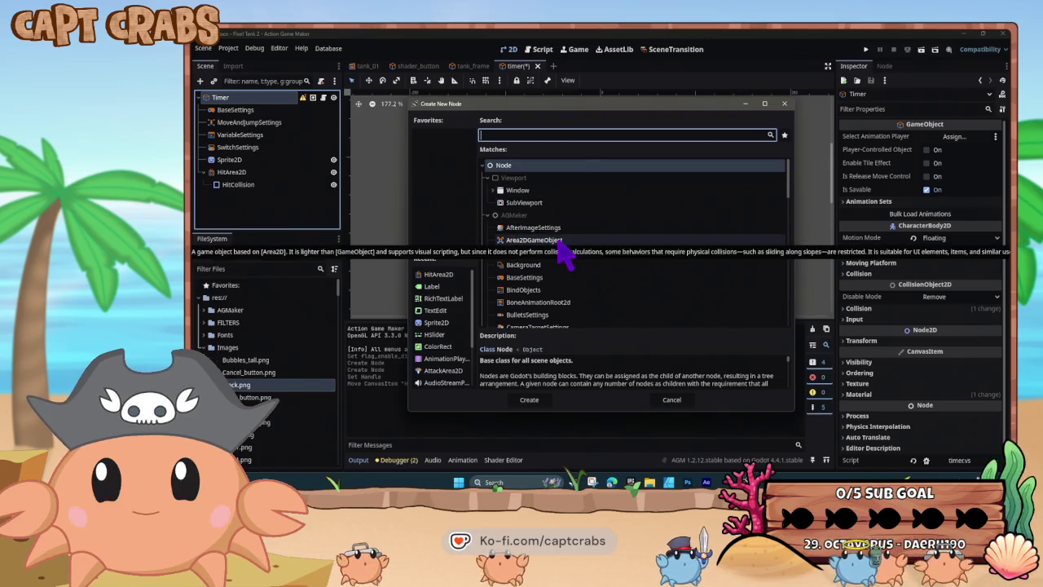
pyautogui.moveTo(563, 244)
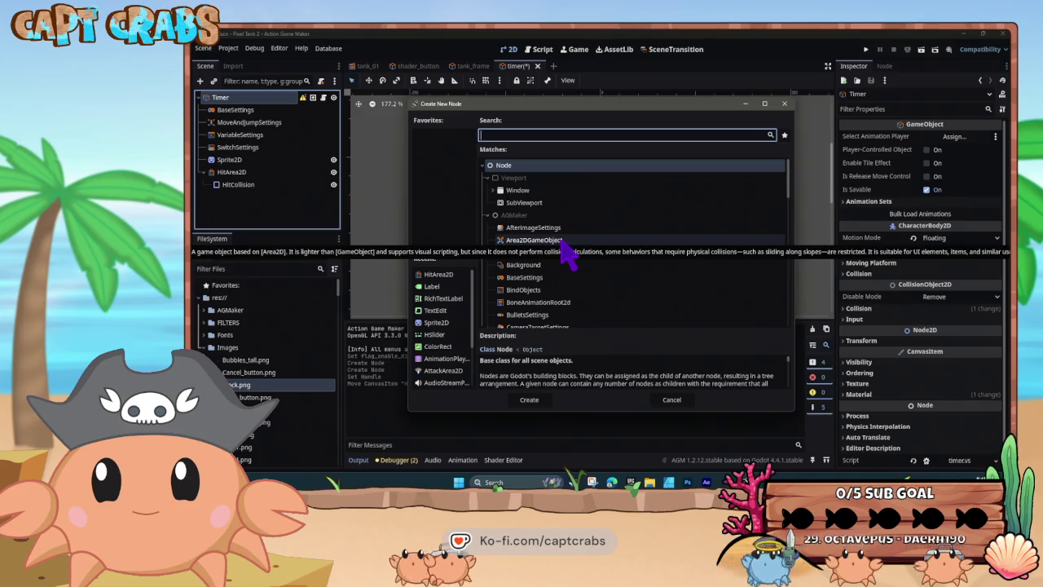
pyautogui.click(560, 241)
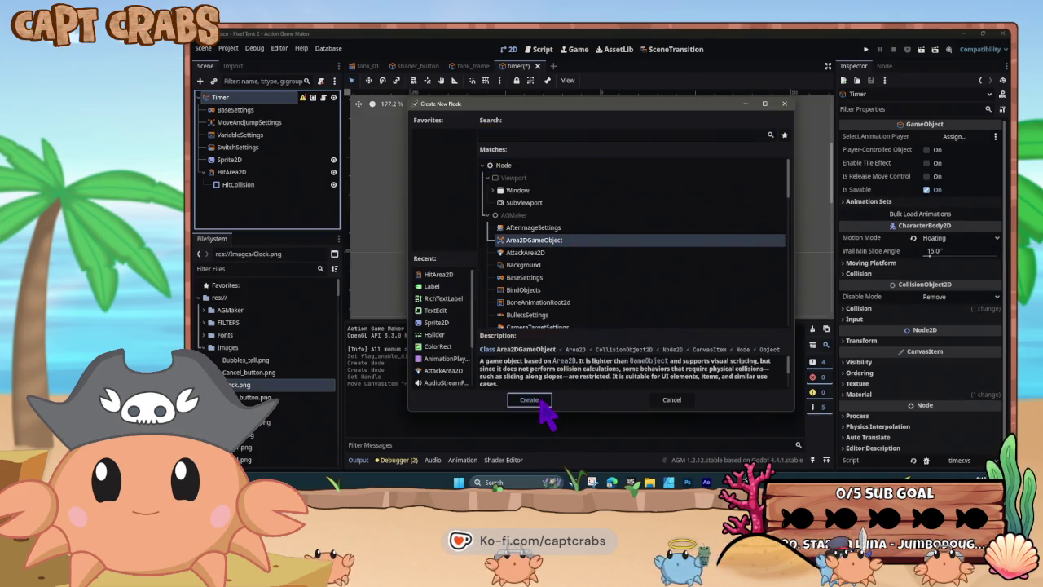
pyautogui.click(543, 400)
pyautogui.scroll(-3, 534, 261)
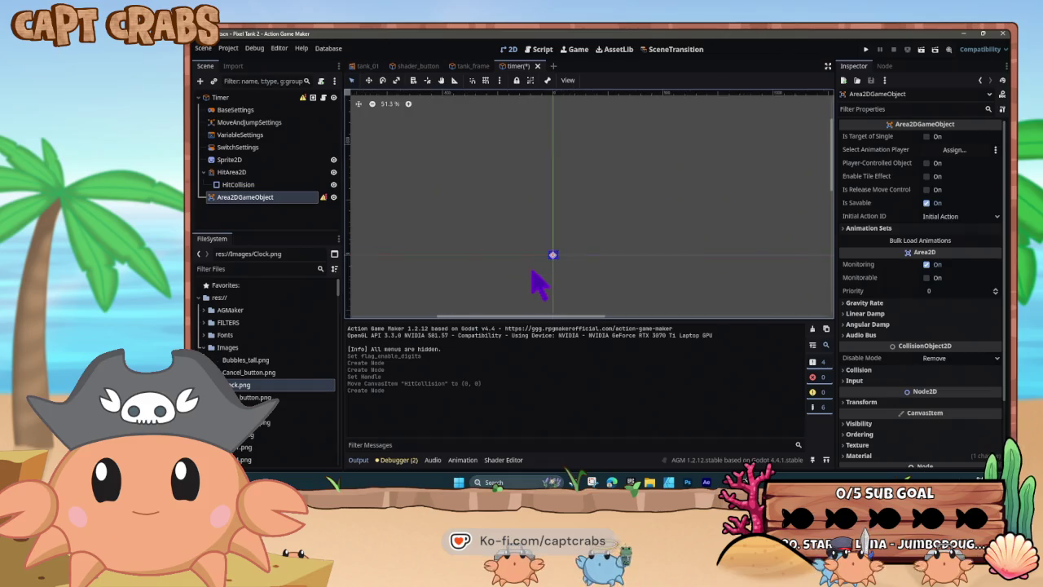
pyautogui.scroll(8, 536, 290)
pyautogui.press('f')
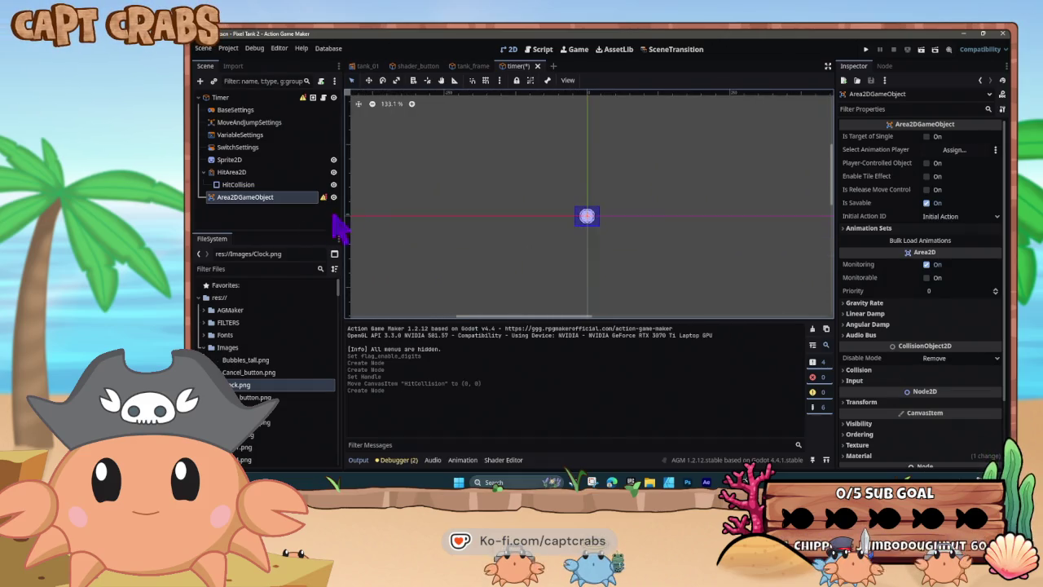
# Delete the Area2DGameObject node and switch to the tank_frame scene.
pyautogui.rightClick(281, 199)
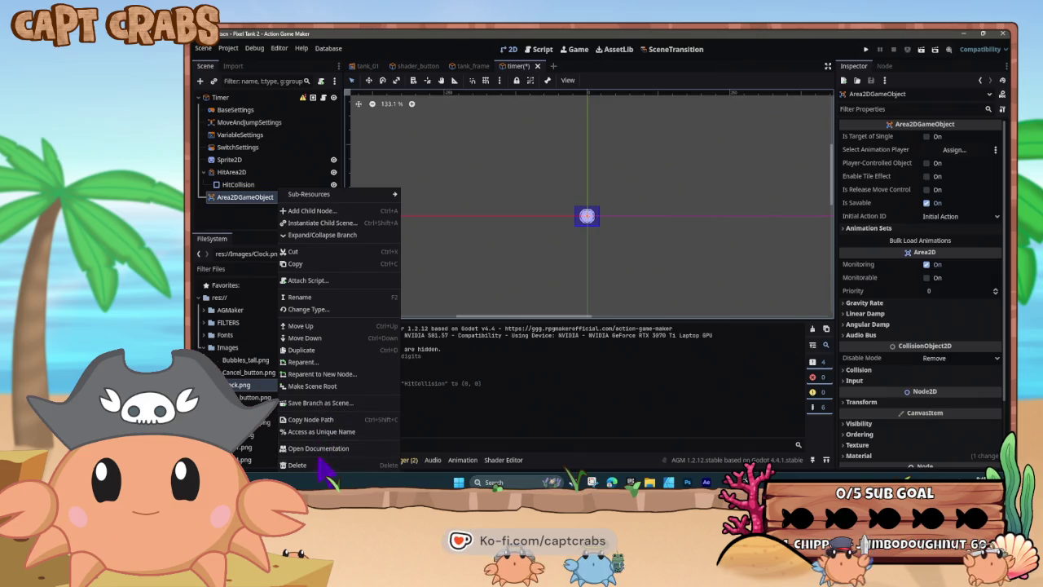
pyautogui.click(322, 465)
pyautogui.click(577, 269)
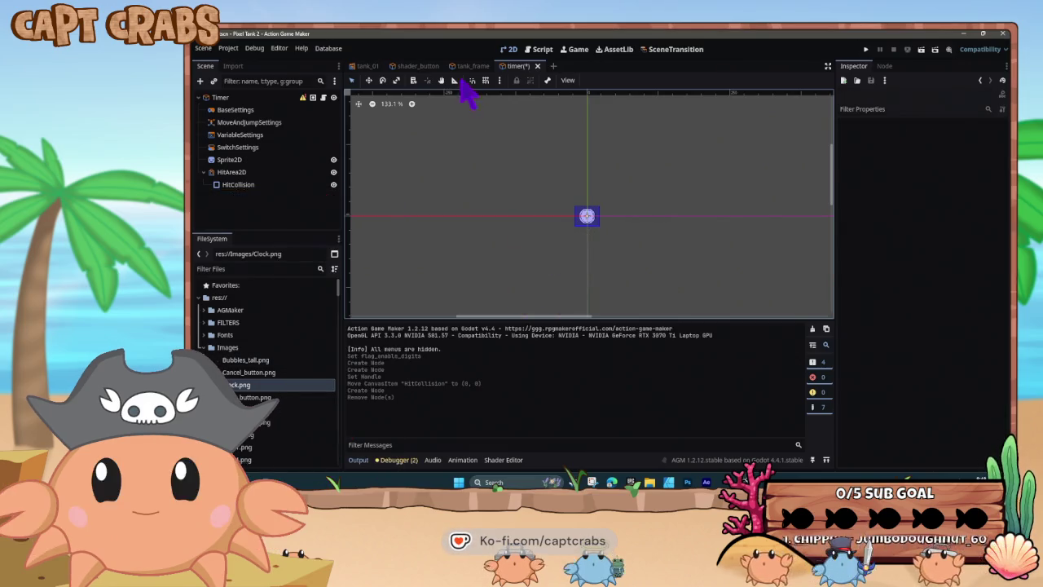
pyautogui.click(471, 67)
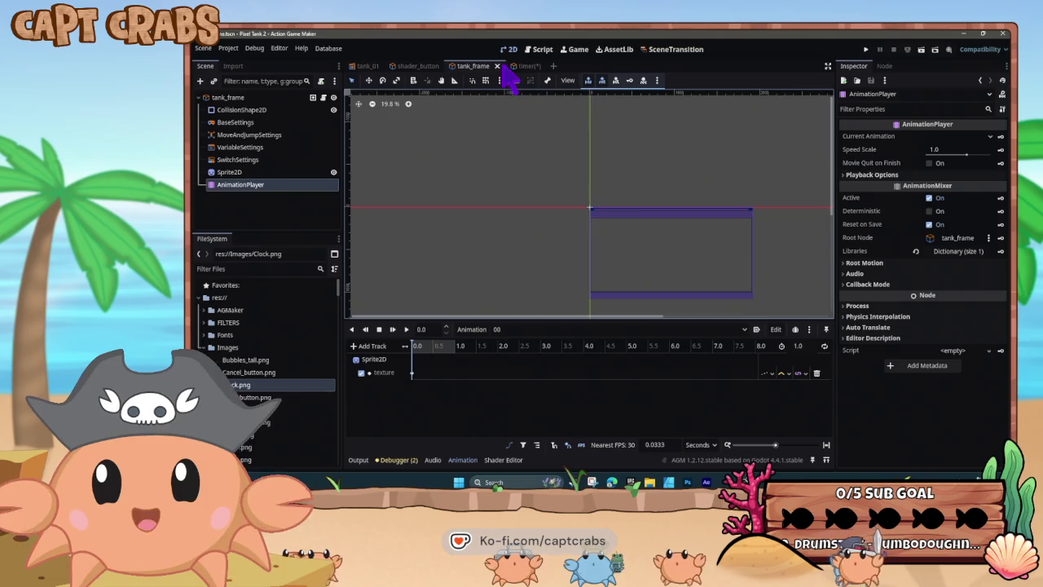
# Back in the timer scene, add a CollisionShape2D child directly under Timer.
pyautogui.click(519, 66)
pyautogui.rightClick(254, 105)
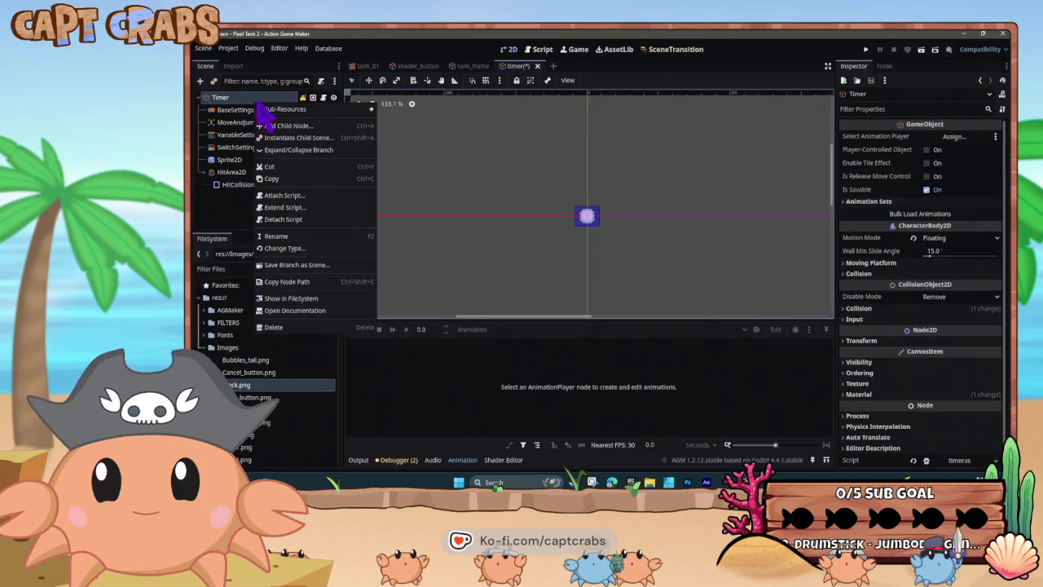
pyautogui.click(289, 120)
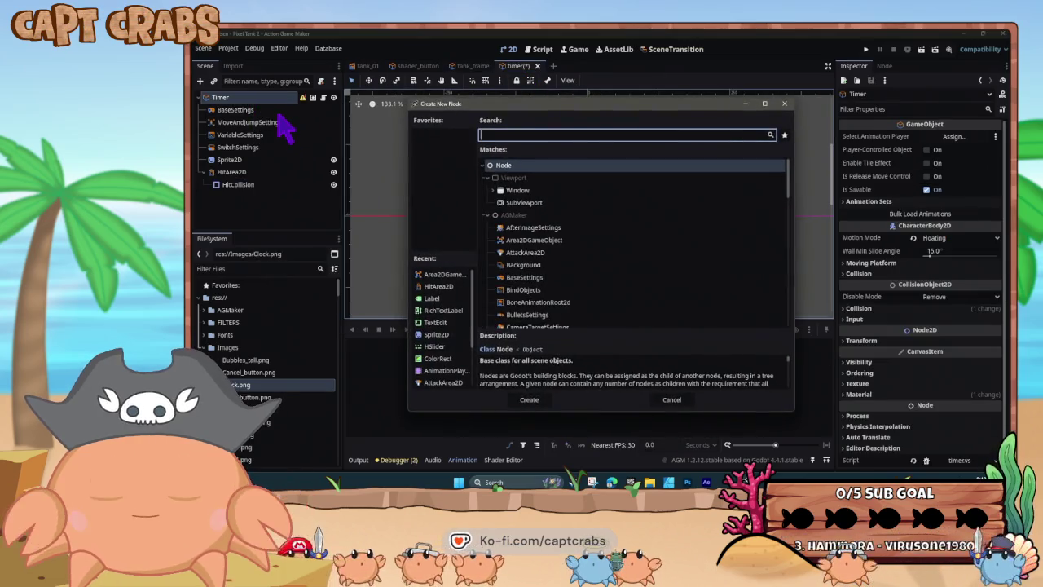
pyautogui.write('Collis')
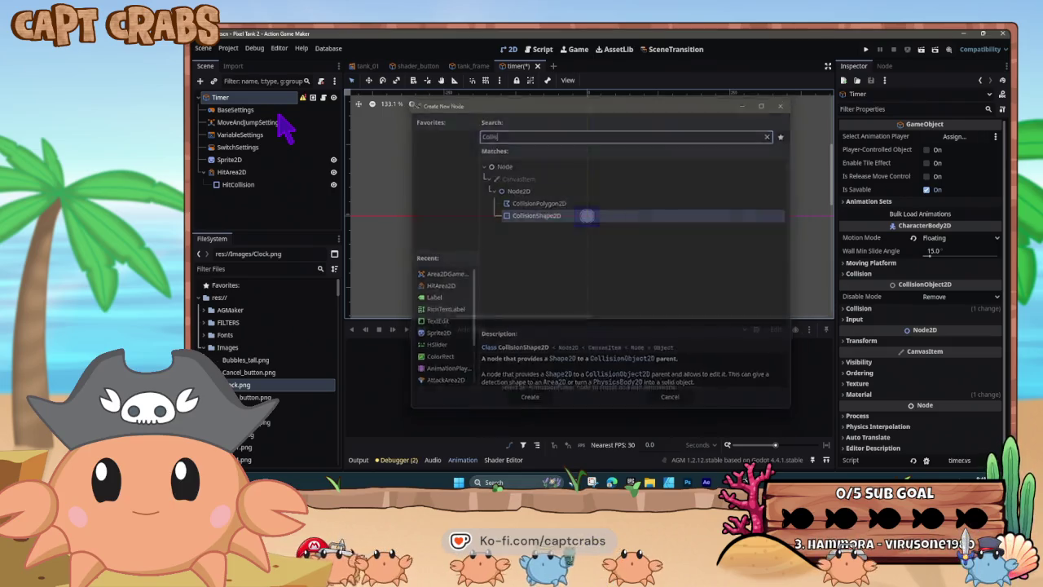
pyautogui.press('Return')
pyautogui.click(258, 199)
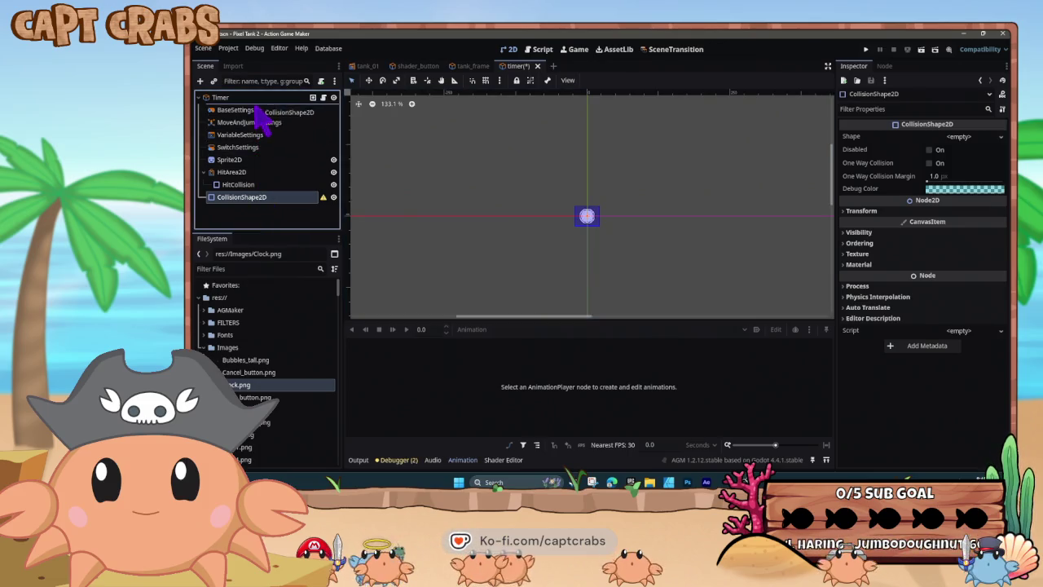
pyautogui.moveTo(262, 118); pyautogui.dragTo(256, 107)
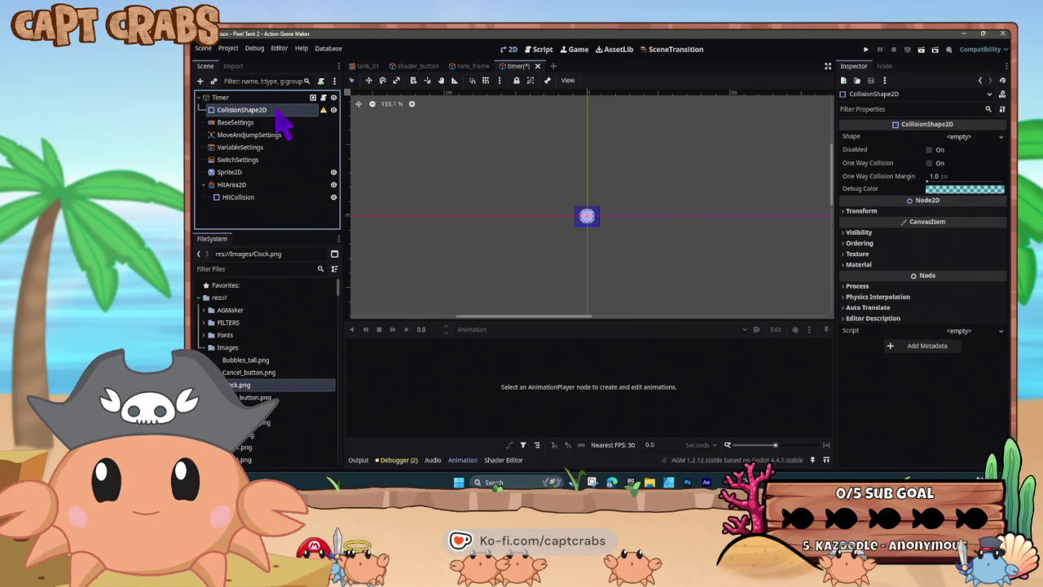
# Nest Sprite2D and HitCollision under CollisionShape2D, save with Ctrl+S, and launch with F5.
pyautogui.moveTo(244, 173); pyautogui.dragTo(264, 115)
pyautogui.moveTo(325, 114)
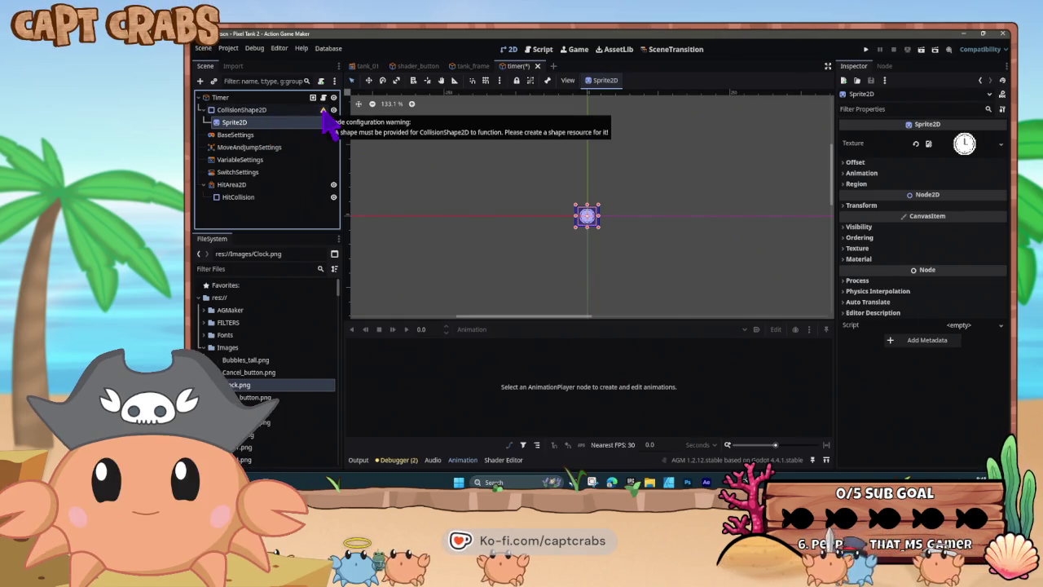
pyautogui.hotkey('ctrl', 's')
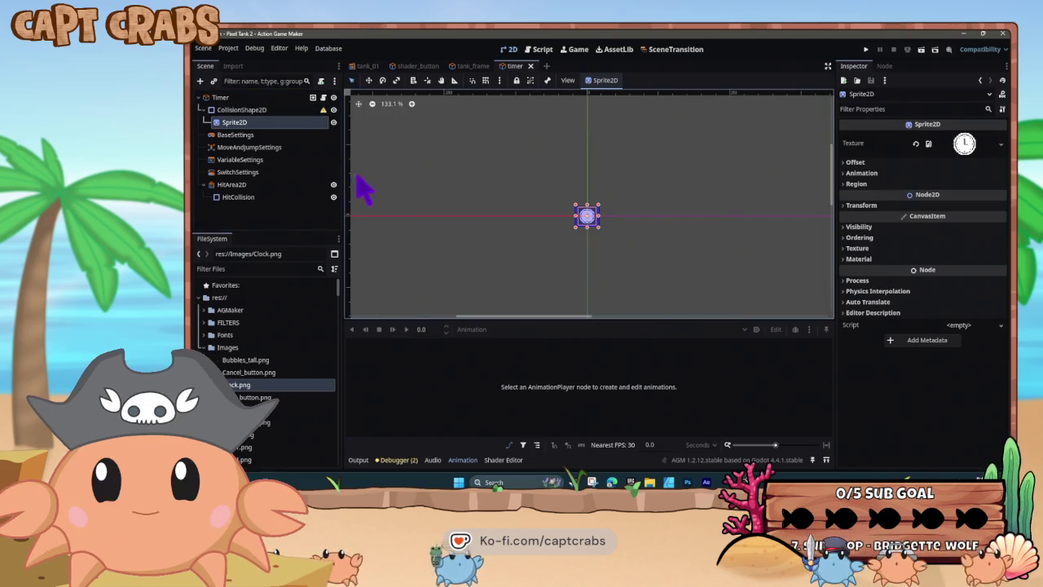
pyautogui.moveTo(259, 198)
pyautogui.mouseDown()
pyautogui.moveTo(269, 155)
pyautogui.moveTo(259, 111)
pyautogui.mouseUp()
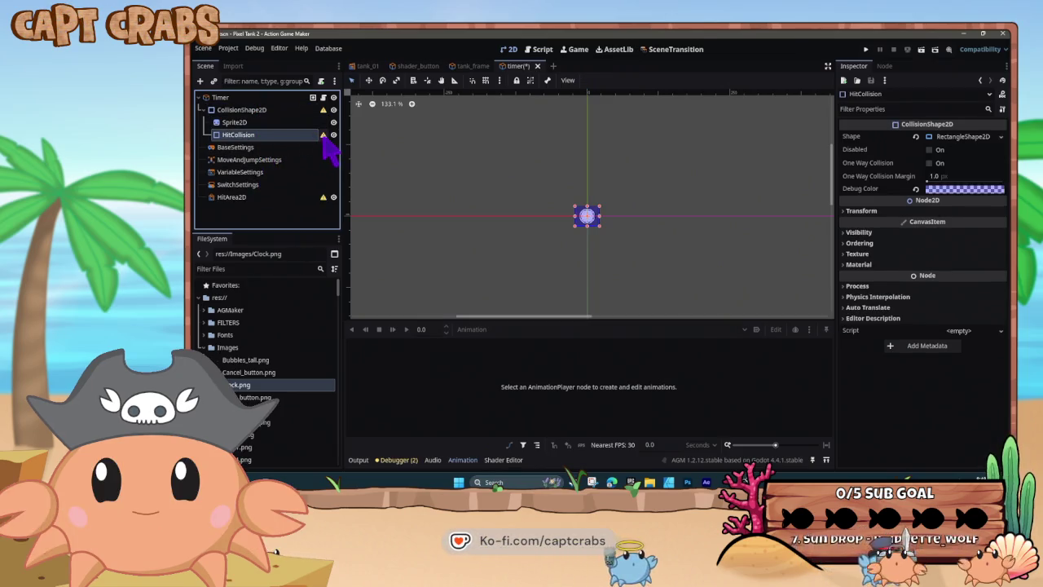
pyautogui.moveTo(324, 137)
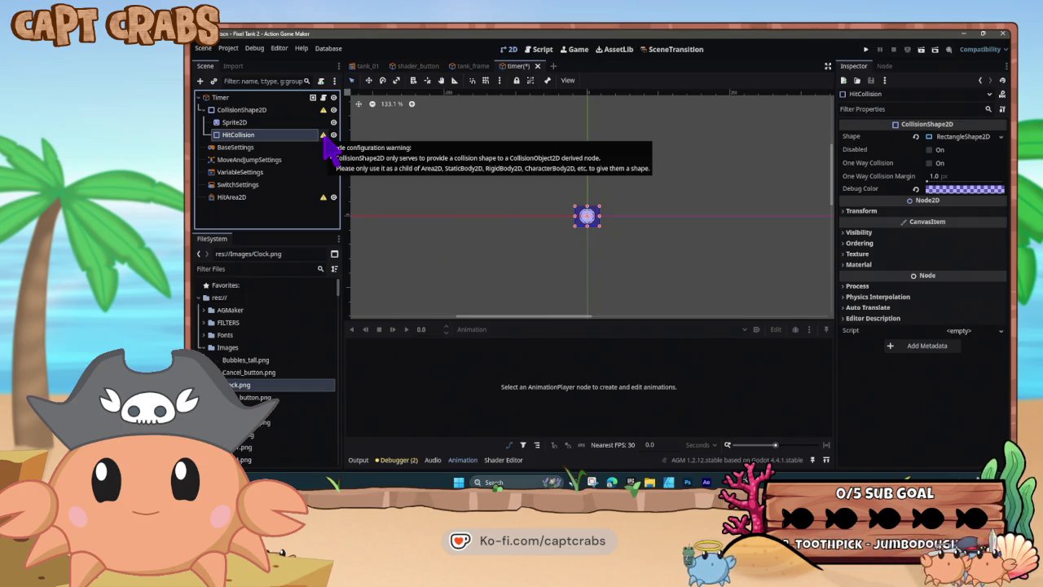
pyautogui.press('F5')
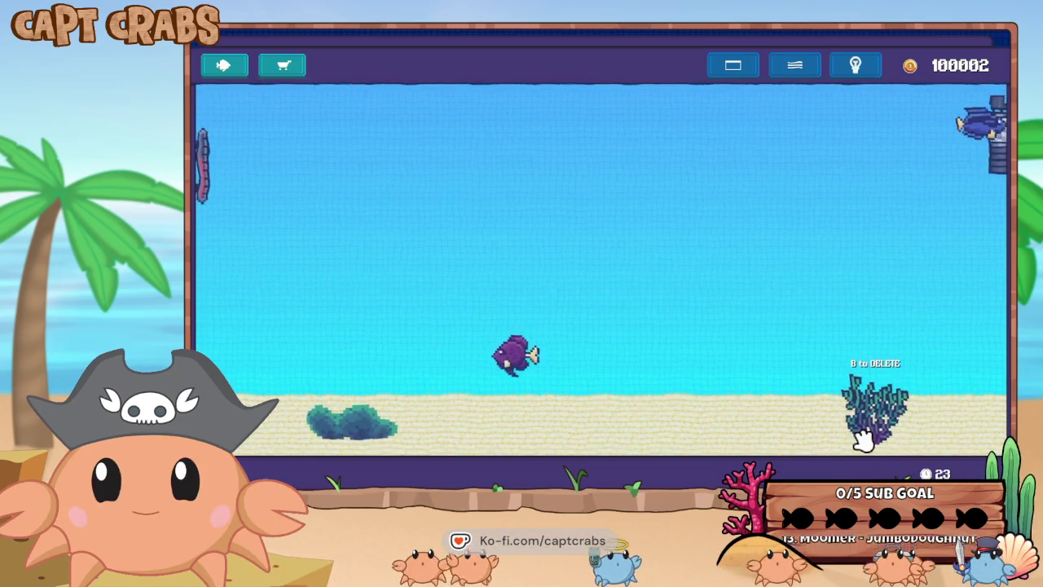
# Open Pixel Tank 2's settings panel and exit the preview.
pyautogui.press('Escape')
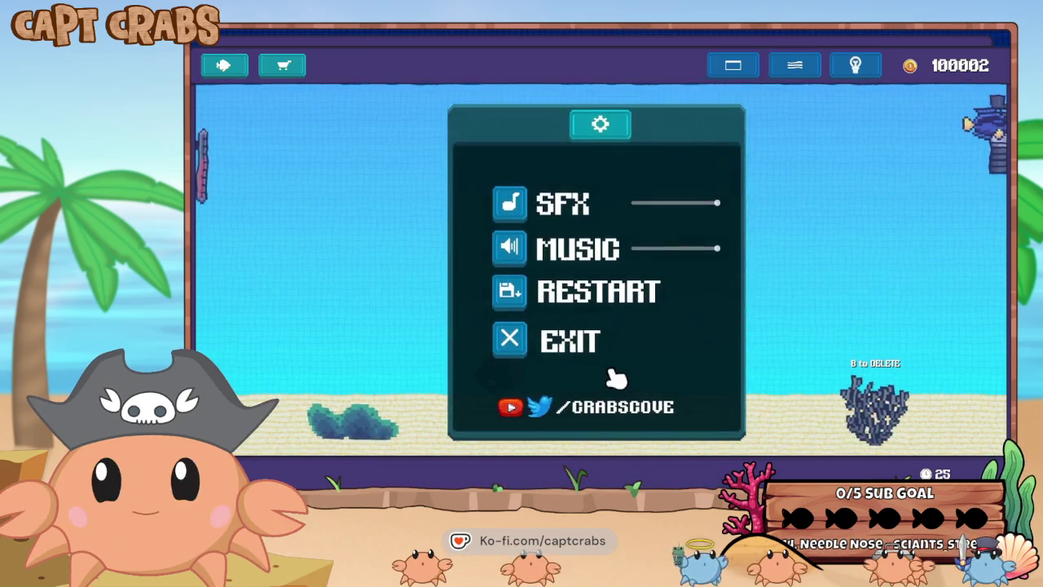
pyautogui.click(613, 373)
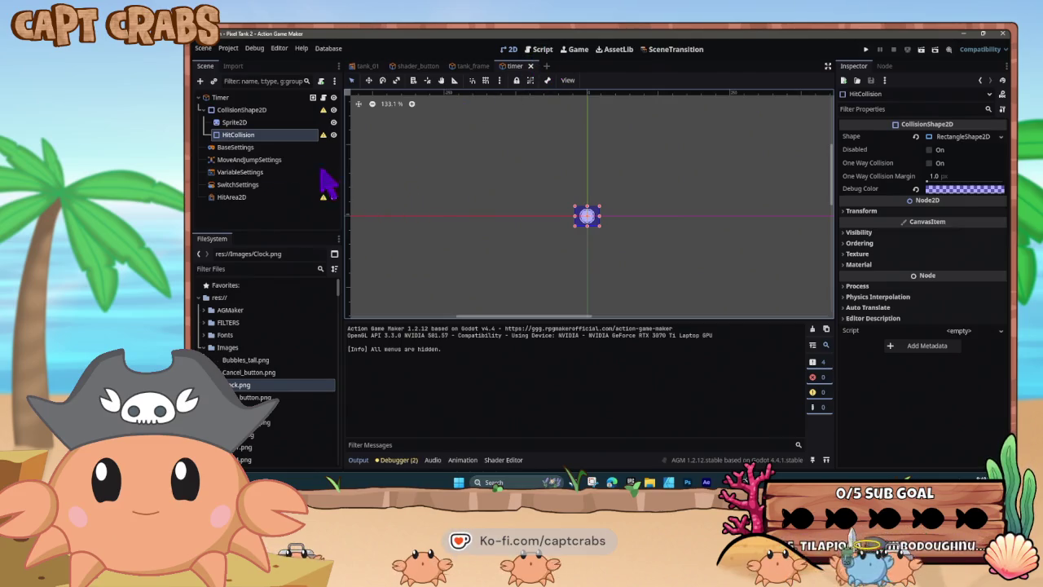
# Add an AttackArea2D to Timer, shrink its AttackCollision box over the clock, and save.
pyautogui.rightClick(247, 111)
pyautogui.click(239, 102)
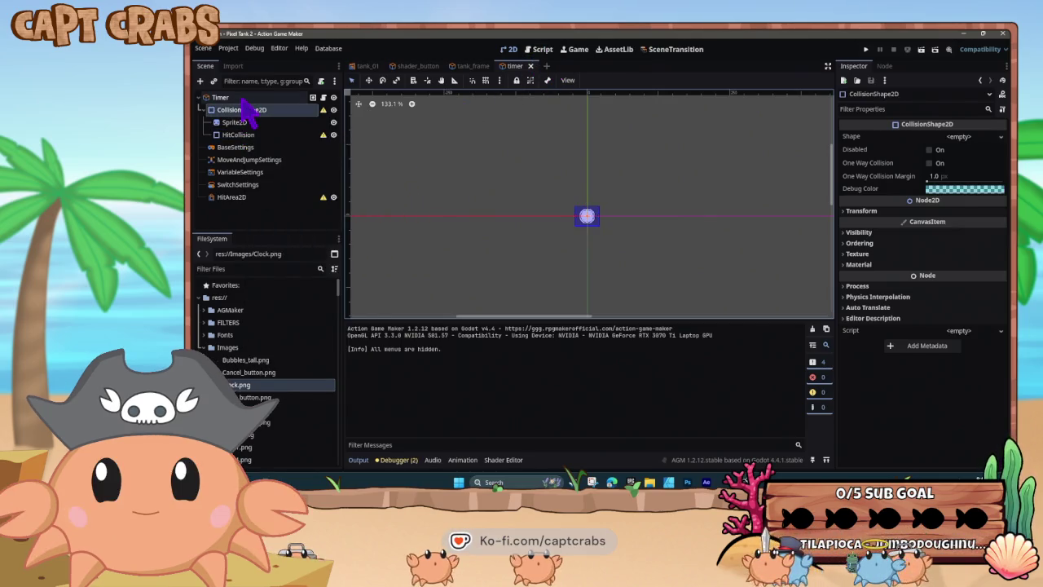
pyautogui.rightClick(237, 98)
pyautogui.click(259, 122)
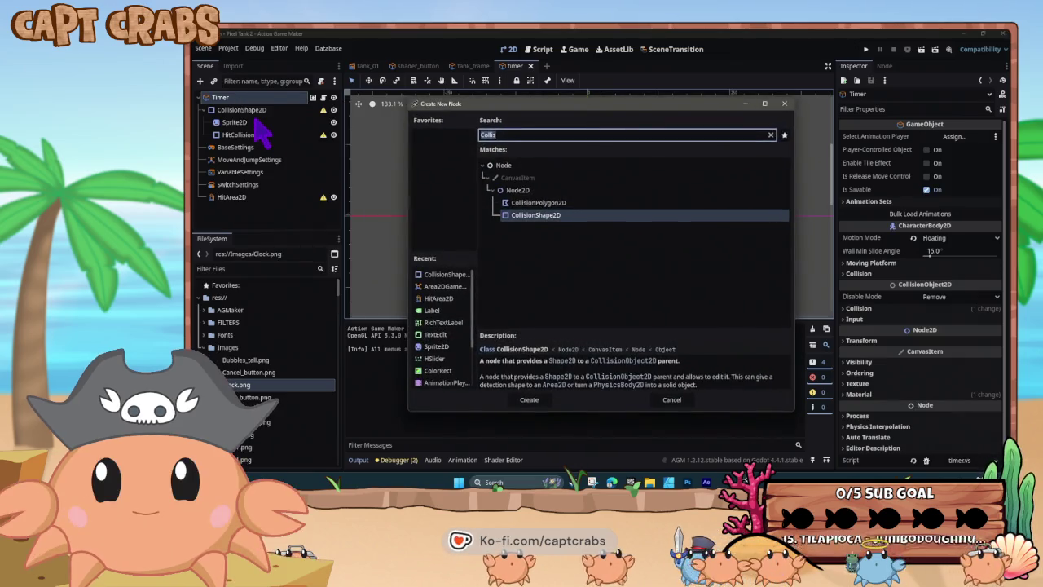
pyautogui.write('attack')
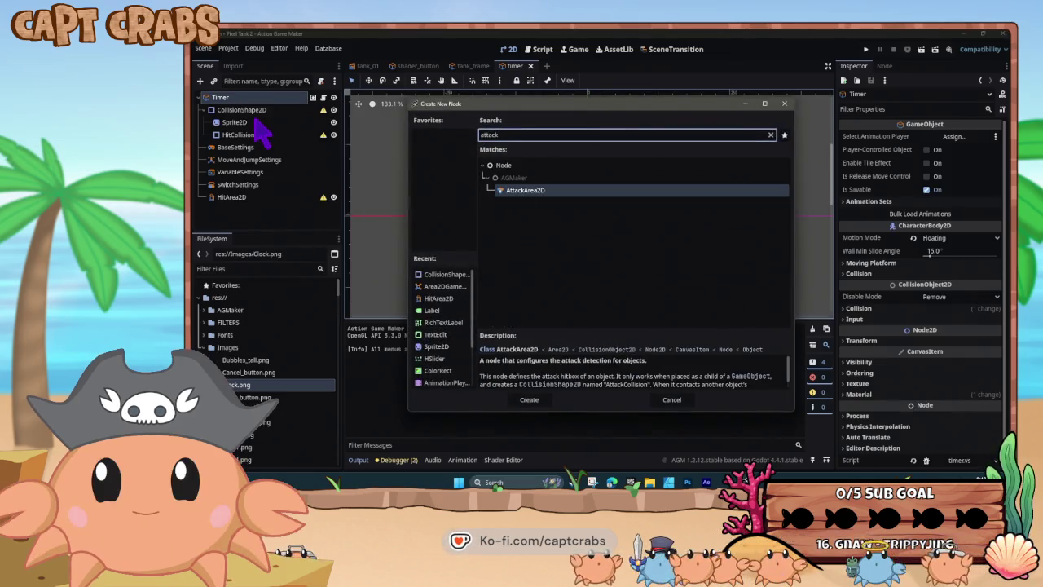
pyautogui.press('Return')
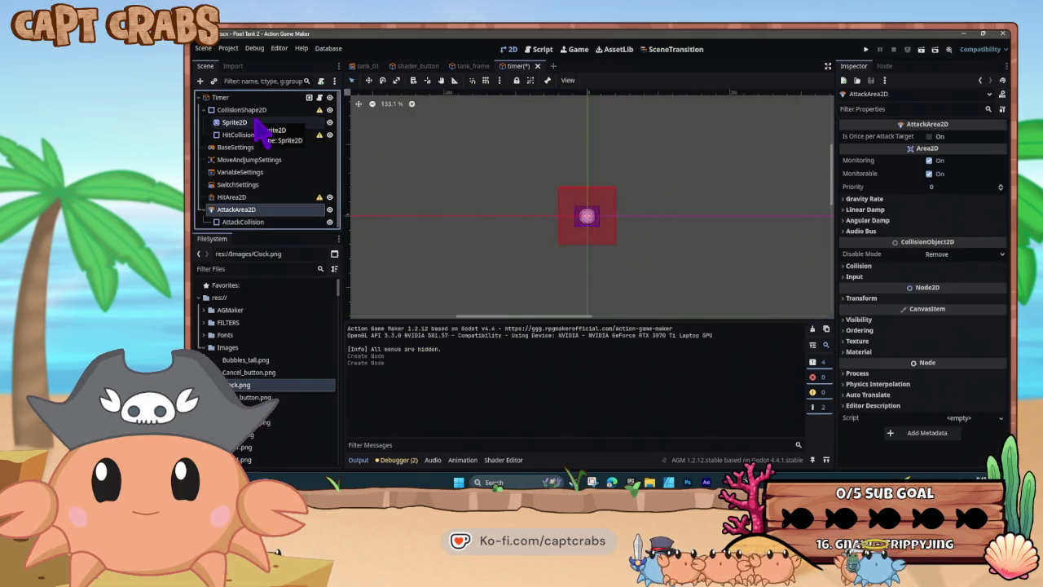
pyautogui.click(601, 238)
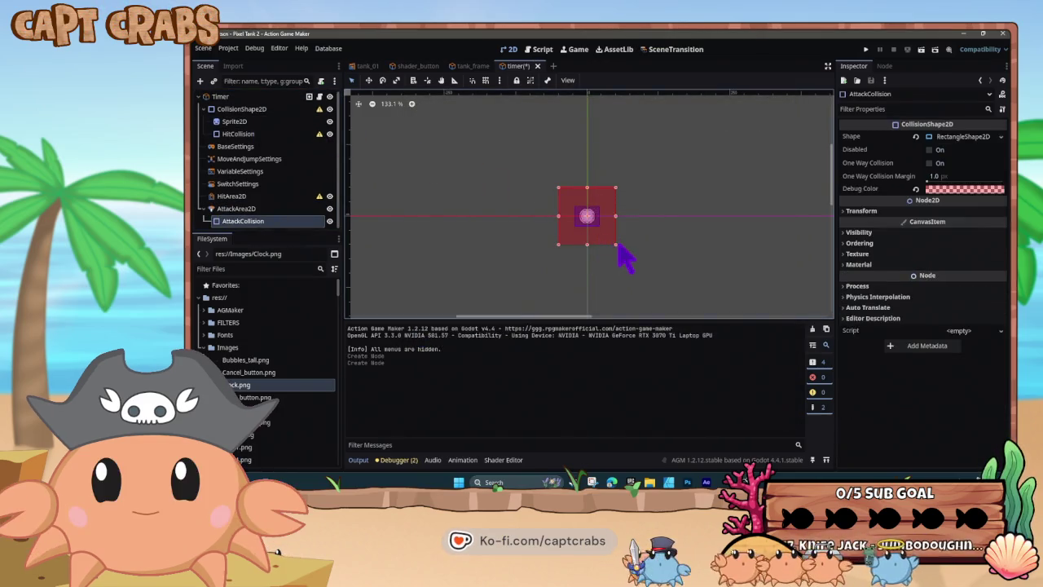
pyautogui.moveTo(608, 232); pyautogui.dragTo(589, 220)
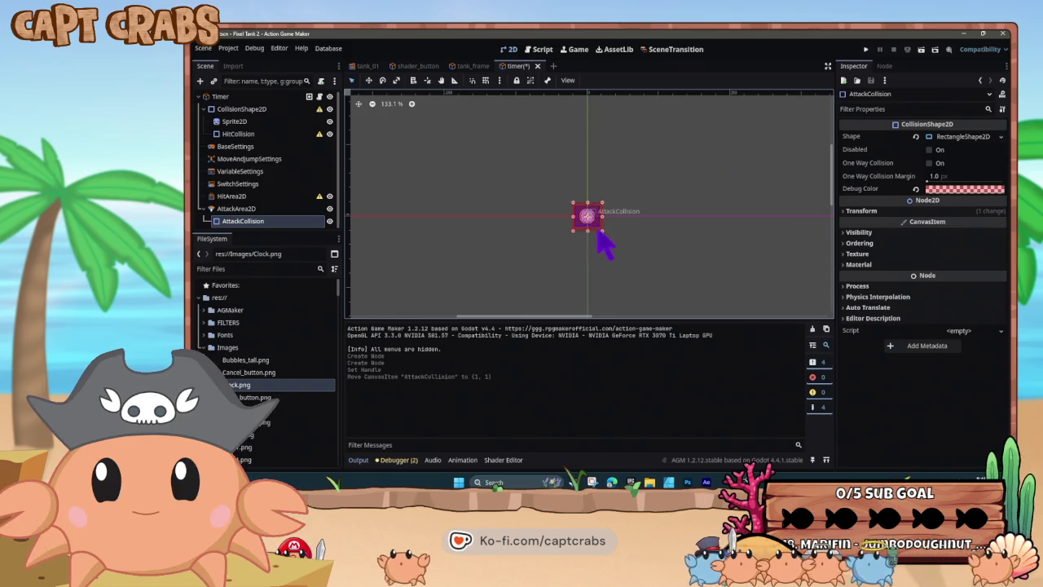
pyautogui.hotkey('ctrl', 's')
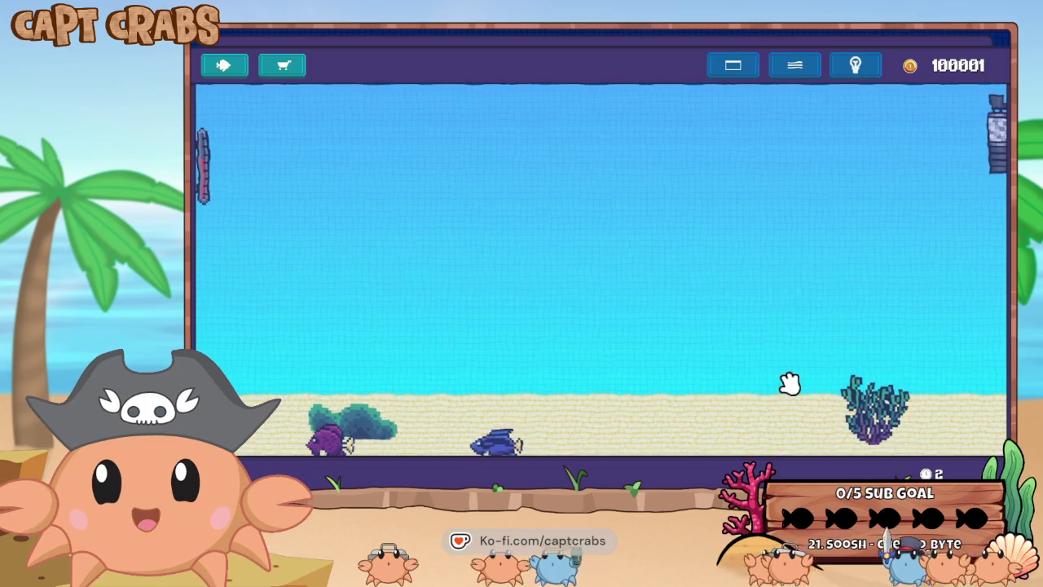
# Exit the running Pixel Tank 2 from its gear settings menu and return to the Timer's visual script.
pyautogui.moveTo(789, 383)
pyautogui.click(600, 445)
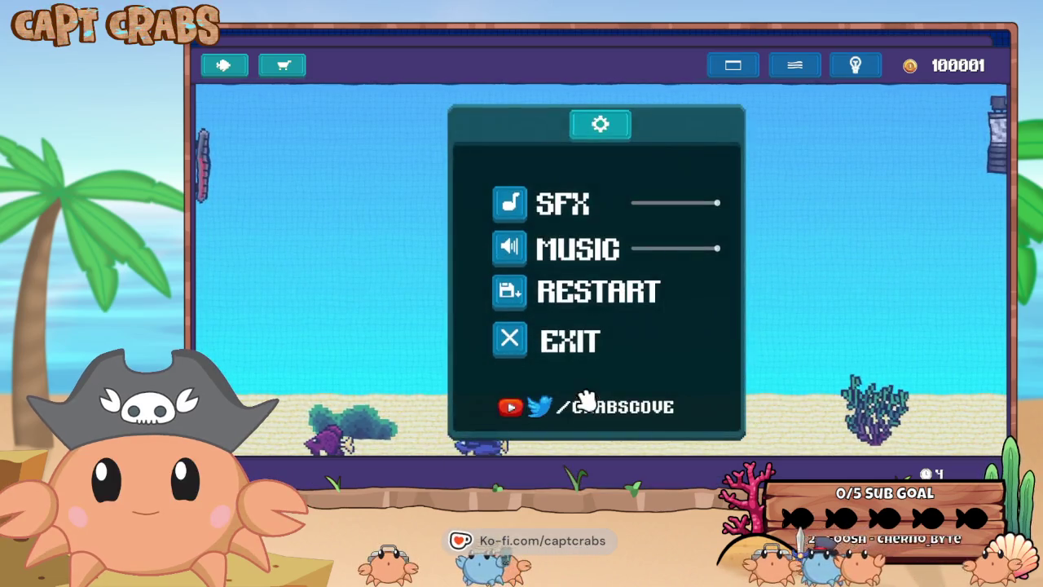
pyautogui.click(601, 353)
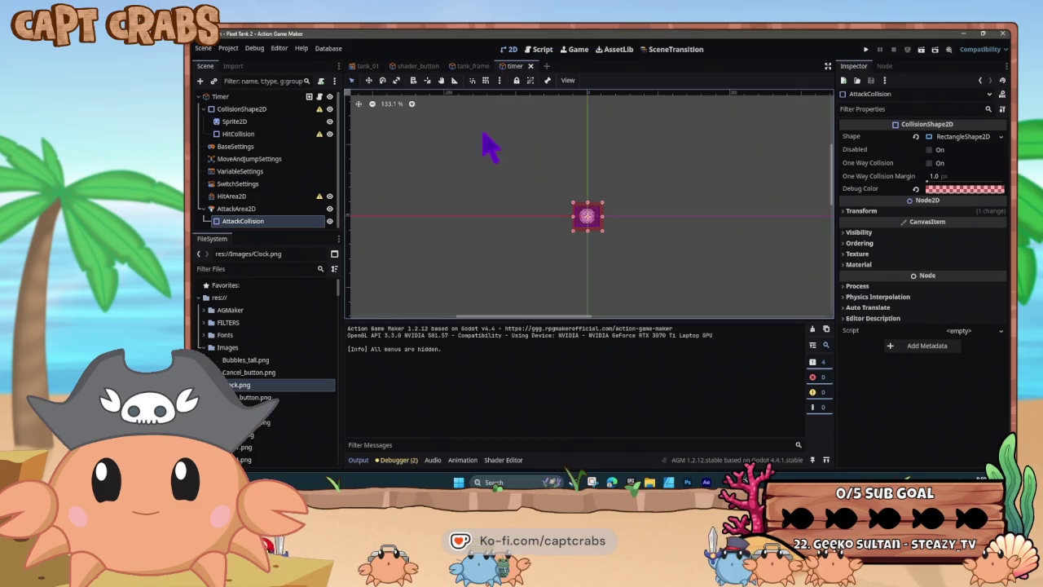
pyautogui.click(538, 48)
# Delete the HIDE state and its links, then start adding a new action to IDLE.
pyautogui.click(489, 227)
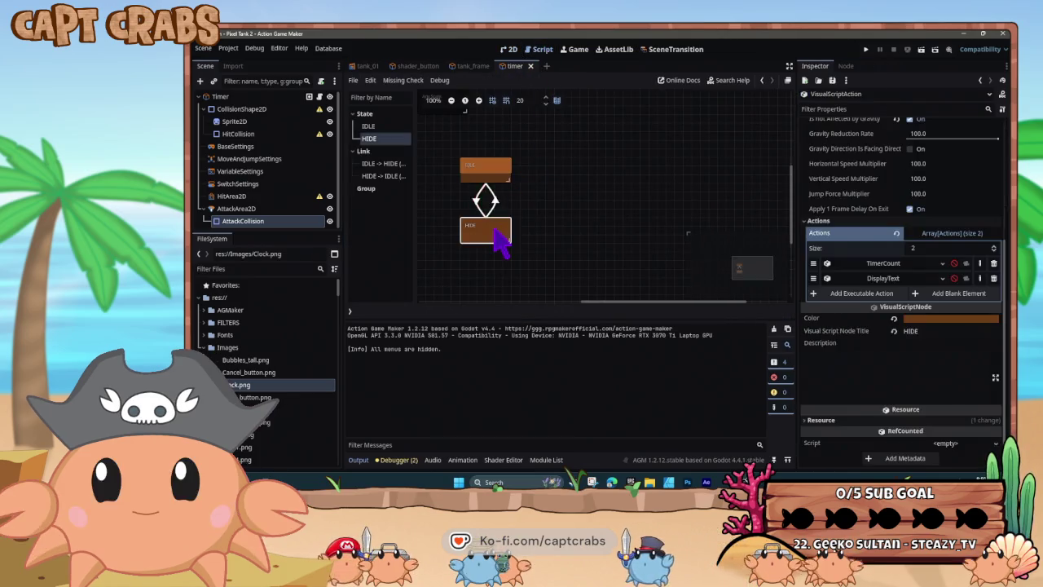
pyautogui.press('Delete')
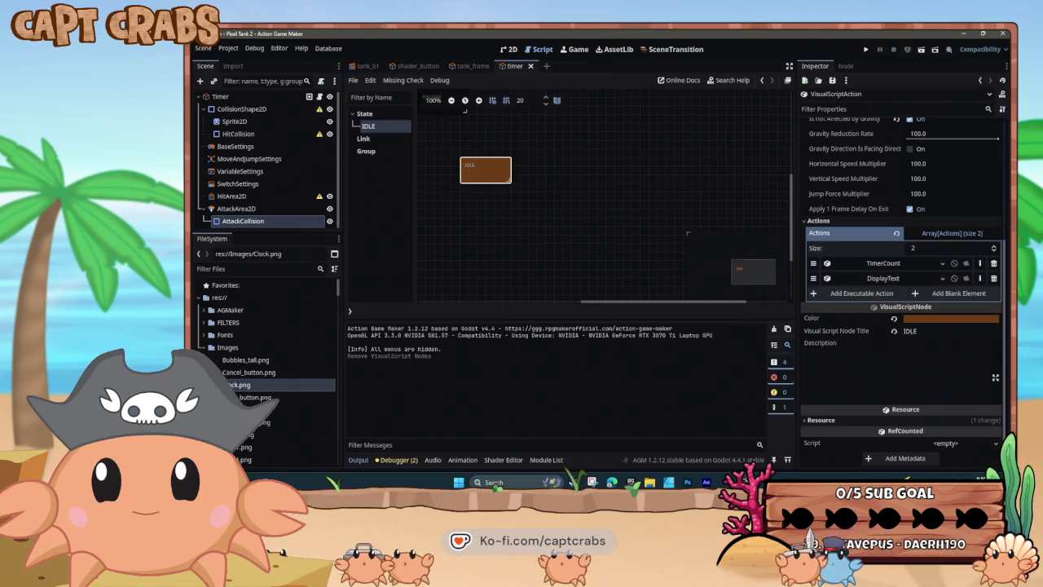
pyautogui.click(835, 295)
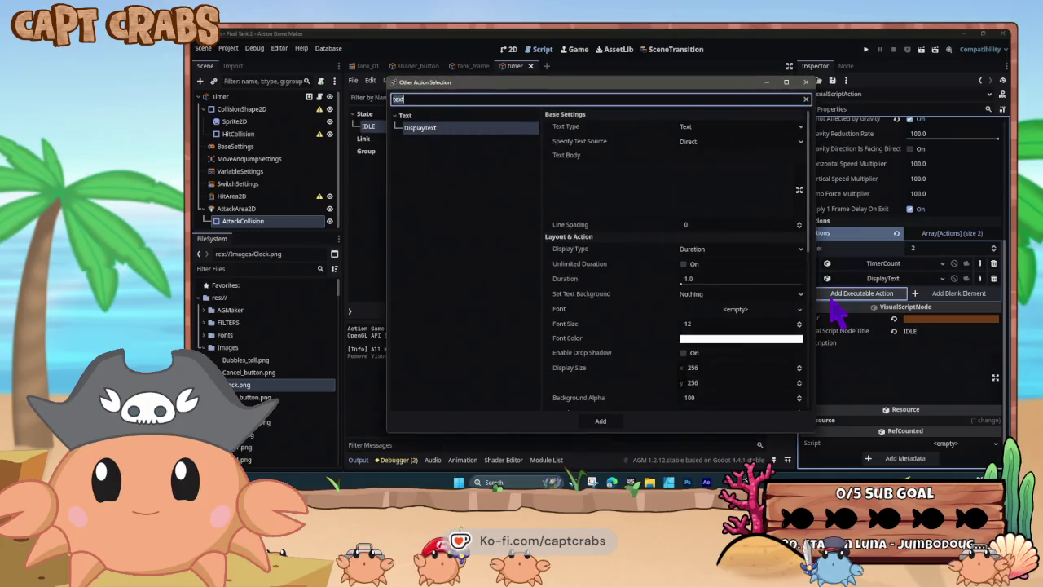
# Search the action list for 'time' and 'co', then clear the search and browse all actions.
pyautogui.write('time')
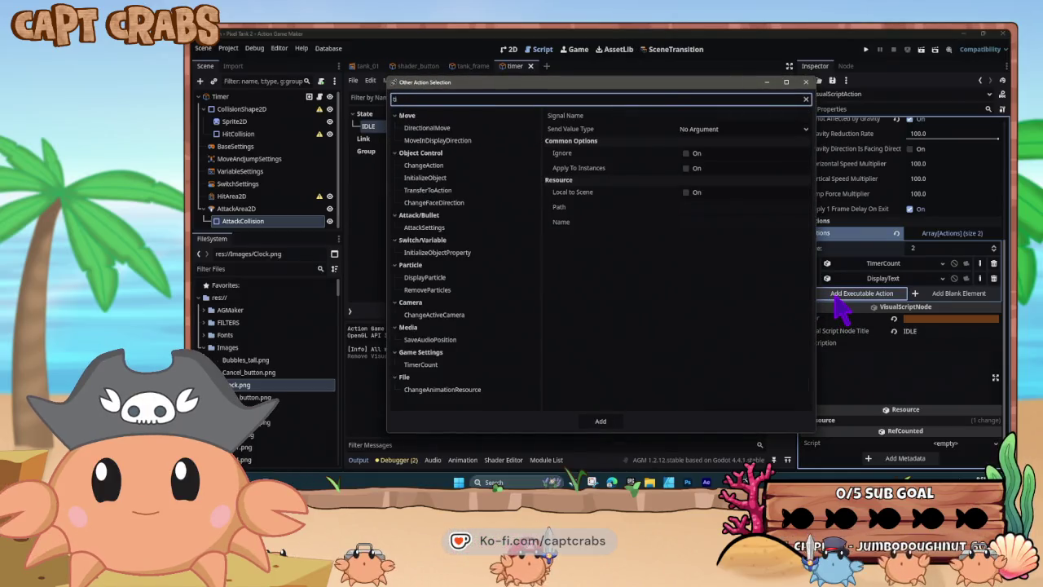
pyautogui.press('BackSpace')
pyautogui.press('BackSpace')
pyautogui.press('BackSpace')
pyautogui.write('co')
pyautogui.press('BackSpace')
pyautogui.press('BackSpace')
pyautogui.press('BackSpace')
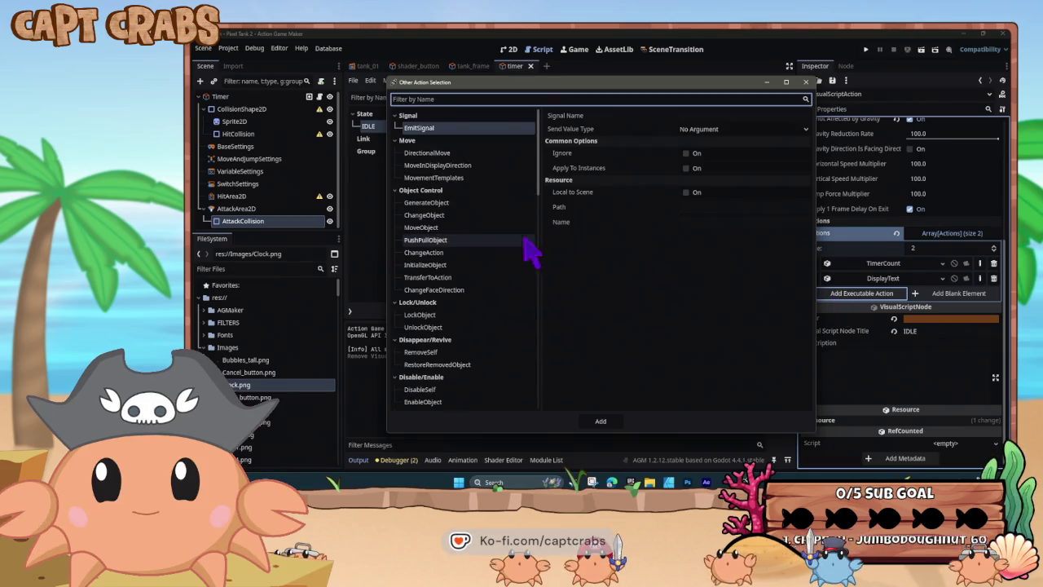
pyautogui.scroll(-5, 511, 285)
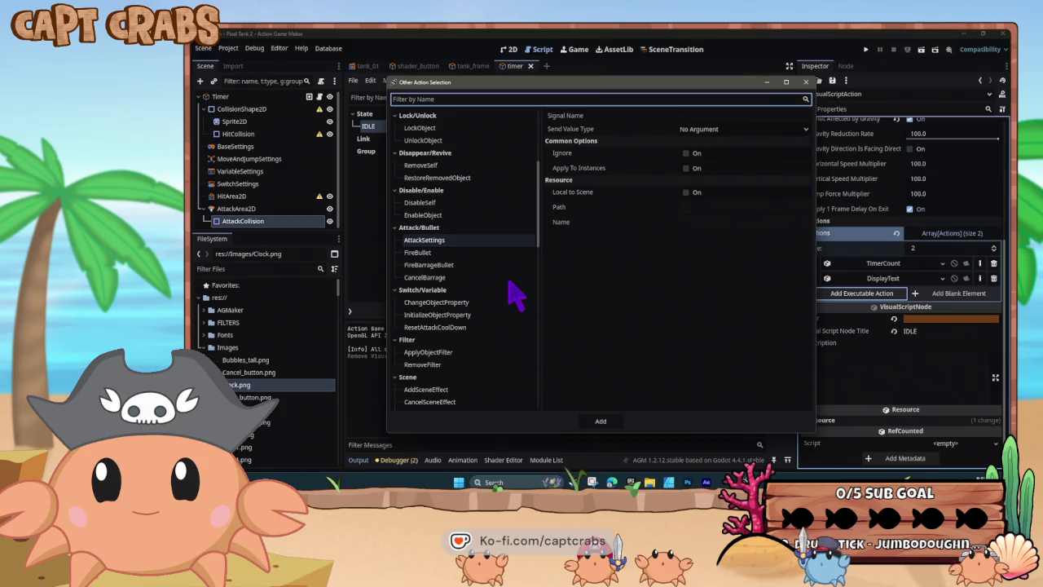
pyautogui.scroll(-5, 514, 295)
pyautogui.scroll(-5, 513, 295)
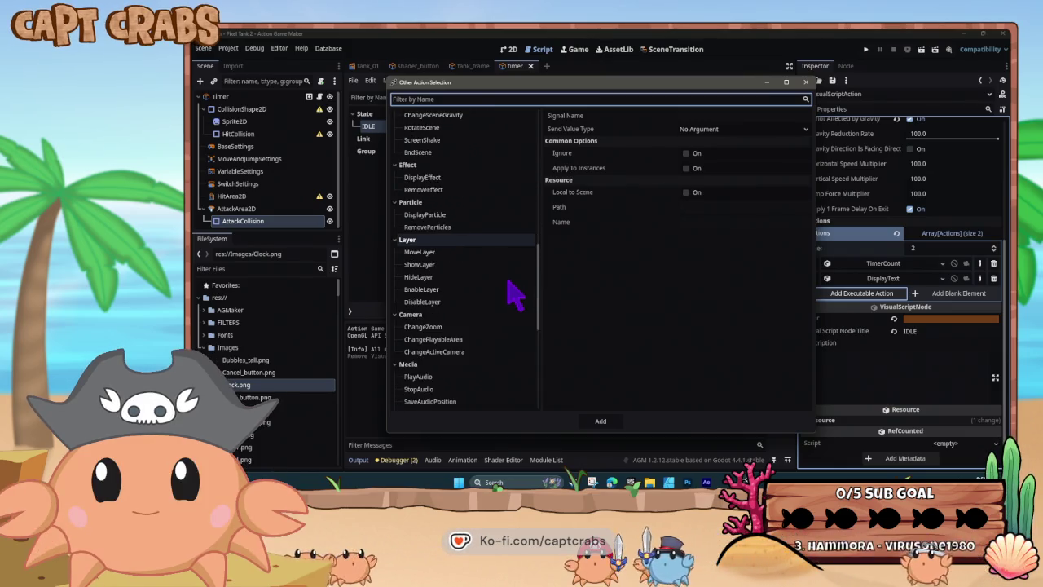
pyautogui.scroll(-1, 514, 295)
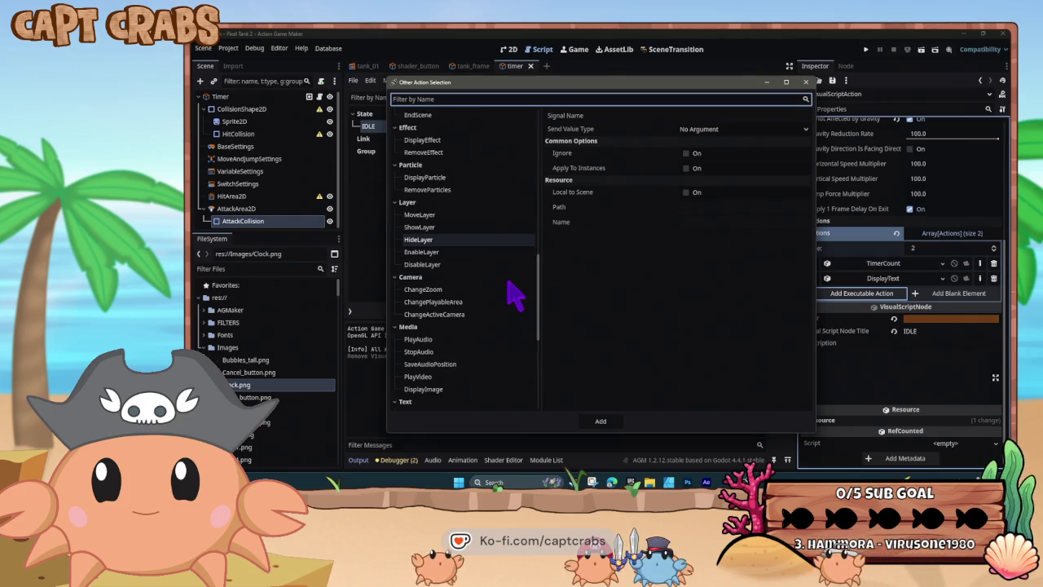
pyautogui.scroll(-3, 513, 295)
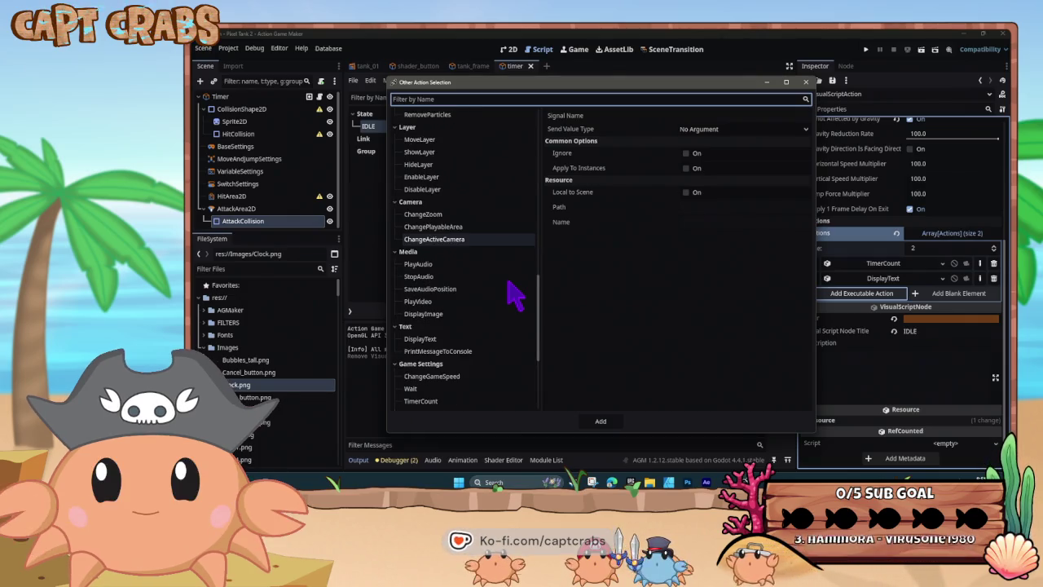
pyautogui.scroll(-1, 513, 295)
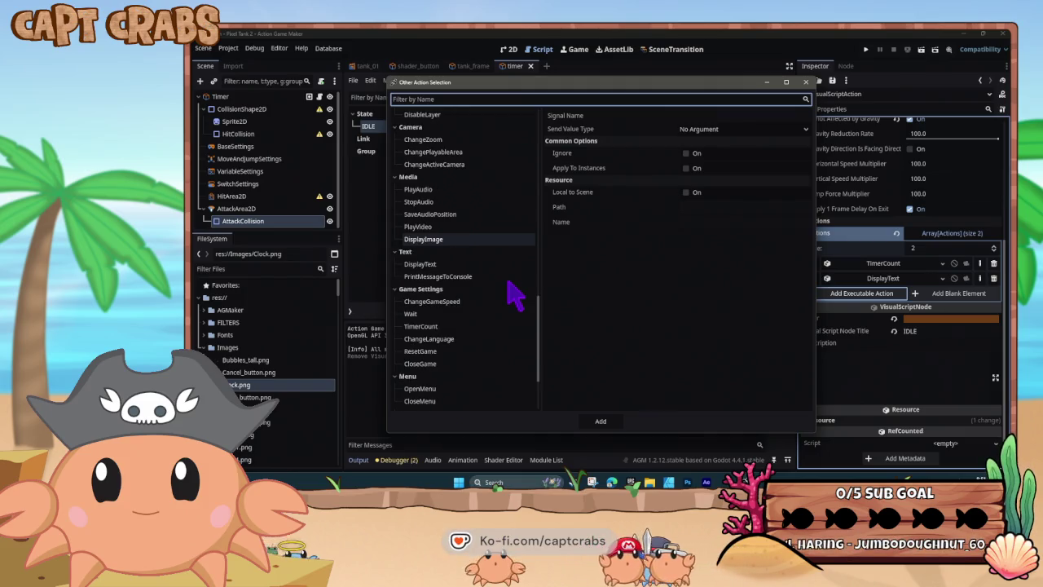
pyautogui.scroll(-1, 514, 295)
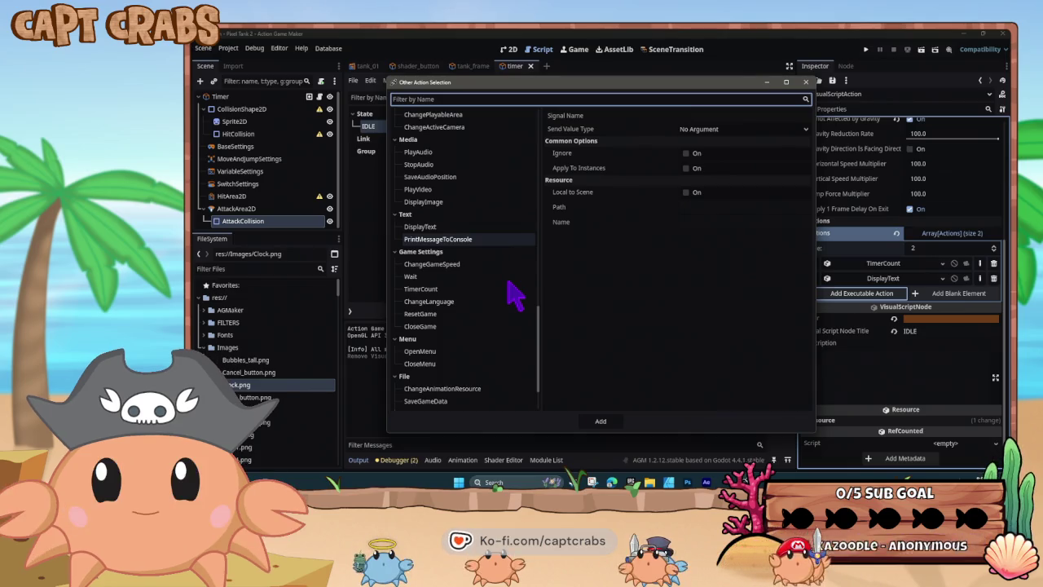
# Preview TimerCount's settings and close the picker without adding anything.
pyautogui.click(460, 292)
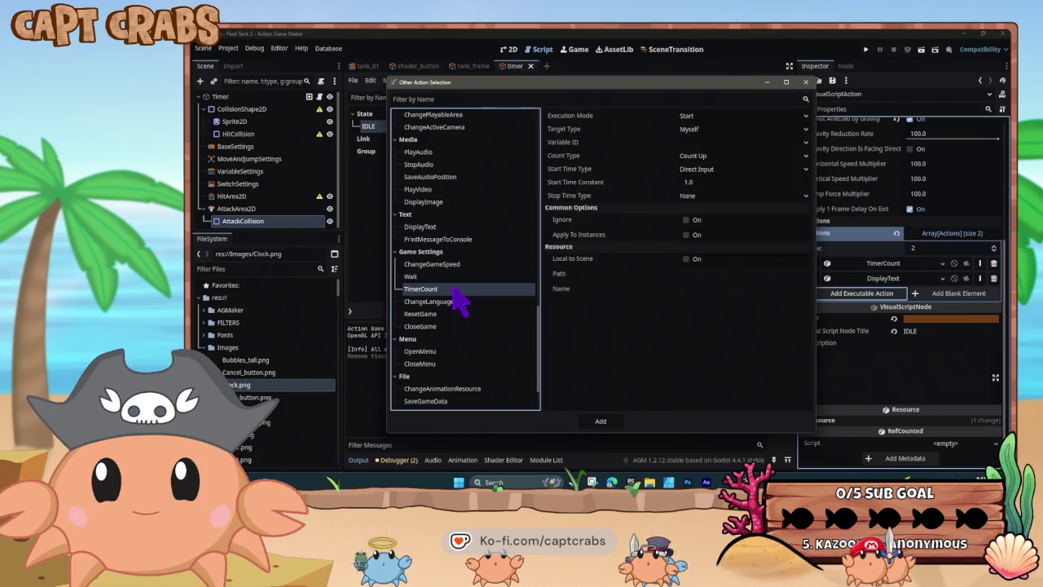
pyautogui.scroll(-2, 489, 330)
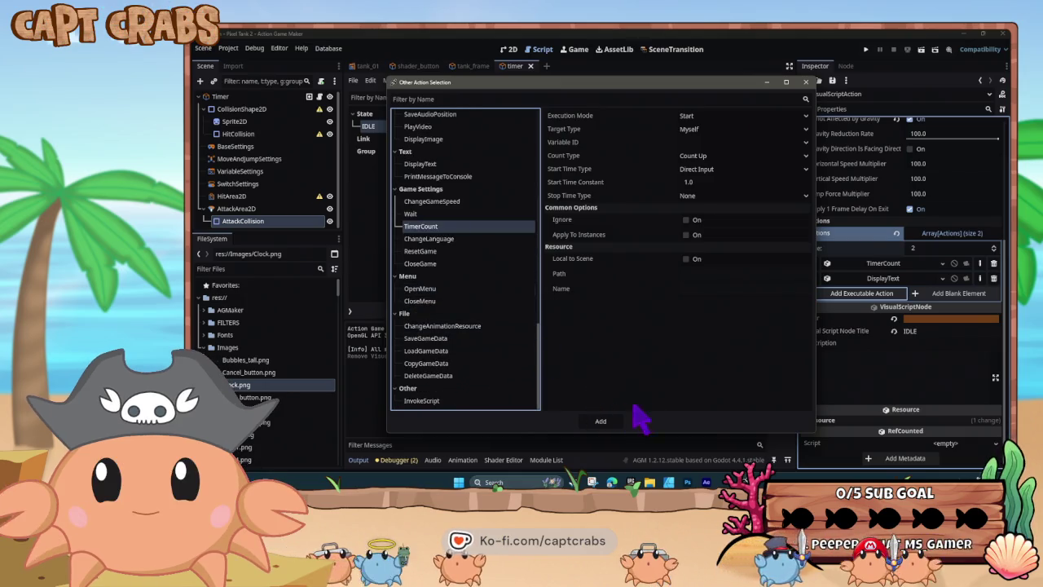
pyautogui.click(806, 82)
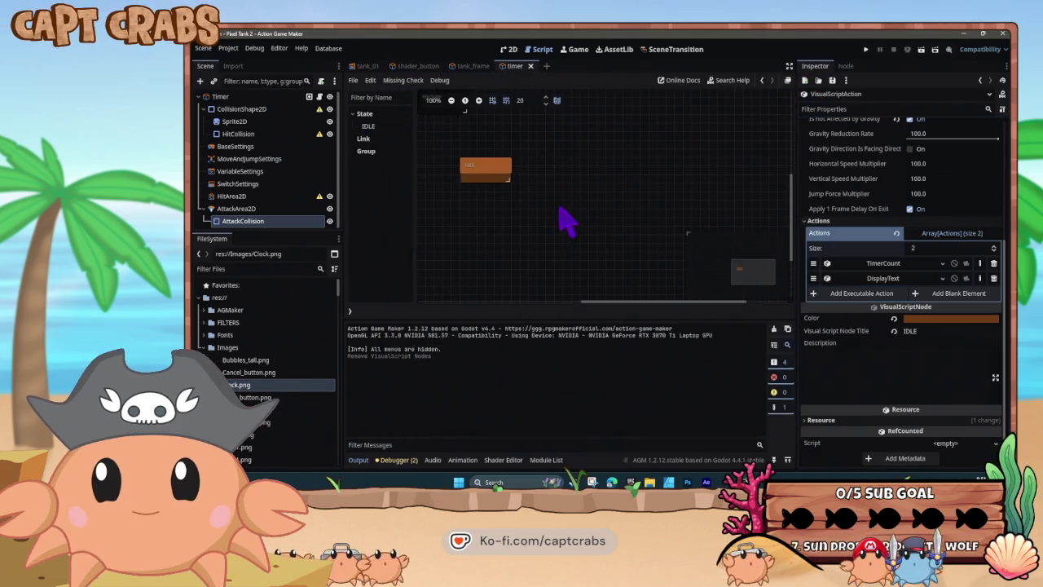
# In DisplayText, uncheck Hide Decimal Places and re-enable Enable Digits with Digit Length 4.
pyautogui.click(888, 263)
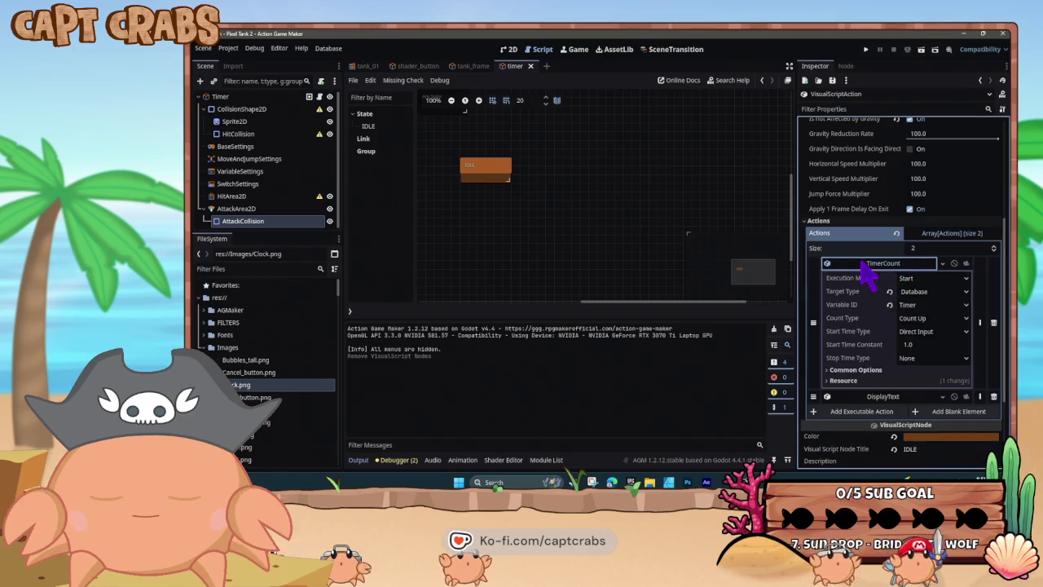
pyautogui.click(863, 265)
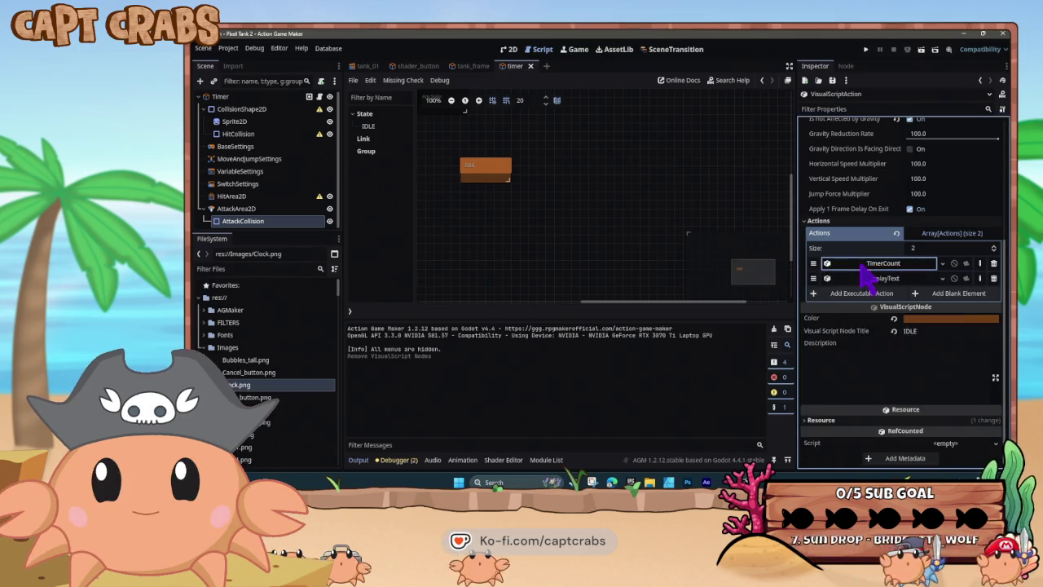
pyautogui.click(864, 278)
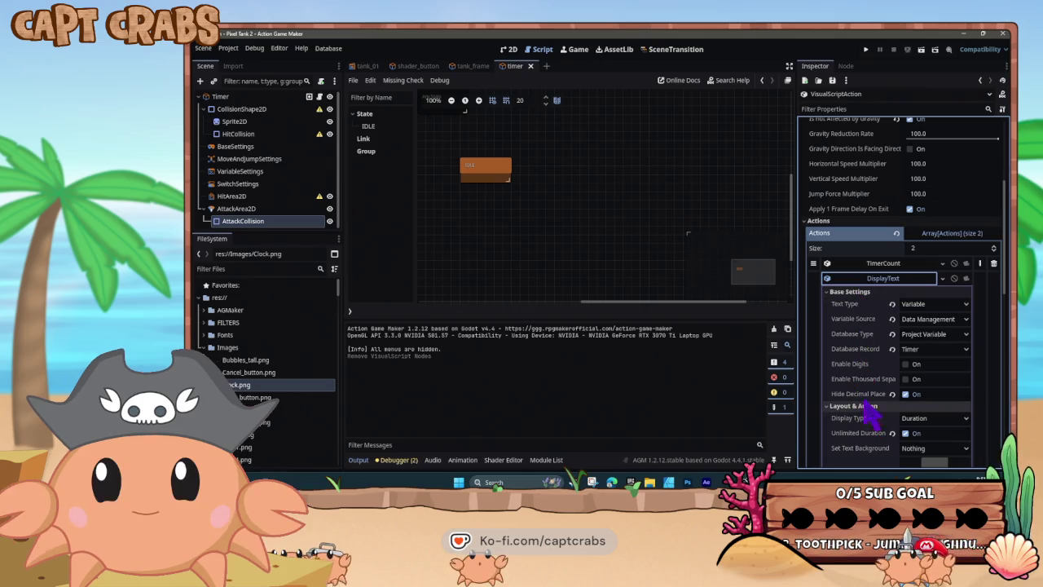
pyautogui.click(911, 365)
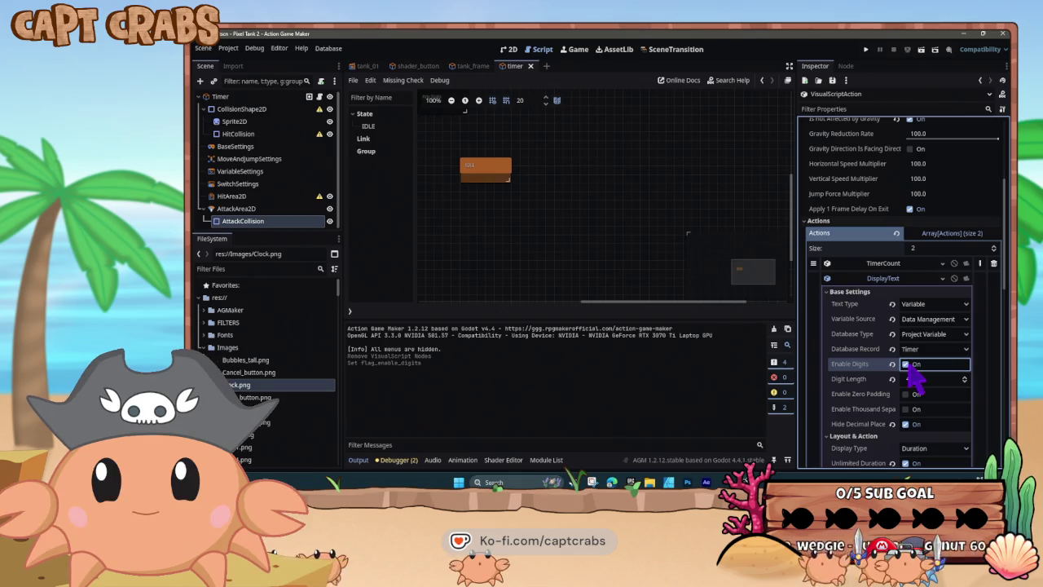
pyautogui.click(907, 366)
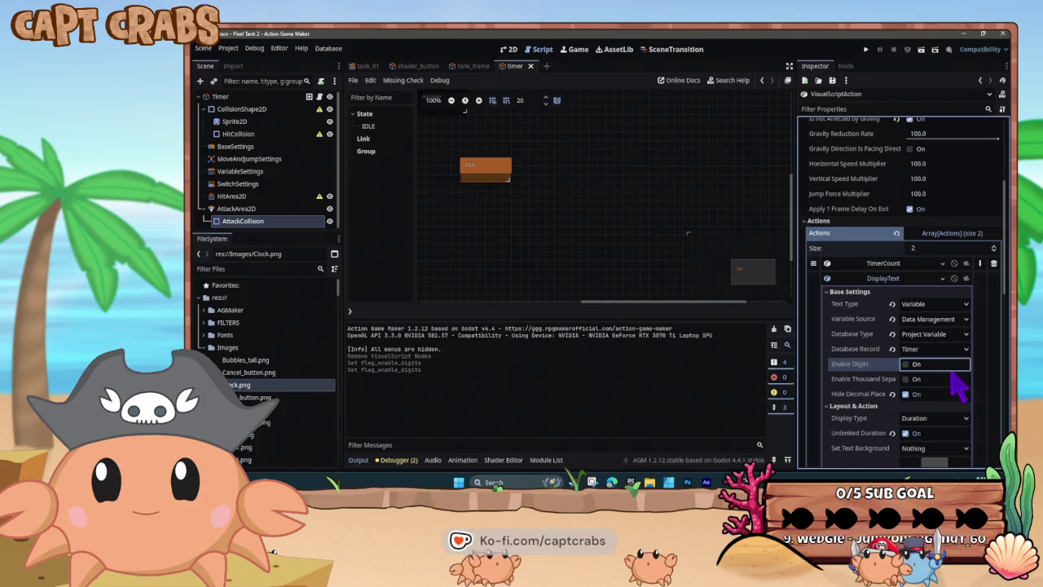
pyautogui.scroll(-1, 942, 381)
pyautogui.click(906, 351)
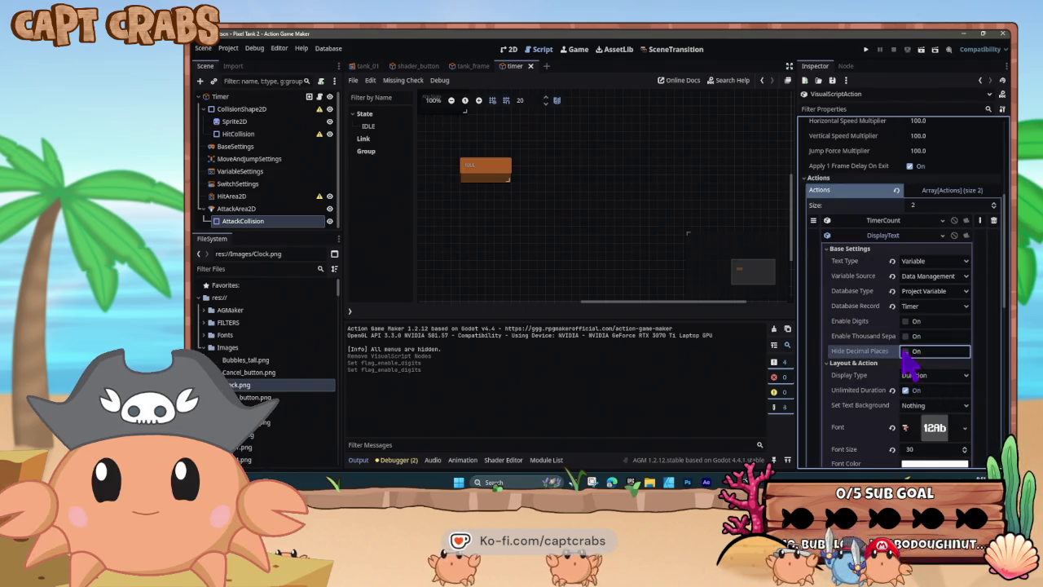
pyautogui.click(906, 321)
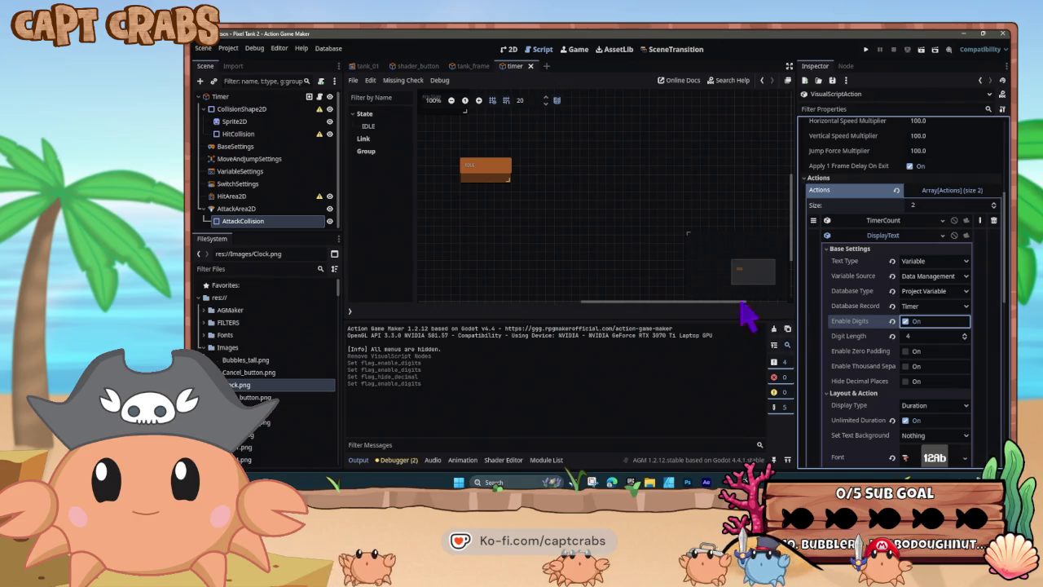
pyautogui.click(661, 263)
# Run the game with F5, tap the tank for a coin, and open settings with Esc.
pyautogui.press('F5')
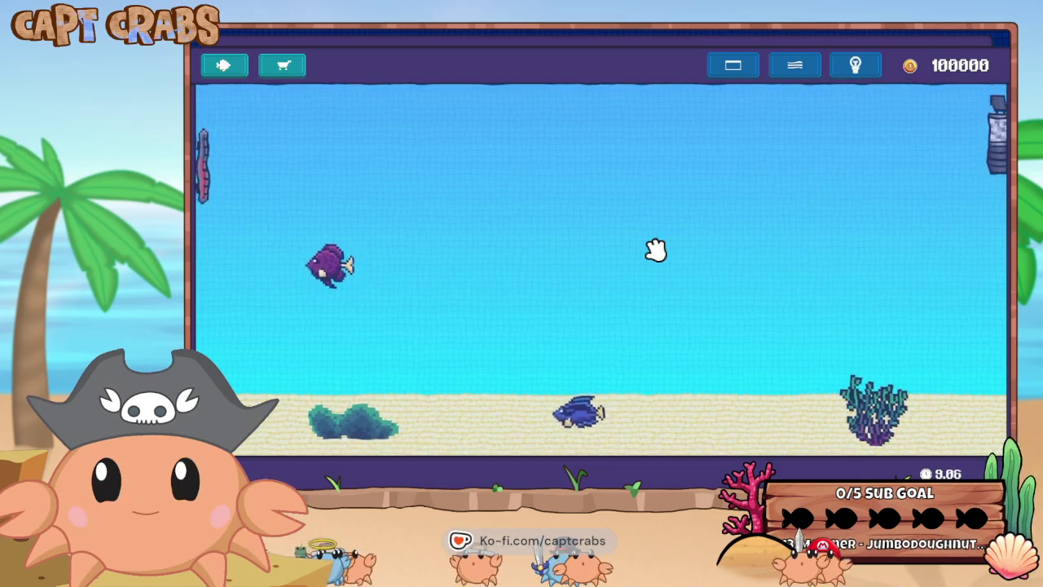
pyautogui.click(656, 250)
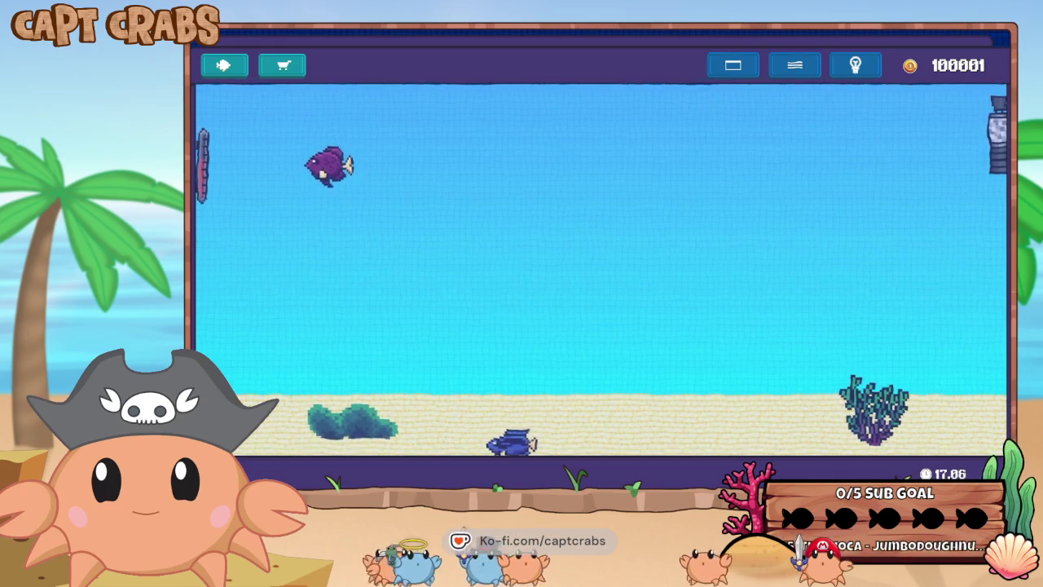
pyautogui.press('Escape')
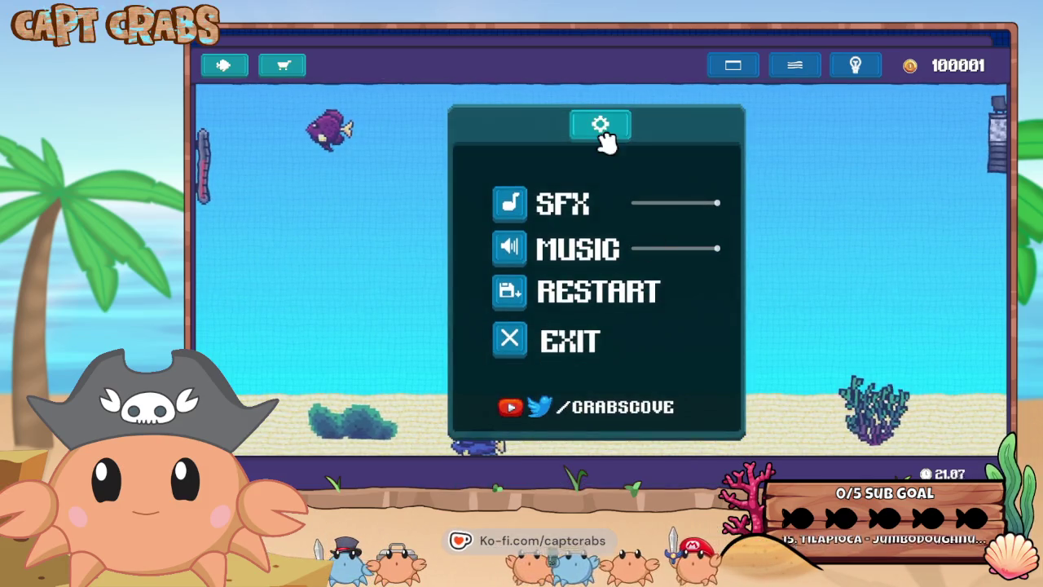
# Exit the game, then set DisplayText to hide decimals, disable digits and enable thousand separators.
pyautogui.click(560, 341)
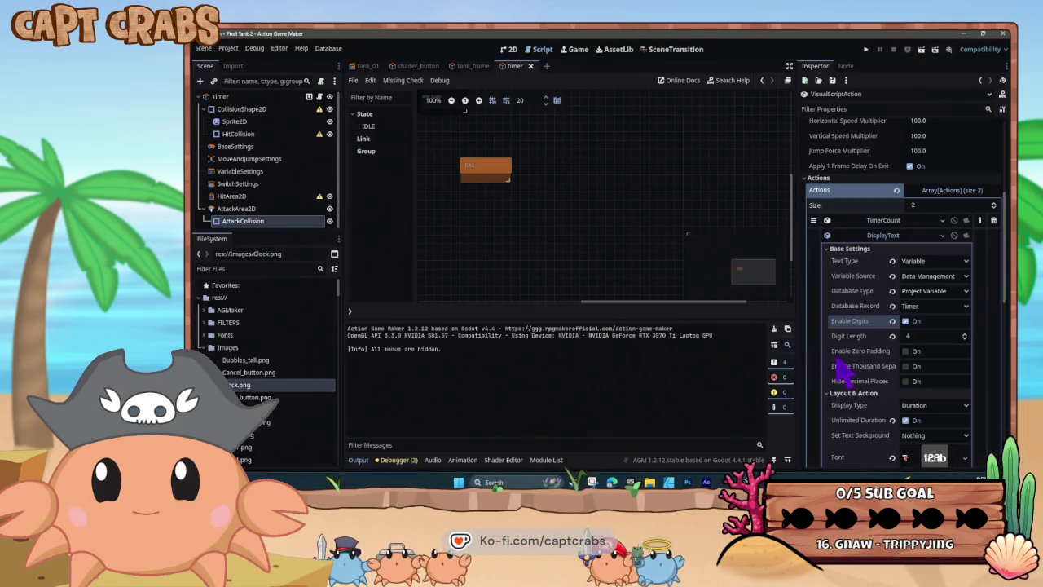
pyautogui.click(907, 381)
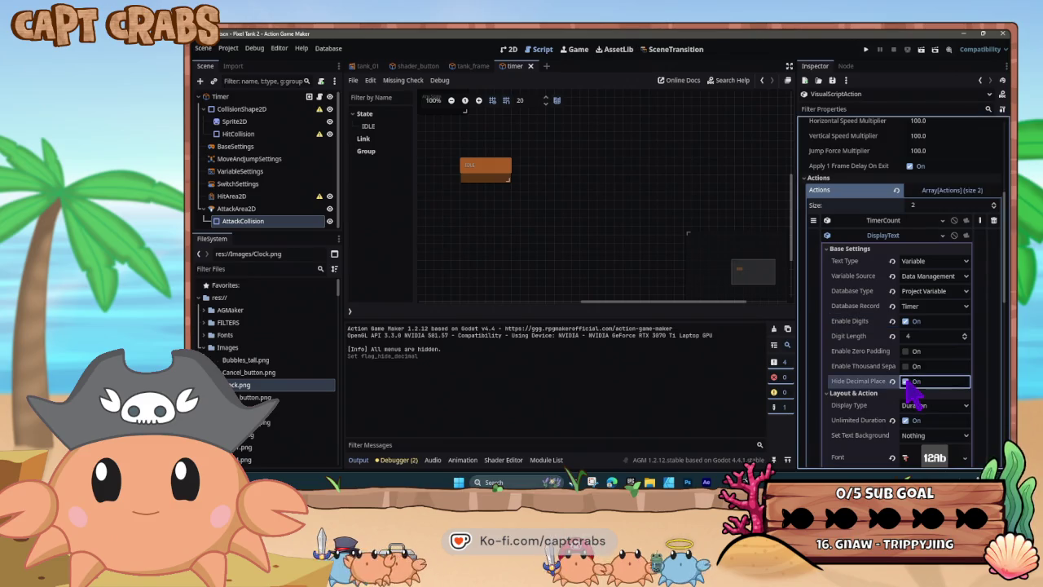
pyautogui.click(911, 322)
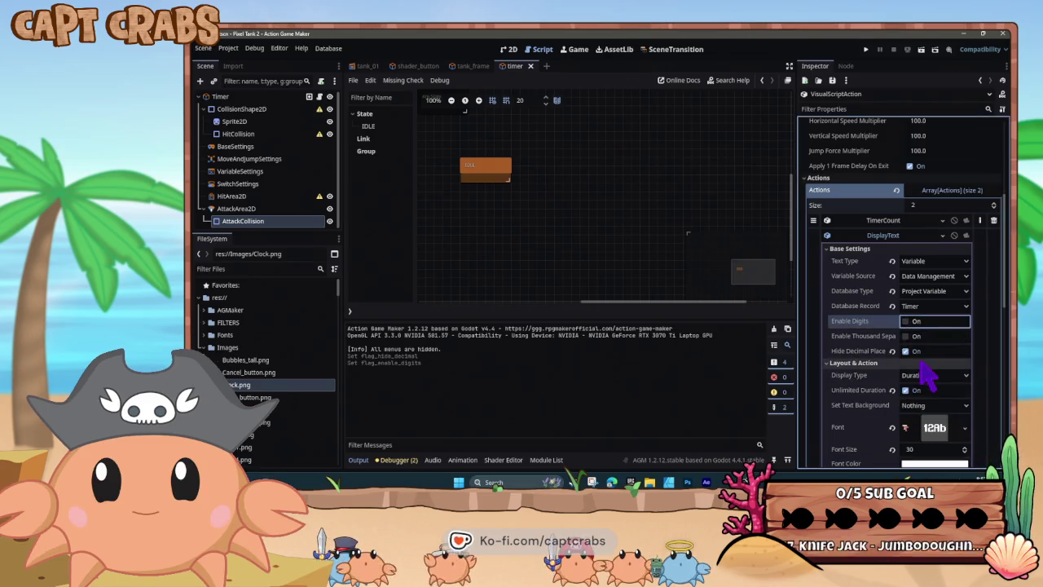
pyautogui.click(907, 336)
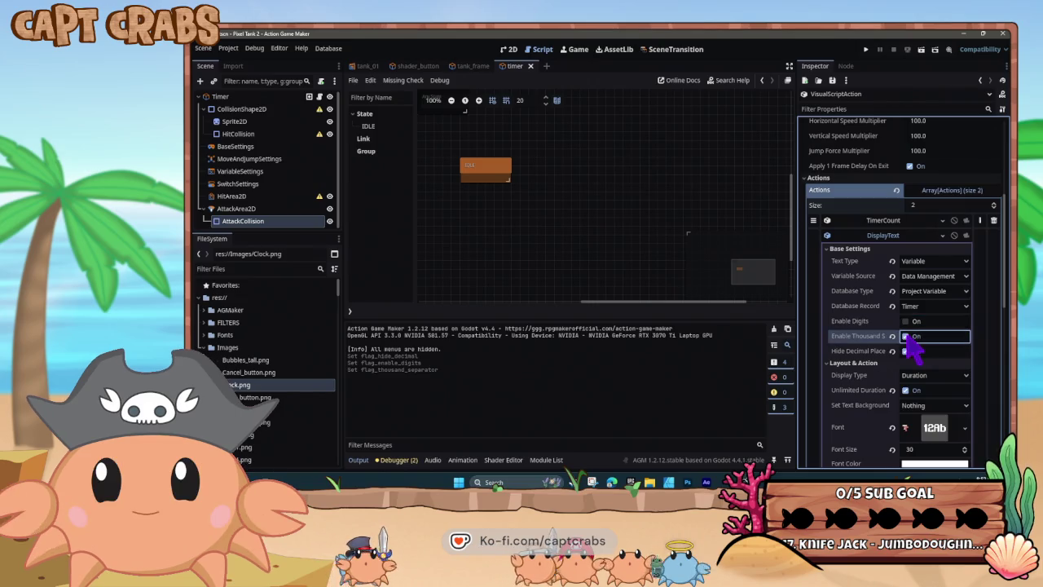
pyautogui.press('F5')
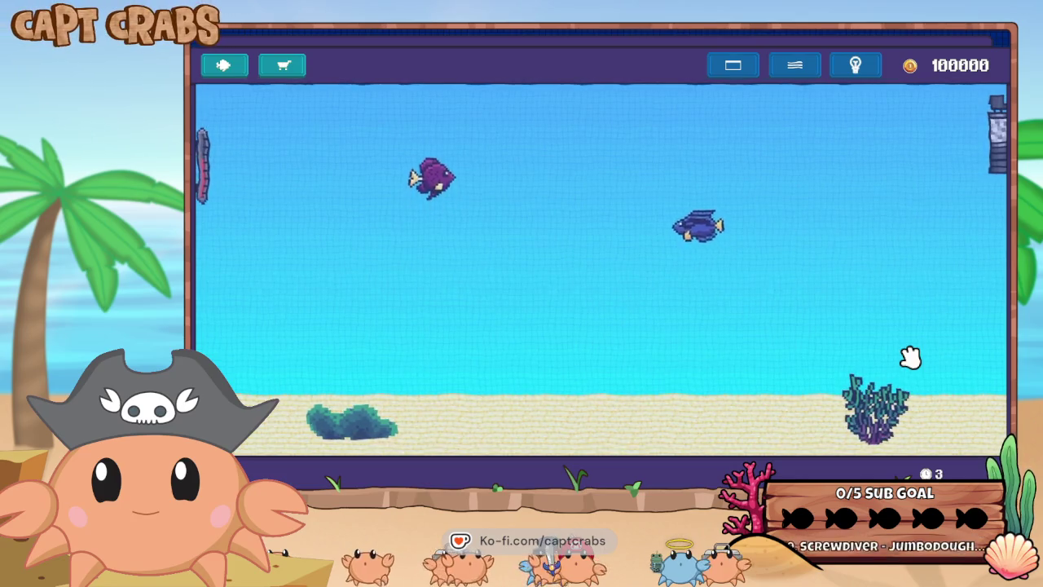
pyautogui.press('Escape')
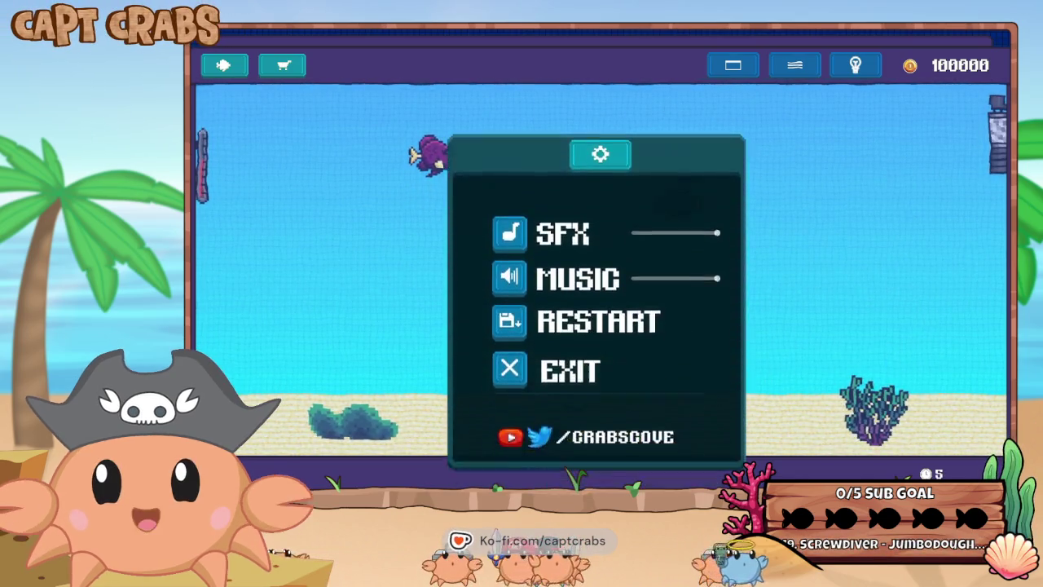
pyautogui.click(561, 343)
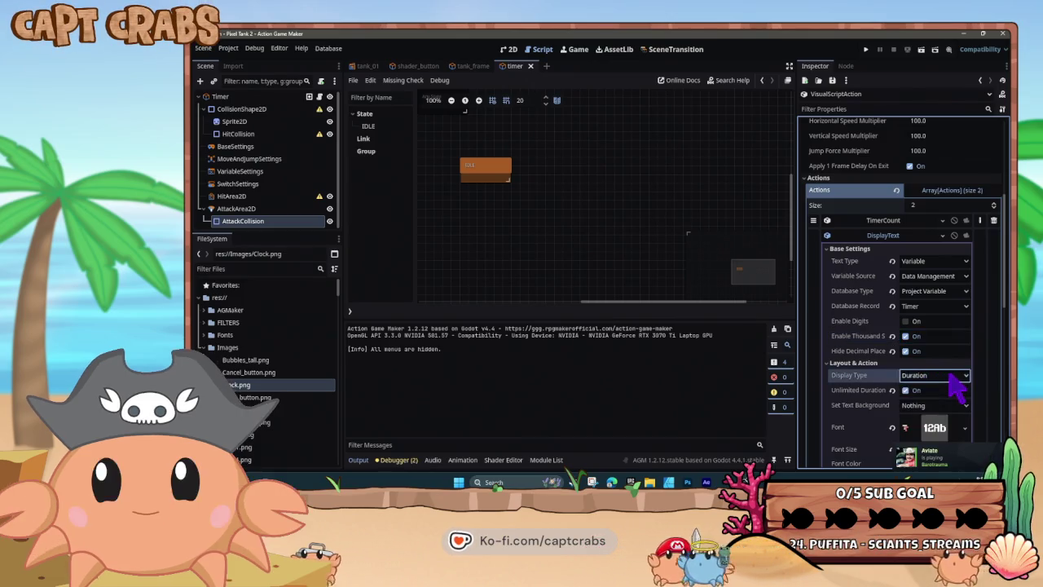
# Expand DisplayText's Options, change Display Layer from Overlay to TOP, then collapse Options.
pyautogui.scroll(-3, 950, 391)
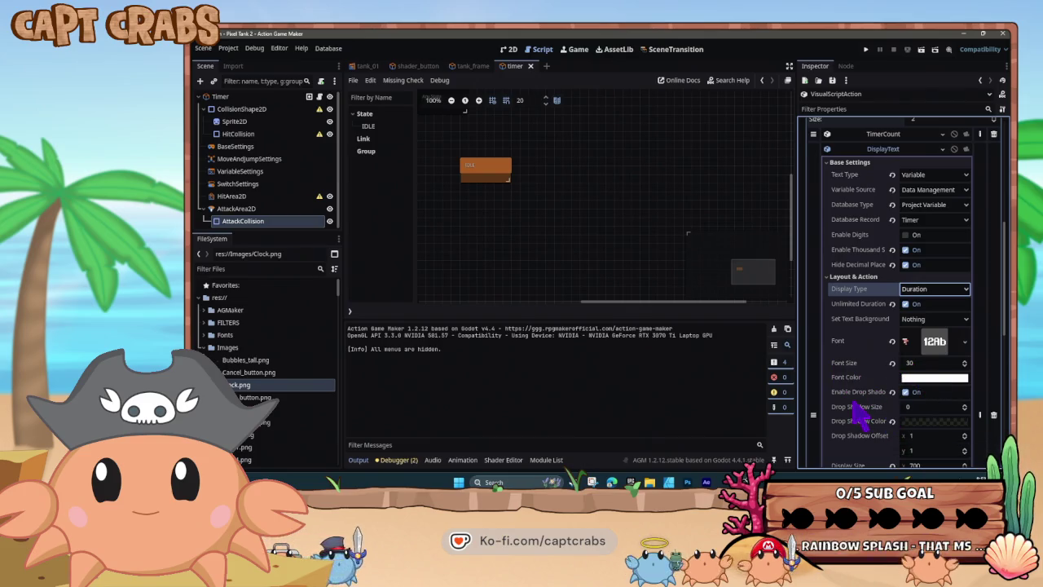
pyautogui.scroll(-5, 862, 414)
pyautogui.scroll(-5, 868, 420)
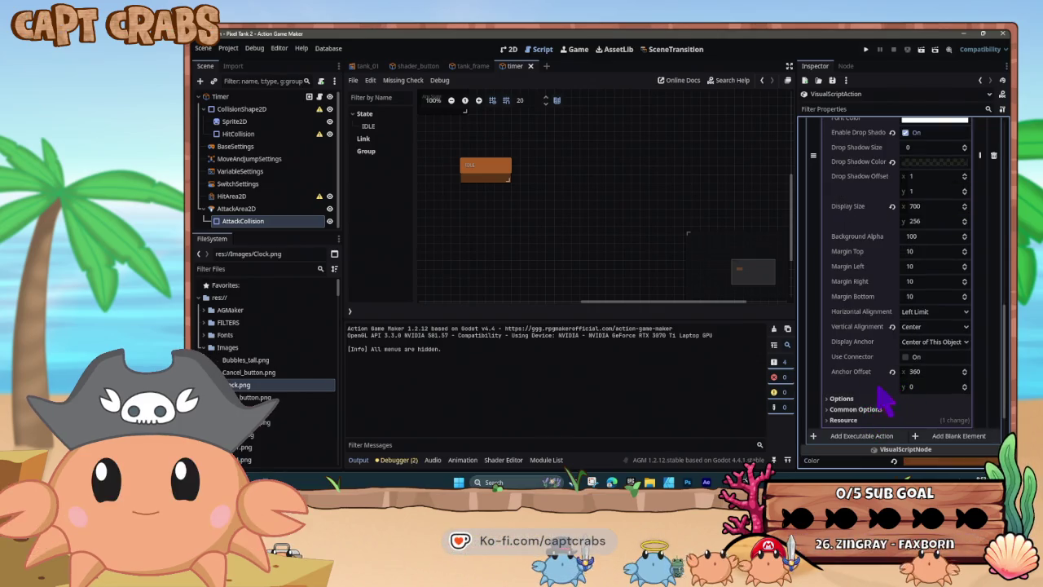
pyautogui.click(827, 399)
pyautogui.scroll(-3, 855, 428)
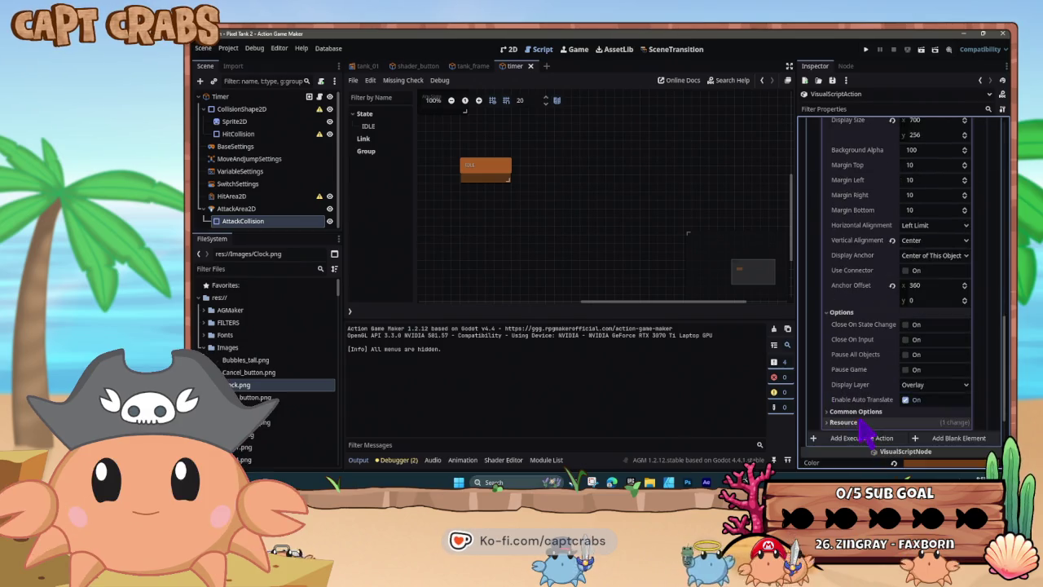
pyautogui.scroll(2, 855, 399)
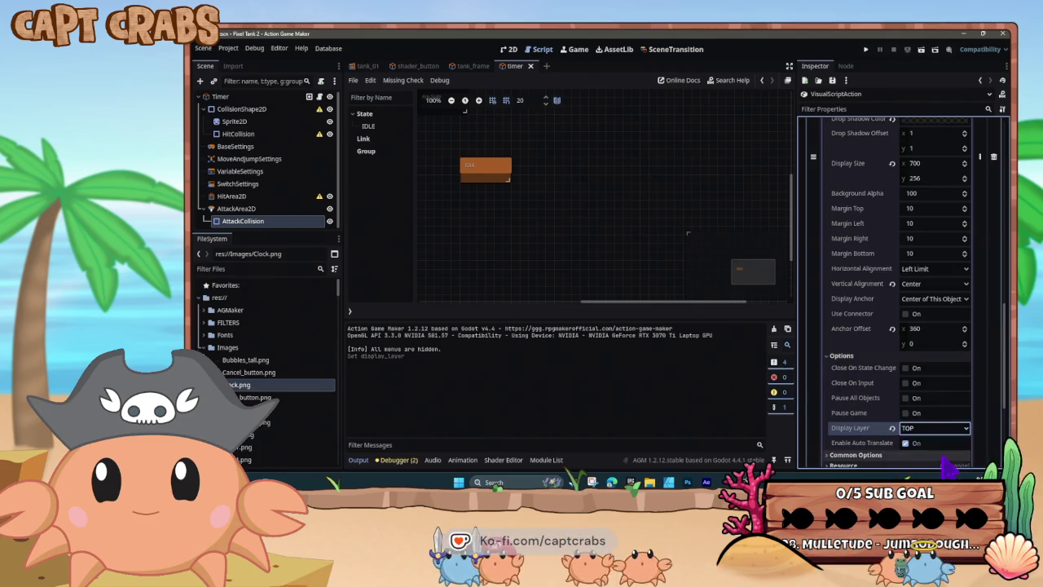
pyautogui.click(833, 356)
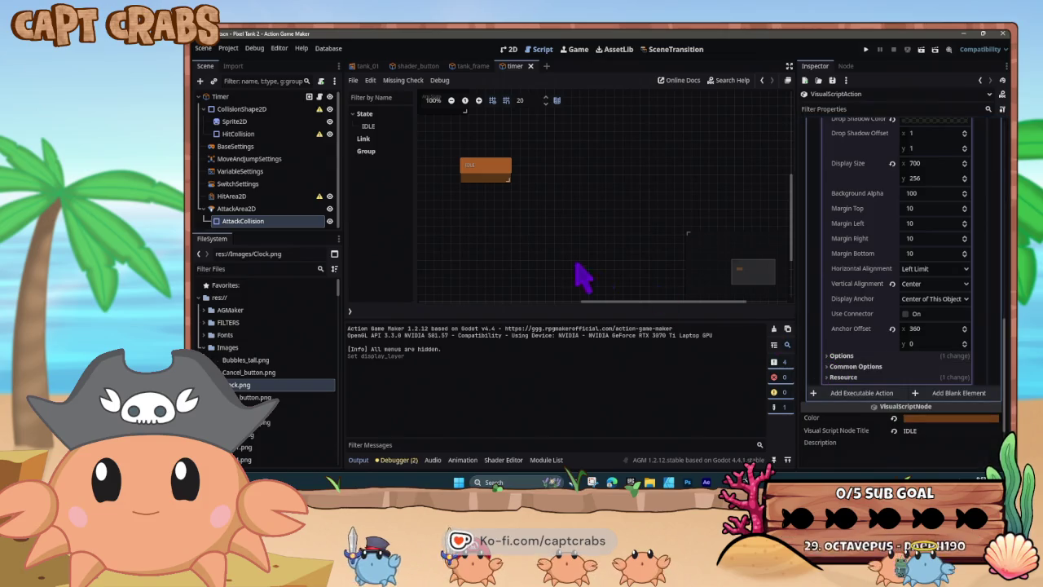
# Run the game and buy the red floor and 400-coin space background in the shop.
pyautogui.press('F5')
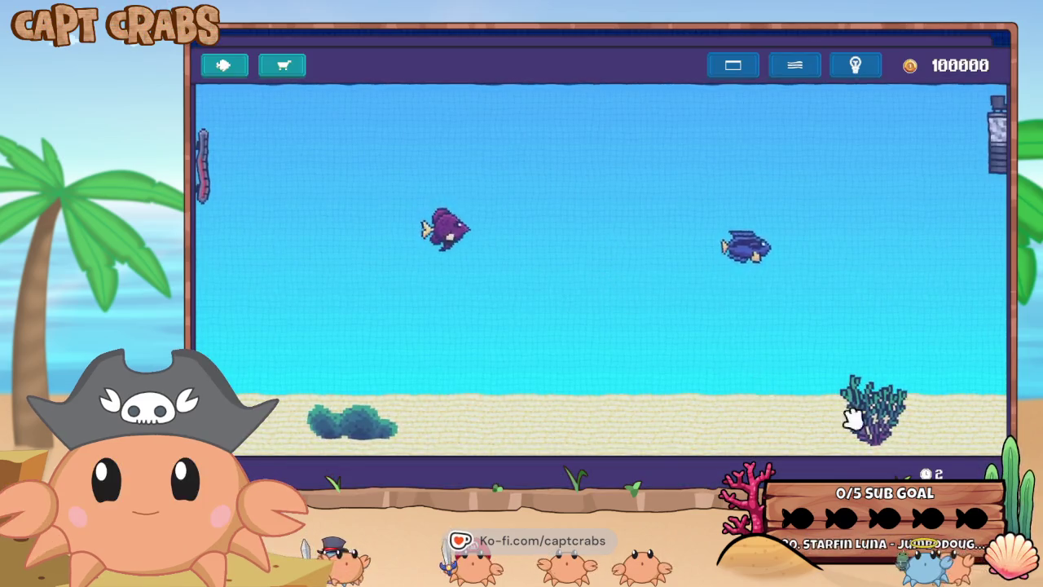
pyautogui.click(291, 69)
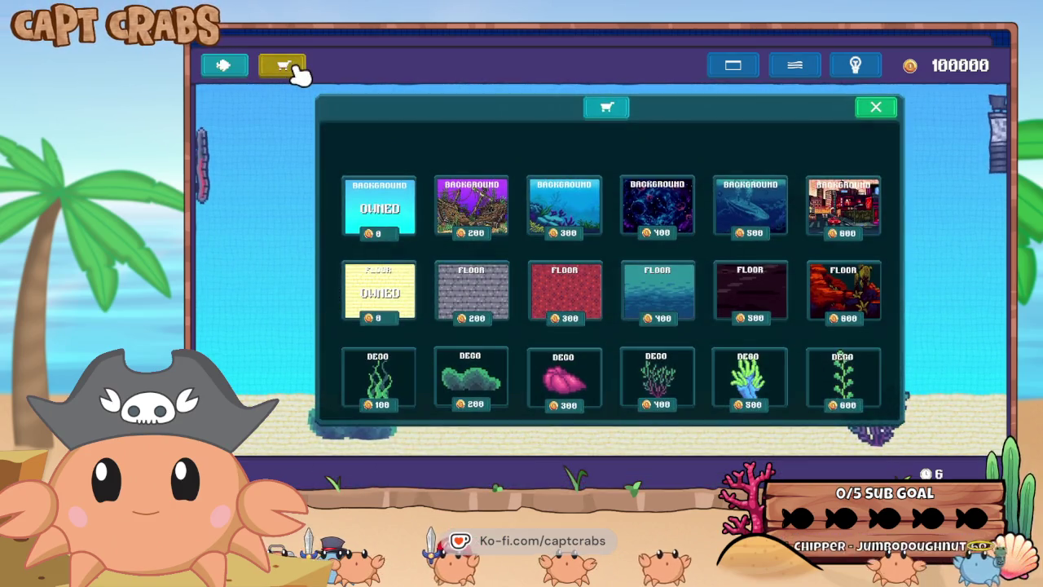
pyautogui.click(580, 292)
pyautogui.click(654, 206)
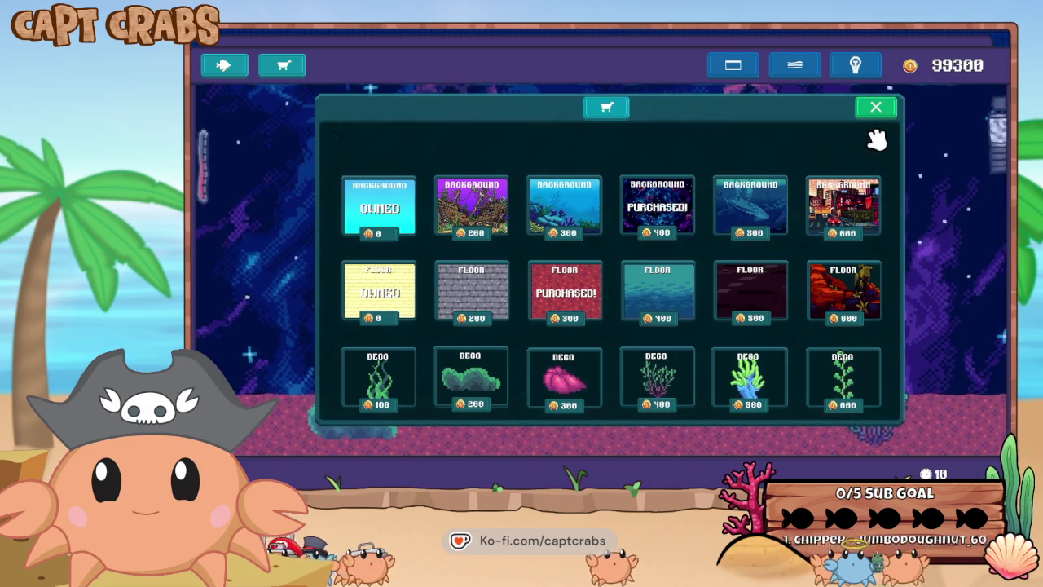
pyautogui.click(876, 107)
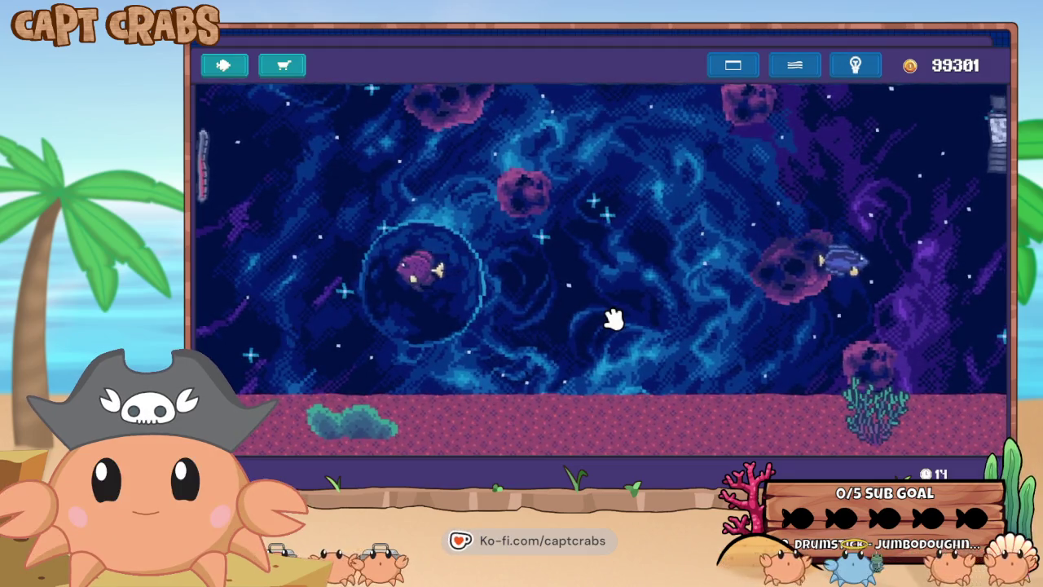
# Try the tank lighting controls, dimming the scene and frame bars, then brighten it again.
pyautogui.click(797, 70)
pyautogui.click(798, 72)
pyautogui.click(846, 69)
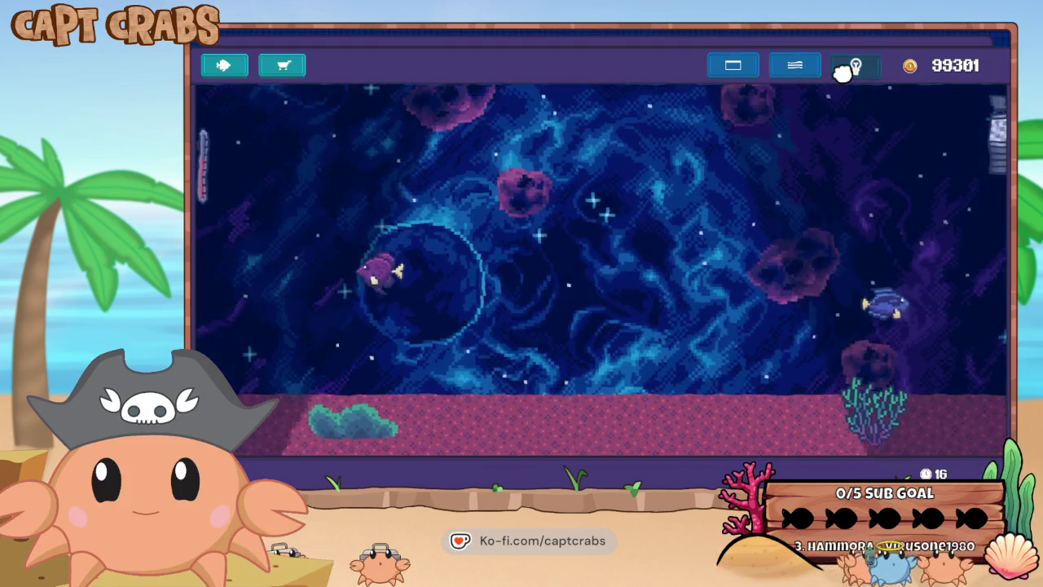
pyautogui.click(745, 67)
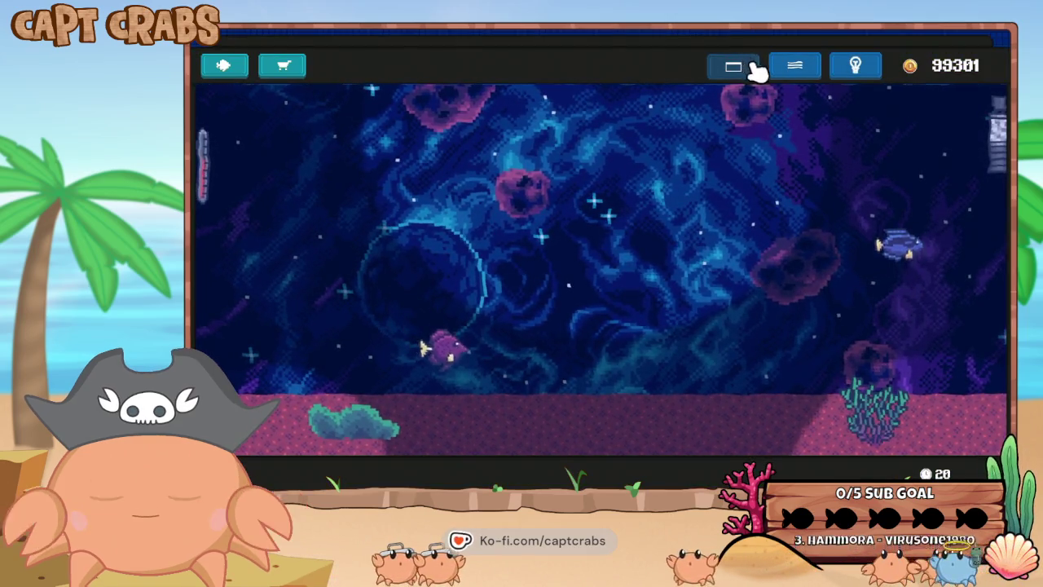
pyautogui.click(853, 69)
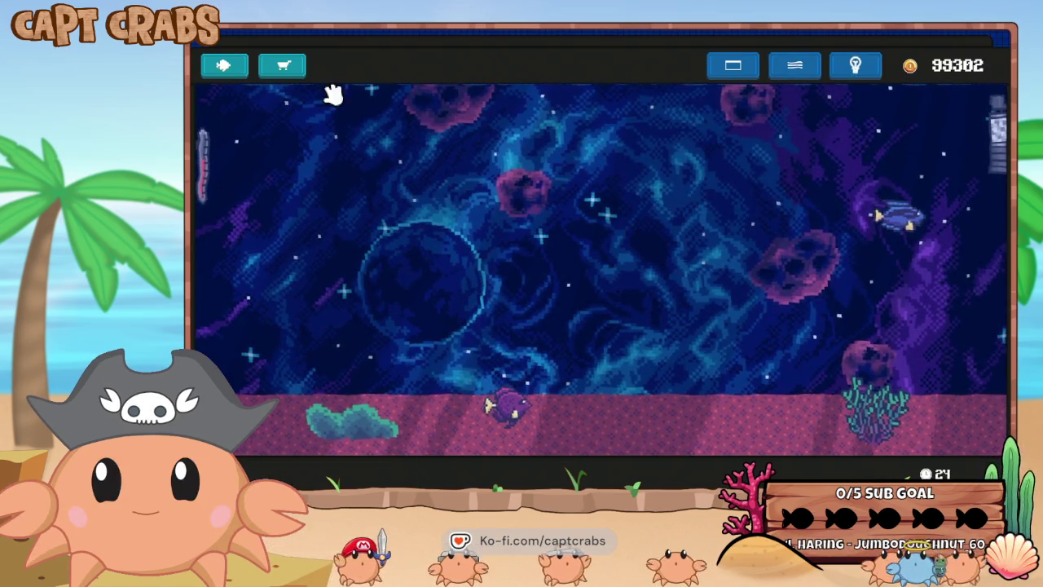
# Buy the blue 400-coin floor, then exit the game from the settings panel.
pyautogui.click(282, 72)
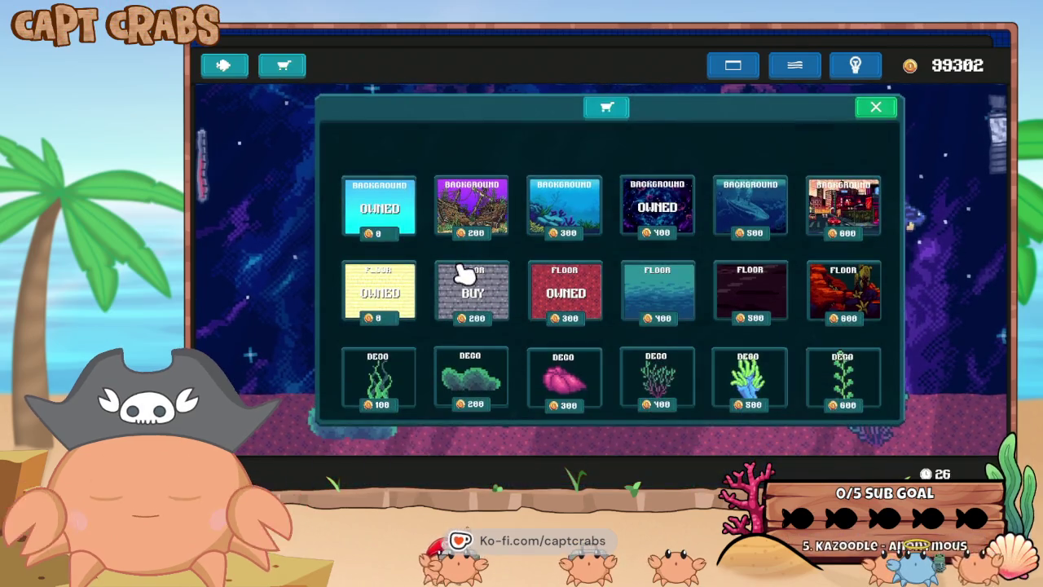
pyautogui.click(670, 300)
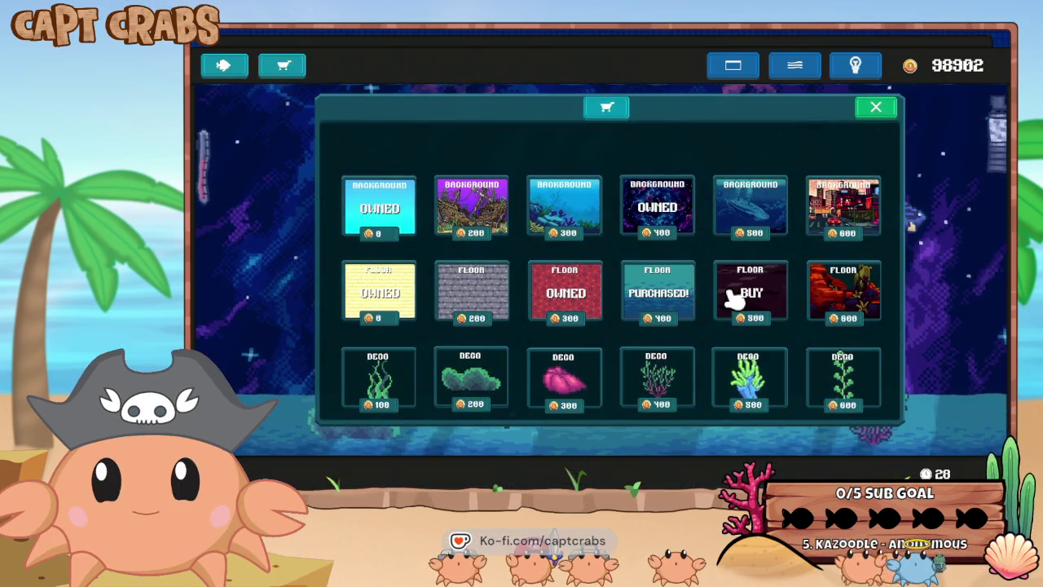
pyautogui.click(876, 107)
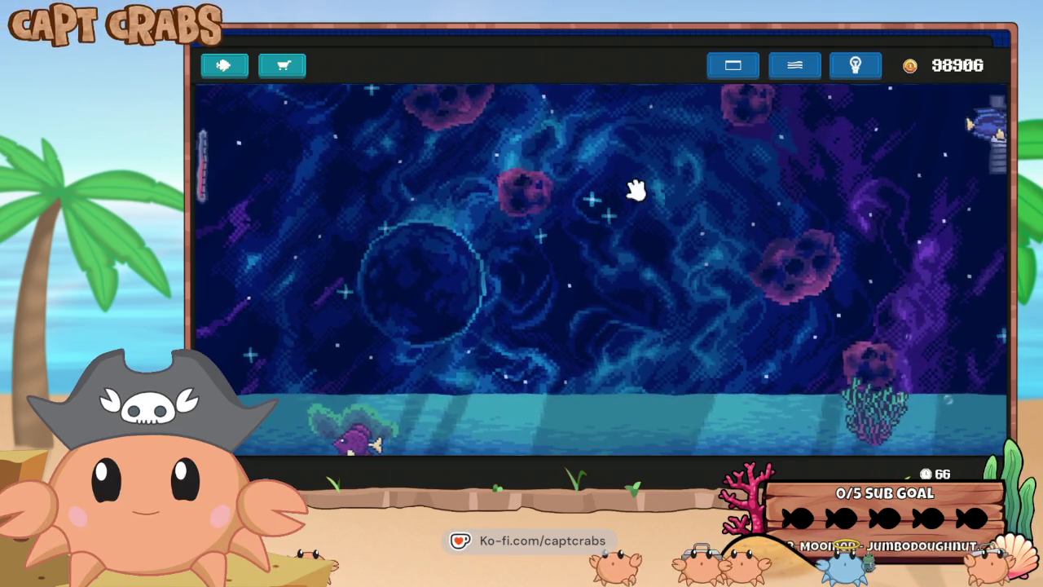
pyautogui.press('Escape')
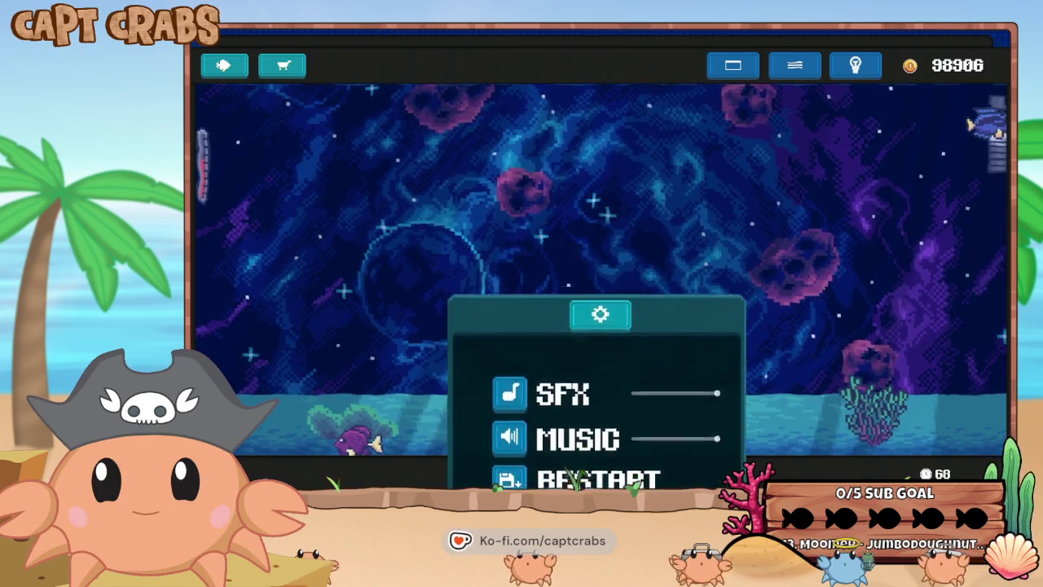
pyautogui.click(570, 357)
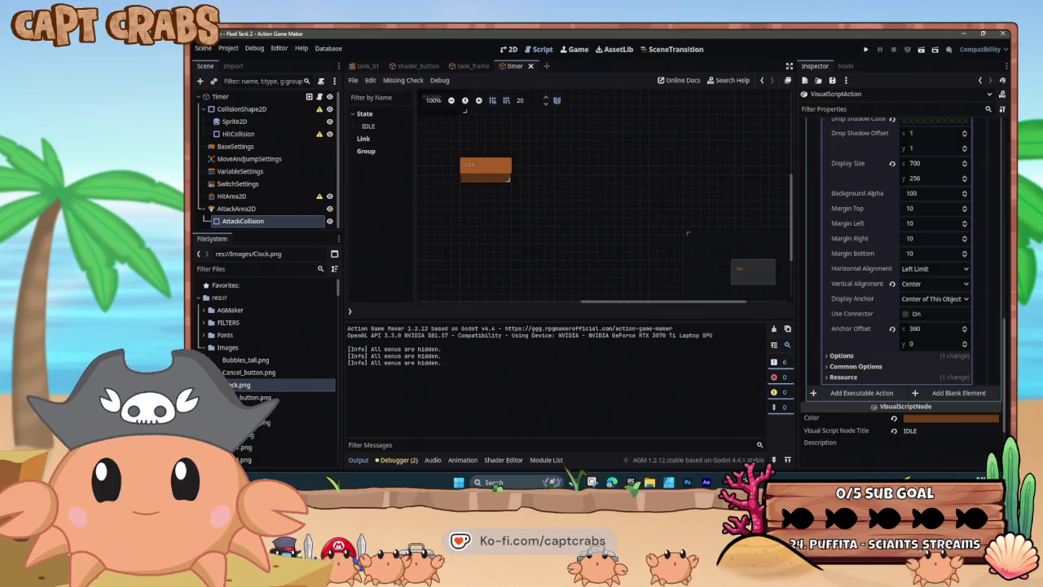
# Select the IDLE node, collapse DisplayText's details, and open the Other Action Selection list.
pyautogui.click(490, 175)
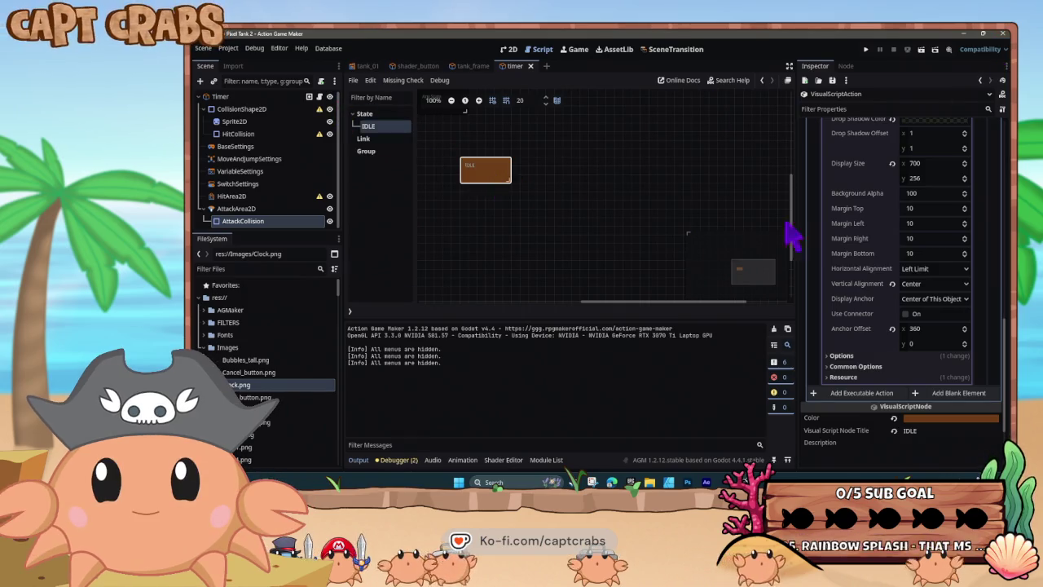
pyautogui.scroll(3, 880, 253)
pyautogui.scroll(8, 872, 269)
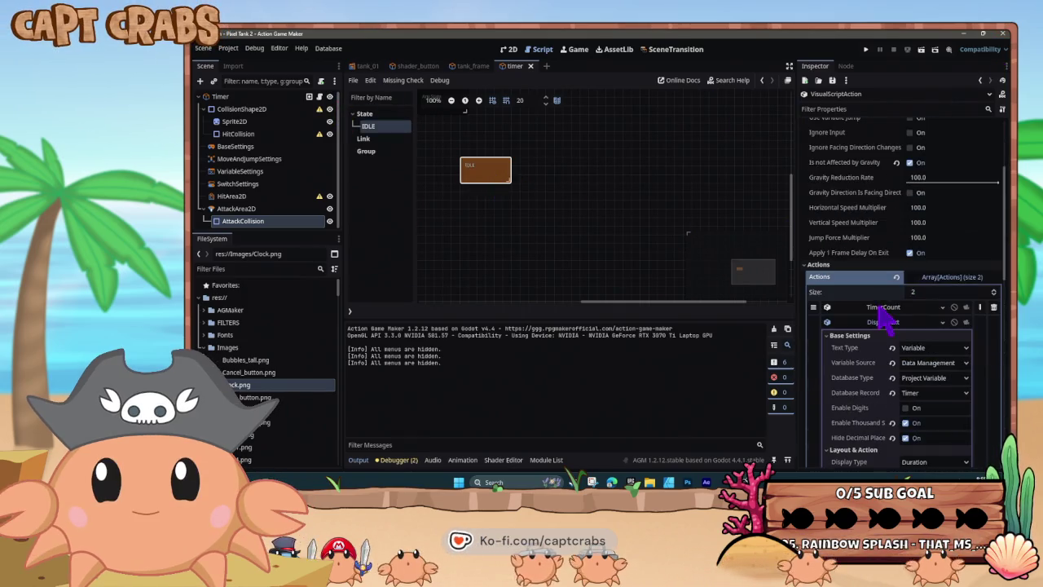
pyautogui.click(881, 322)
pyautogui.click(861, 336)
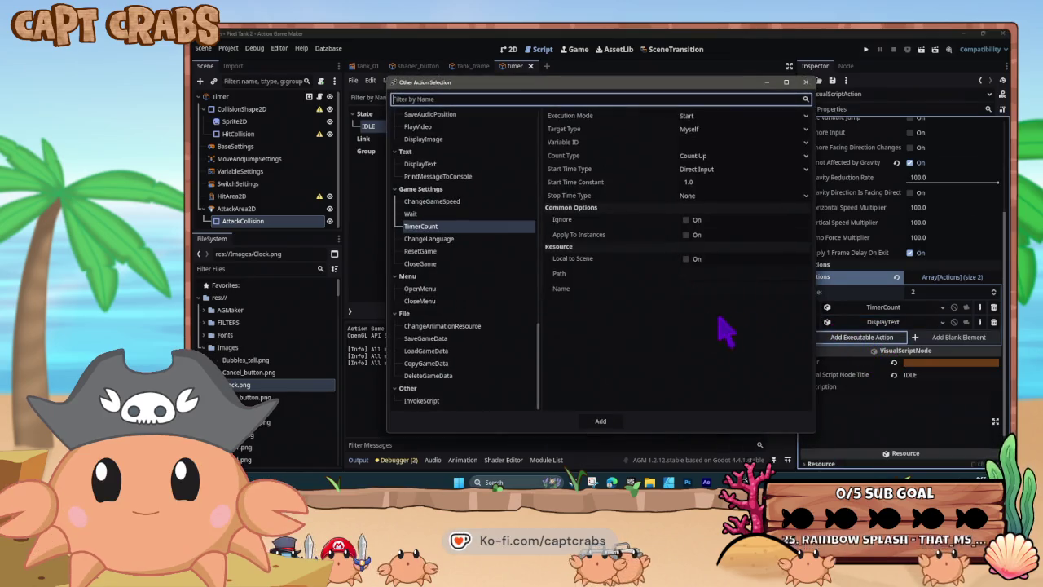
# Preview the ChangeLanguage action and view its target language choices without picking one.
pyautogui.click(465, 239)
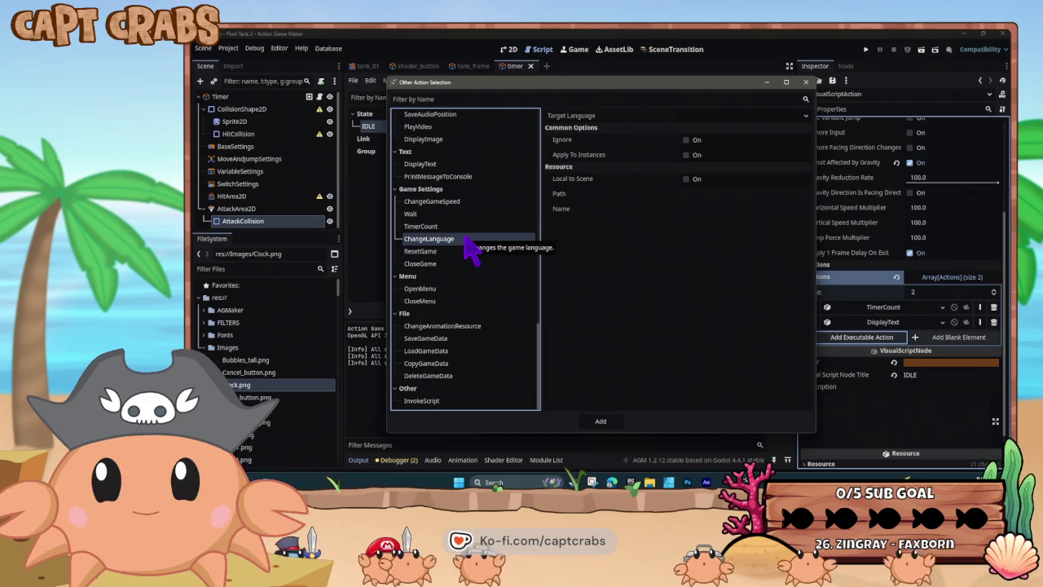
pyautogui.click(803, 122)
pyautogui.click(802, 115)
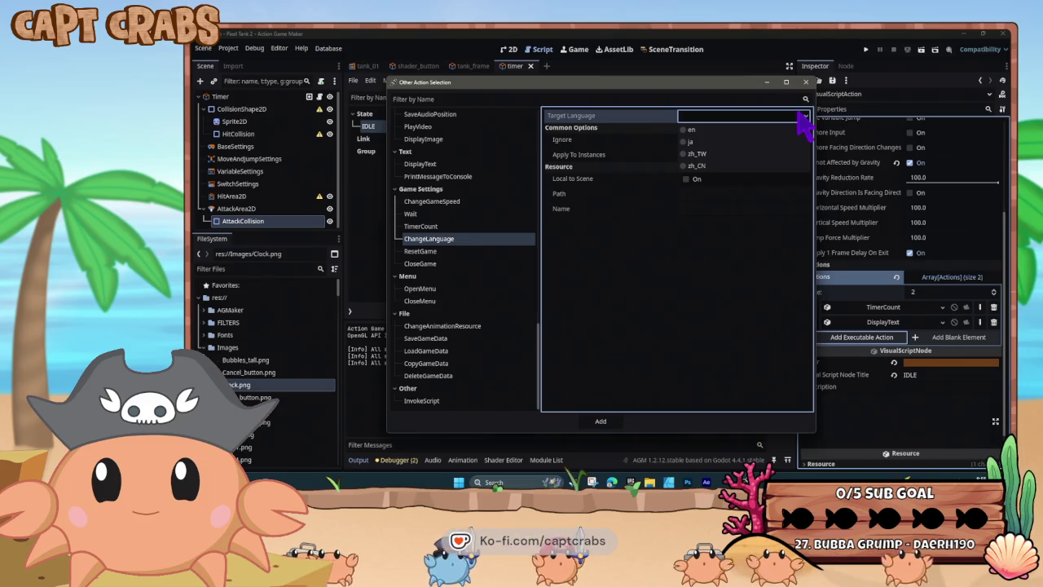
pyautogui.click(802, 115)
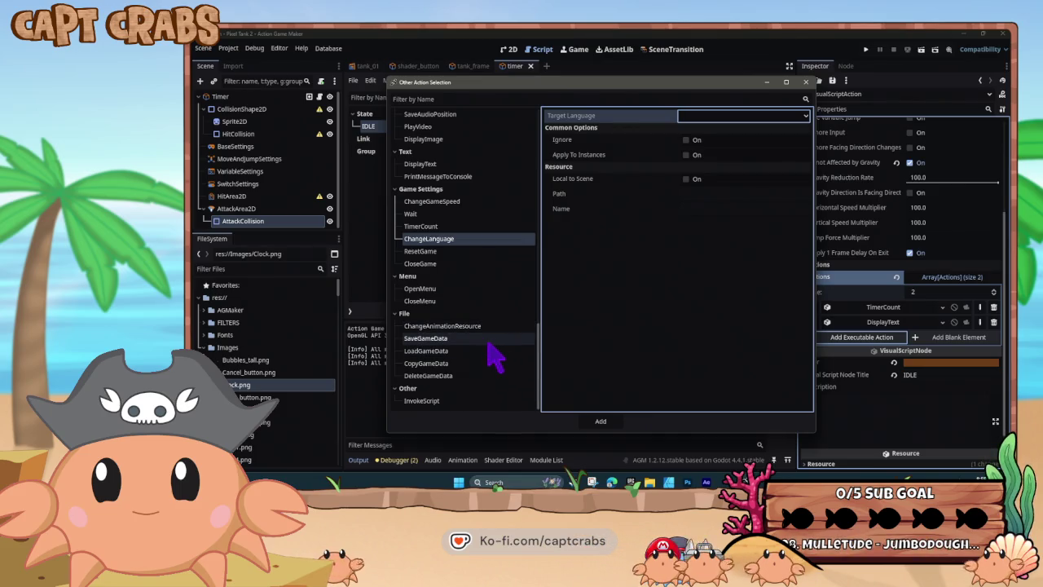
# Preview InvokeScript, ChangeGameSpeed and PrintMessageToConsole, then choose the DisplayText action.
pyautogui.click(467, 401)
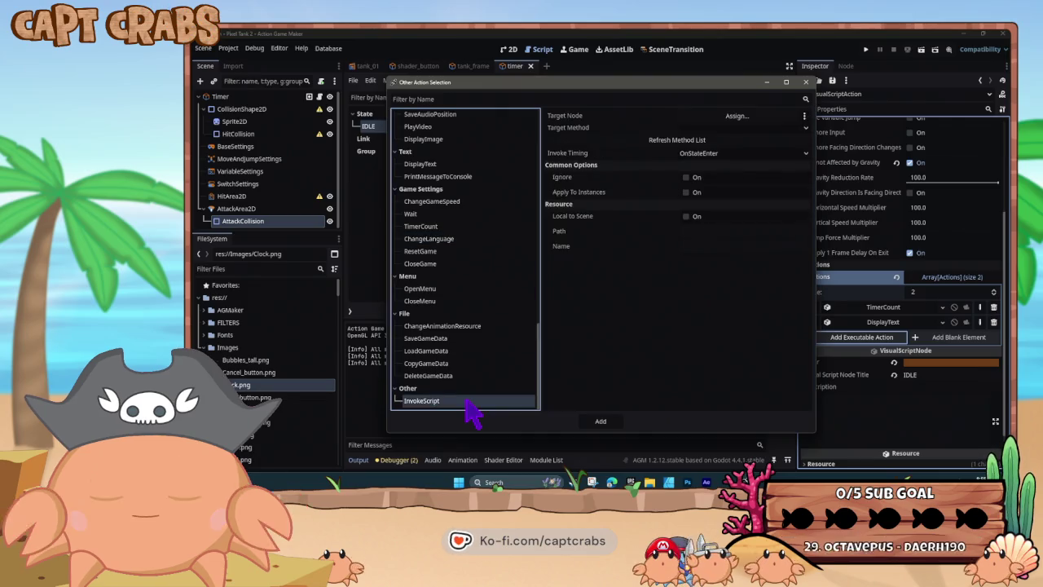
pyautogui.scroll(2, 469, 308)
pyautogui.scroll(2, 463, 299)
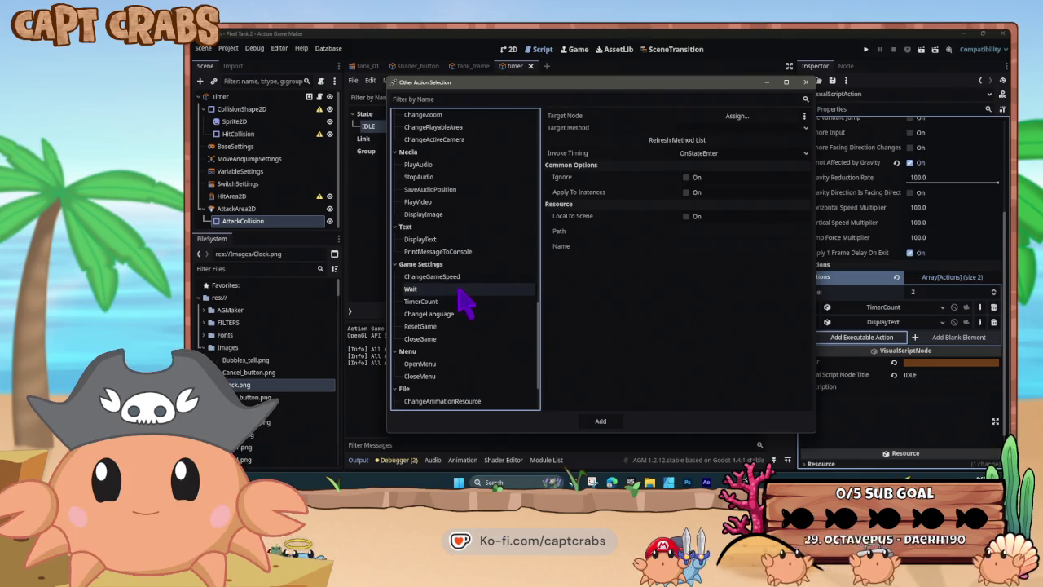
pyautogui.click(458, 276)
pyautogui.click(458, 252)
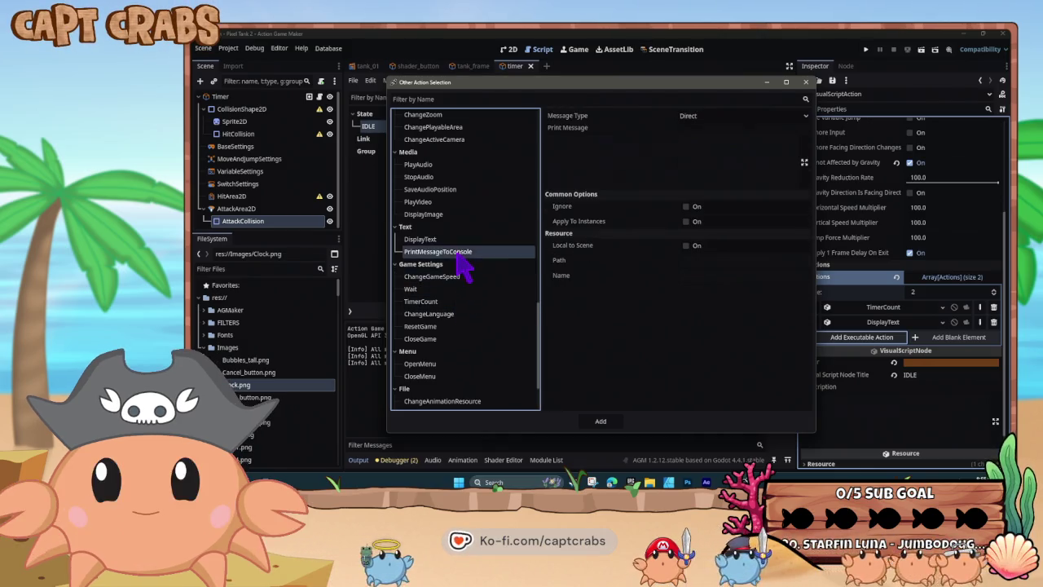
pyautogui.click(458, 238)
pyautogui.scroll(4, 469, 273)
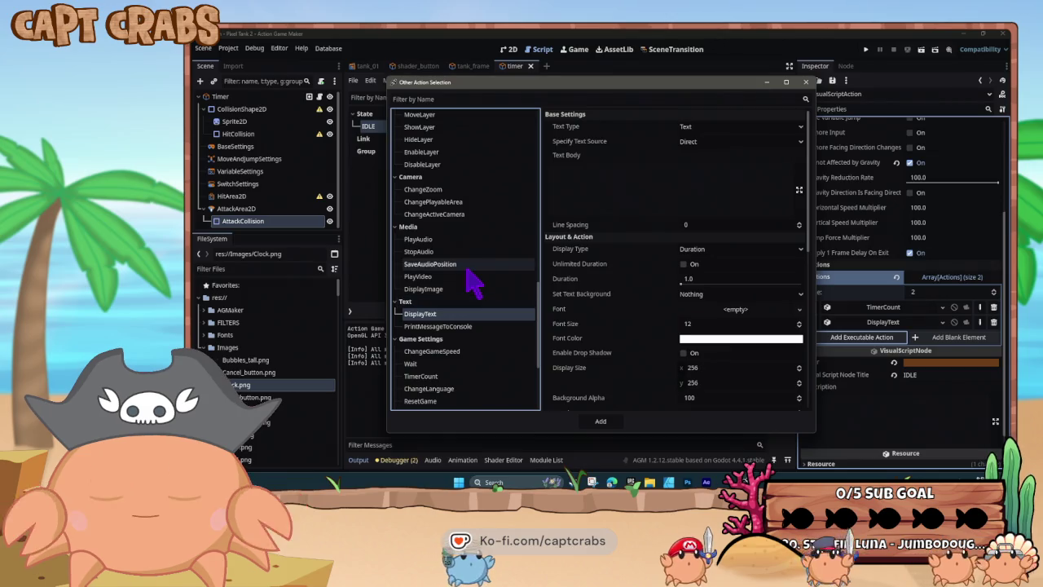
# Make DisplayText show a Data Management Project Variable, browsing its records and keeping Player_Count.
pyautogui.click(713, 143)
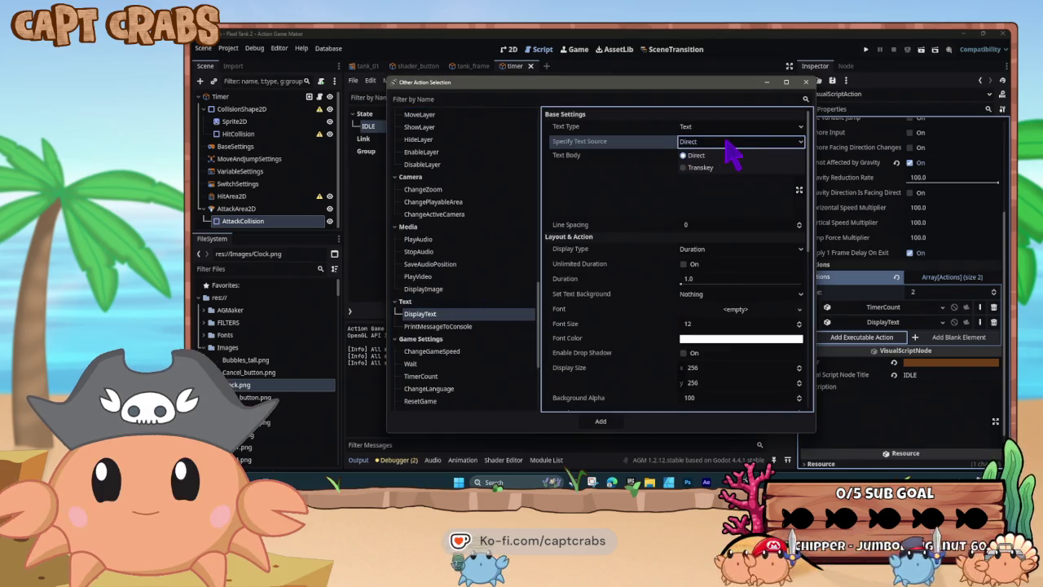
pyautogui.click(722, 128)
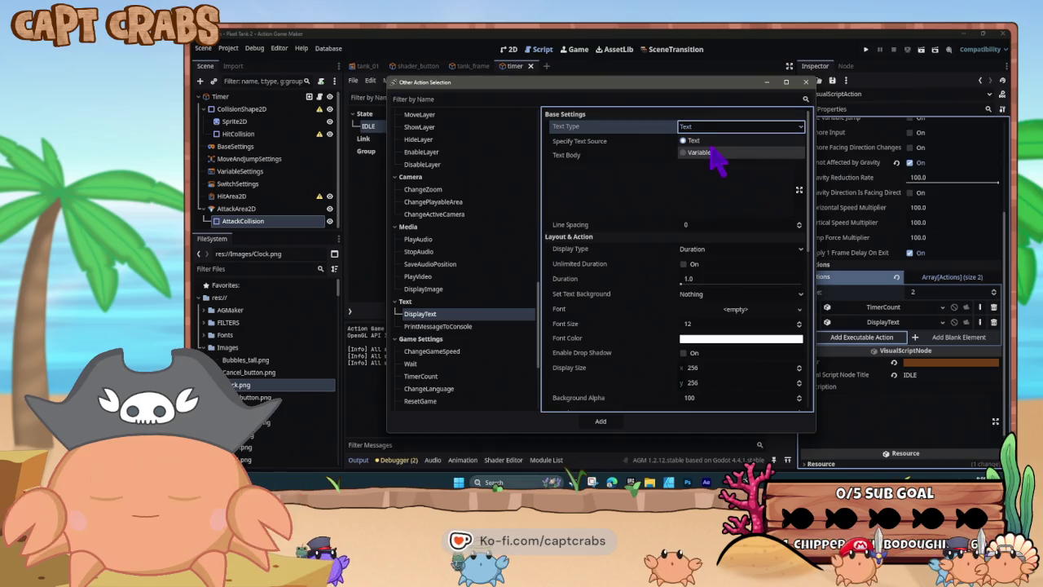
pyautogui.click(718, 158)
pyautogui.click(721, 143)
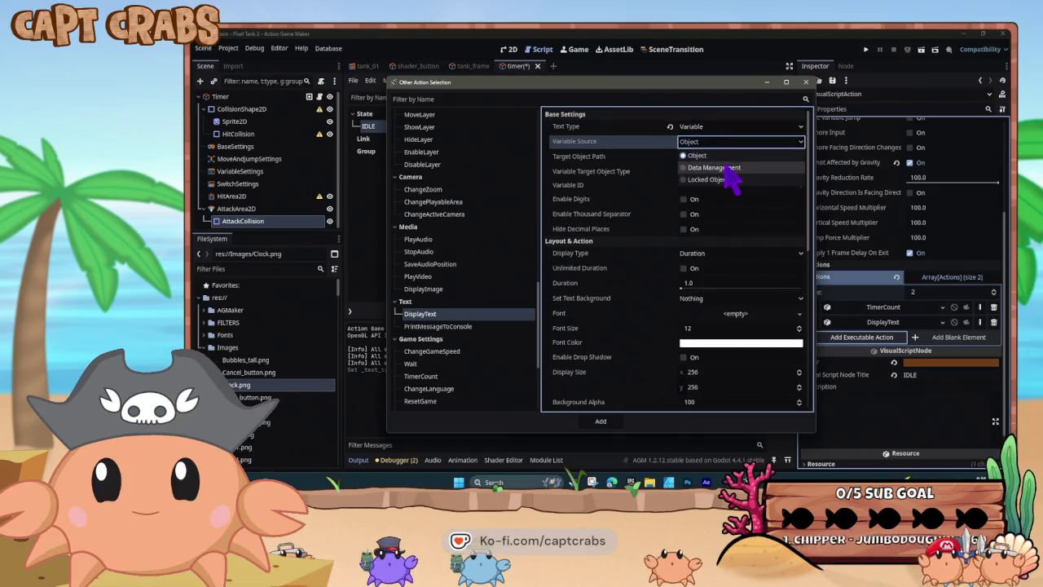
pyautogui.click(728, 167)
pyautogui.click(722, 157)
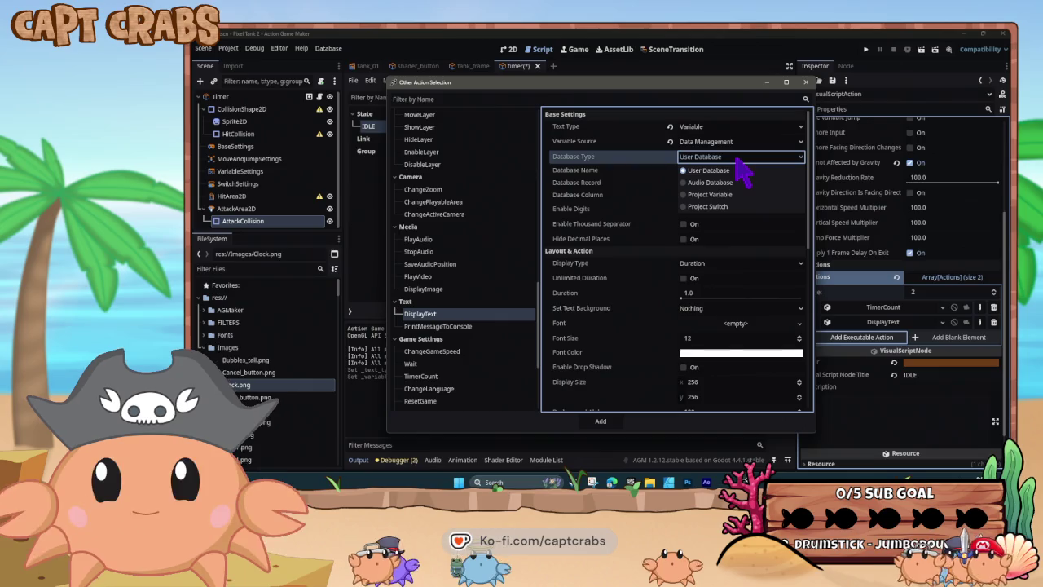
pyautogui.click(743, 169)
pyautogui.click(740, 158)
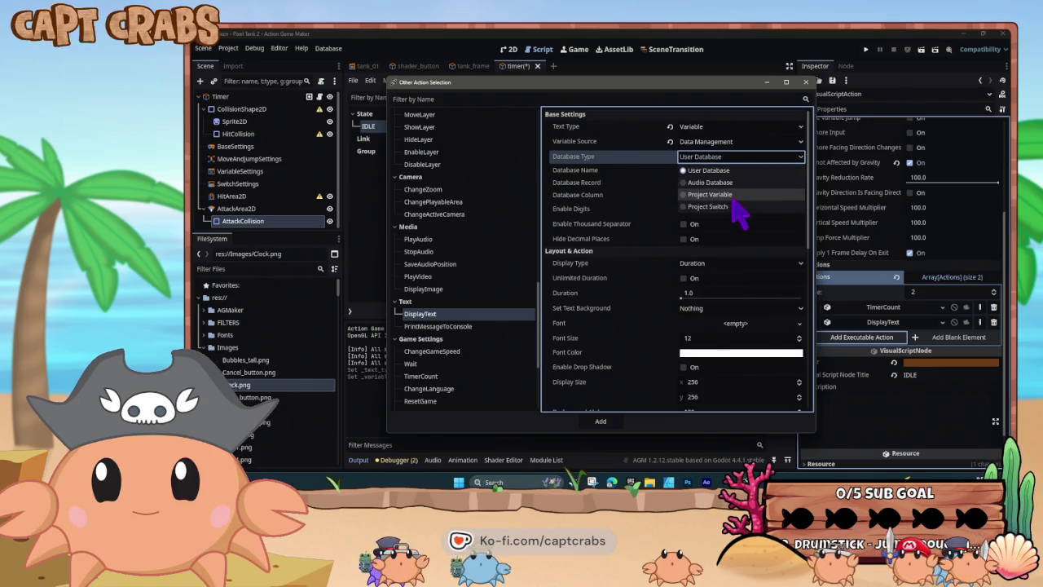
pyautogui.click(735, 196)
pyautogui.click(729, 172)
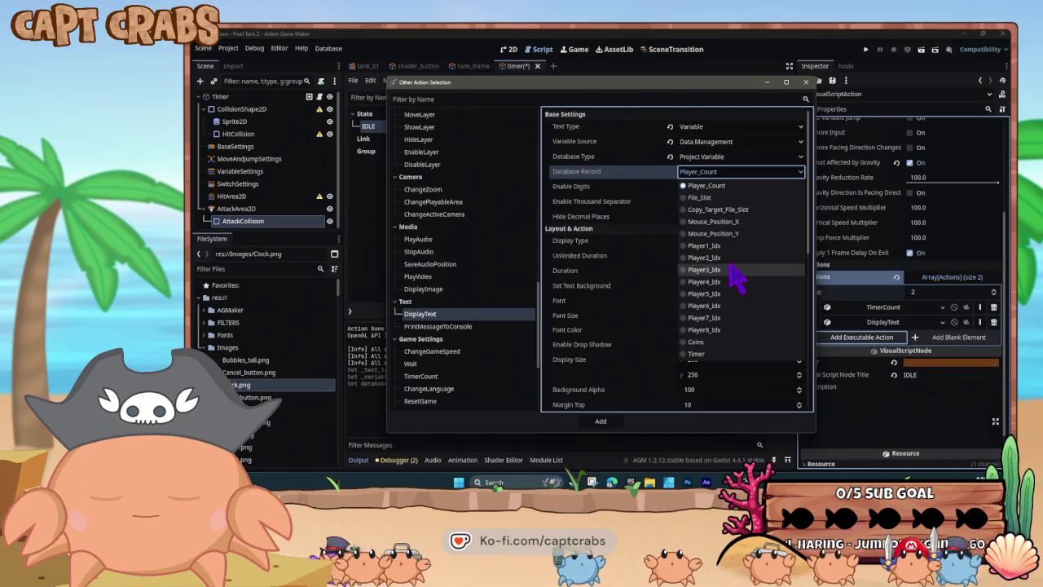
pyautogui.click(725, 183)
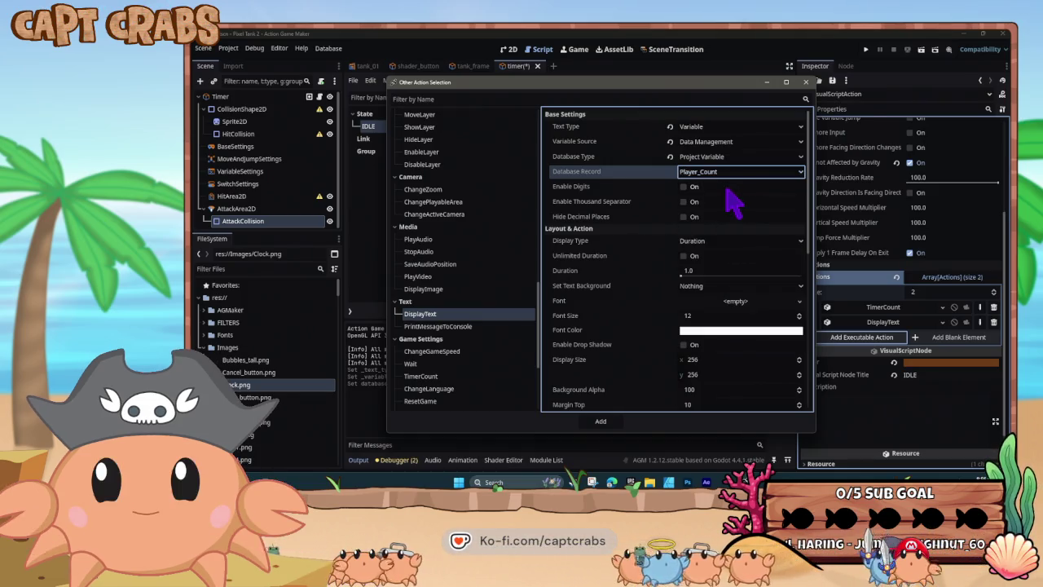
# Switch the database type to Audio Database, then User Database, and close the action window.
pyautogui.click(717, 158)
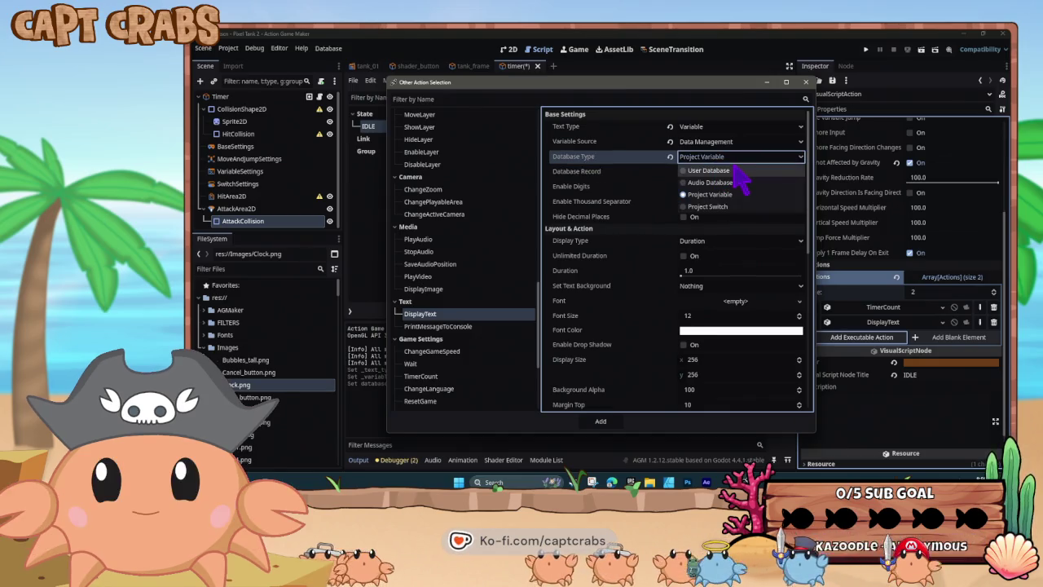
pyautogui.click(747, 183)
pyautogui.click(732, 172)
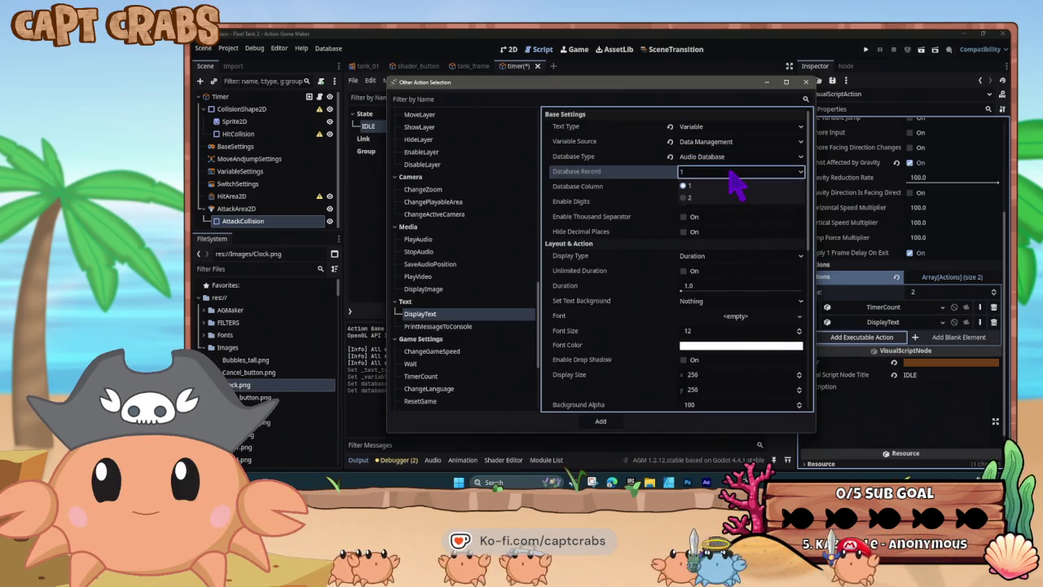
pyautogui.click(730, 173)
pyautogui.click(728, 158)
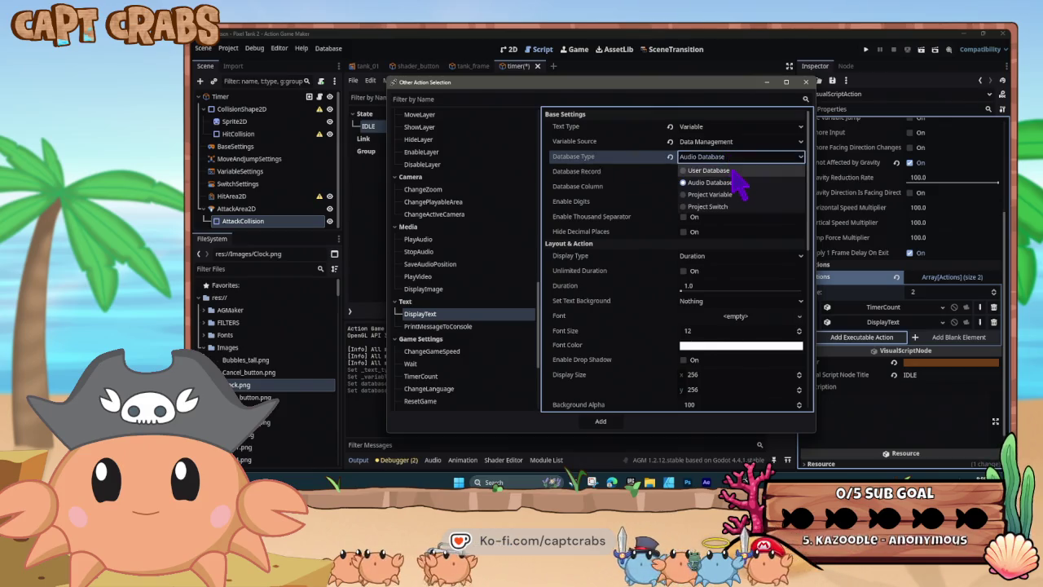
pyautogui.click(732, 171)
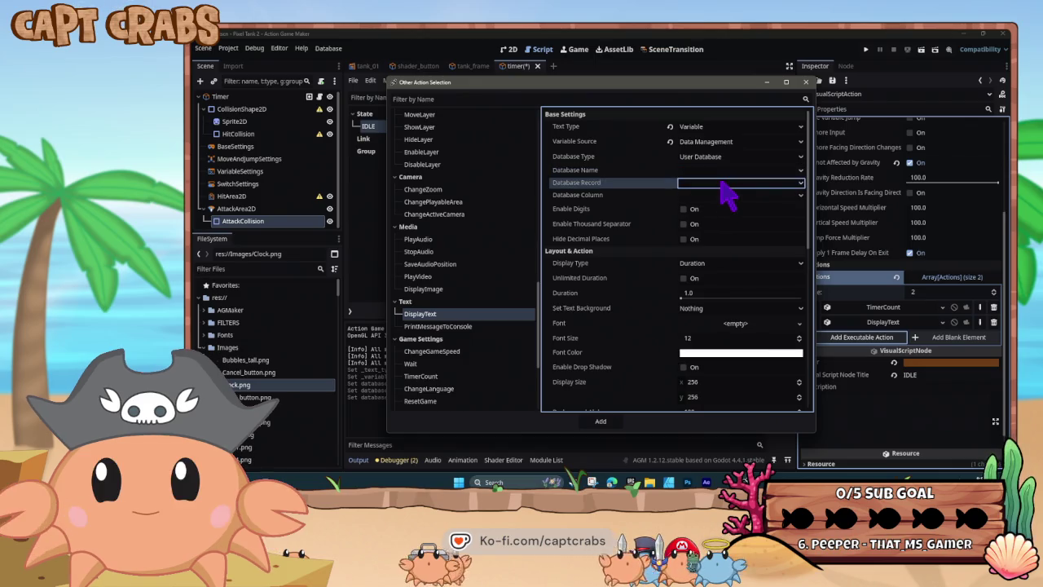
pyautogui.click(806, 82)
# Browse the Data Management switches, audio, type presets and user database tabs, then save the timer scene.
pyautogui.click(577, 167)
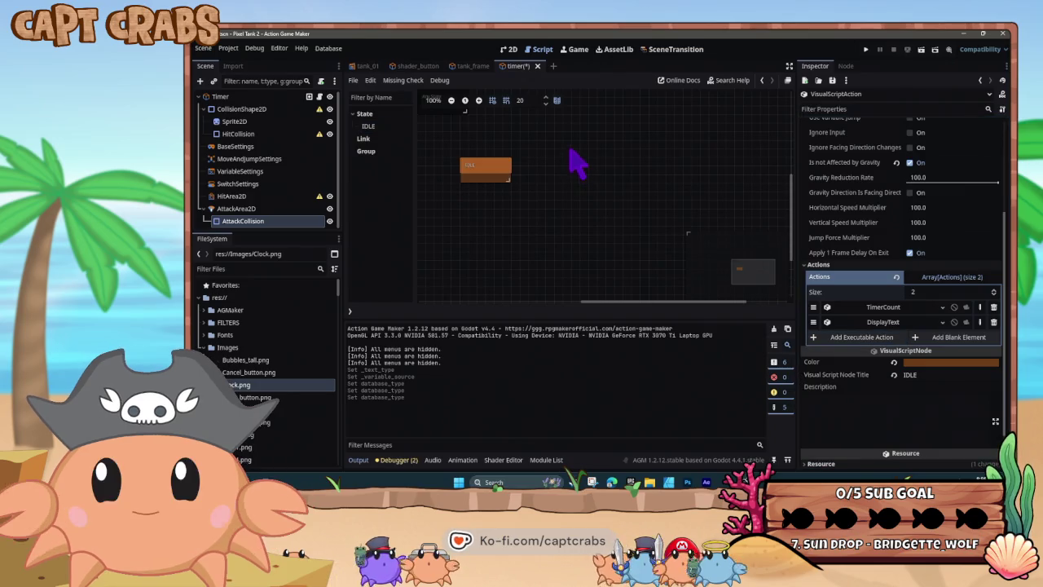
pyautogui.click(328, 49)
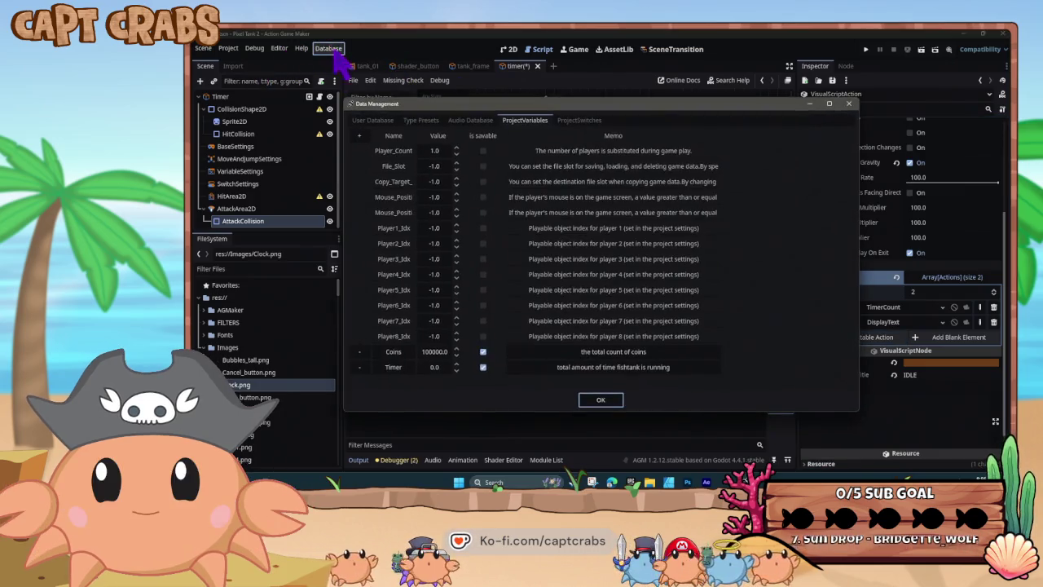
pyautogui.click(575, 120)
pyautogui.click(489, 120)
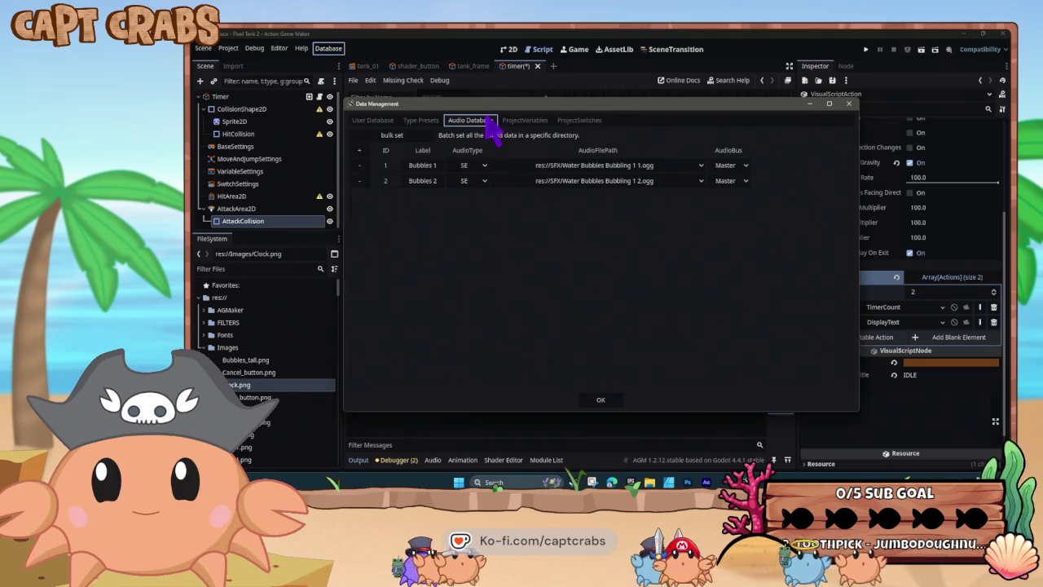
pyautogui.click(424, 121)
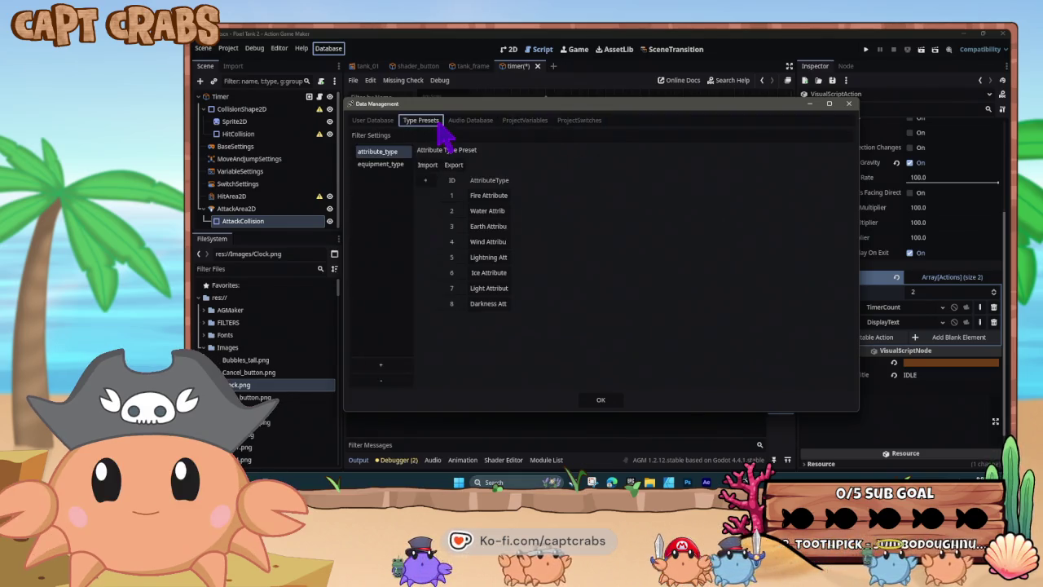
pyautogui.click(373, 121)
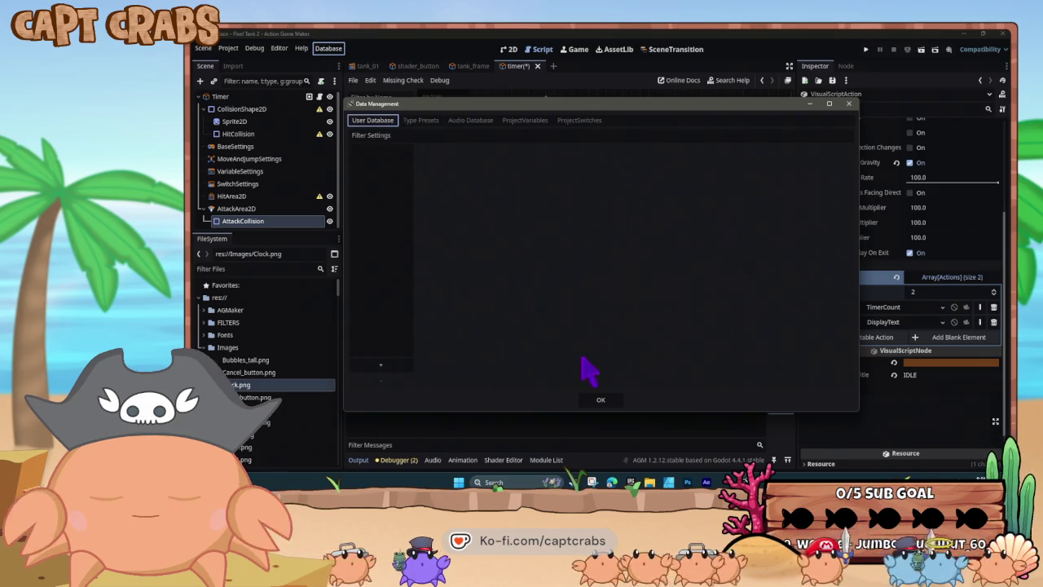
pyautogui.click(601, 399)
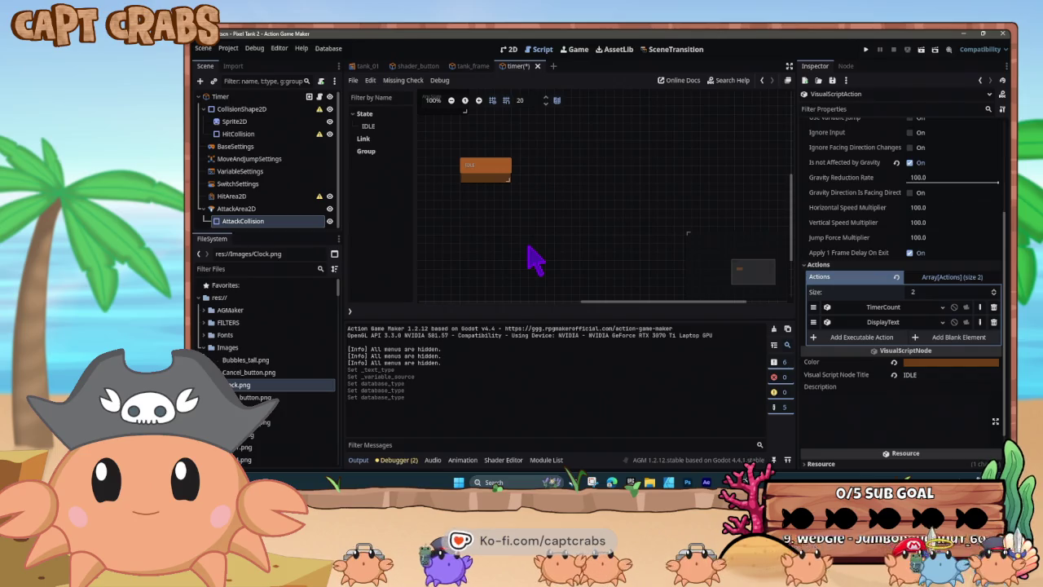
pyautogui.hotkey('ctrl', 's')
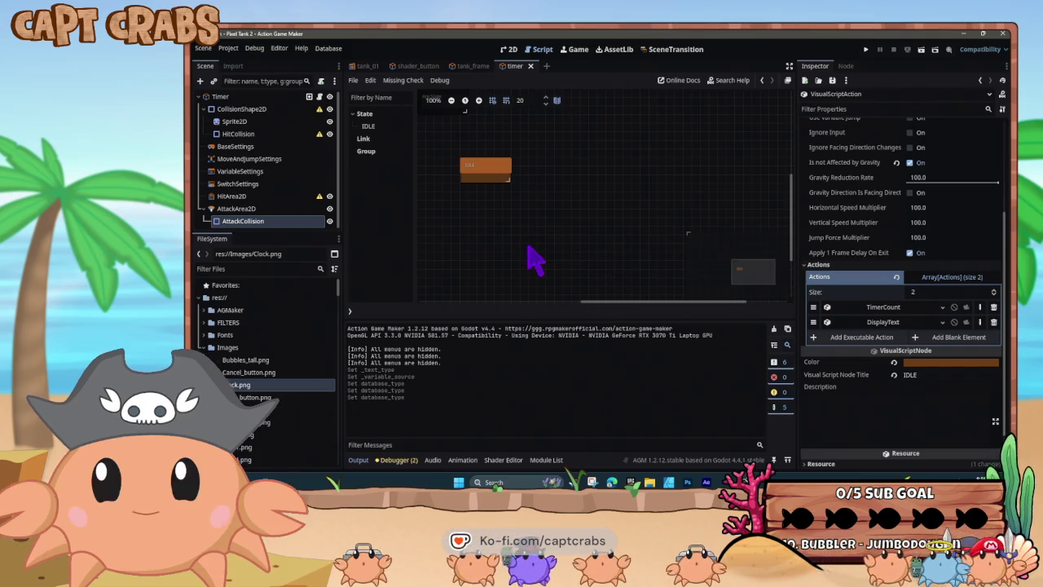
# Open the coin_counter scene from the file list.
pyautogui.scroll(-5, 293, 391)
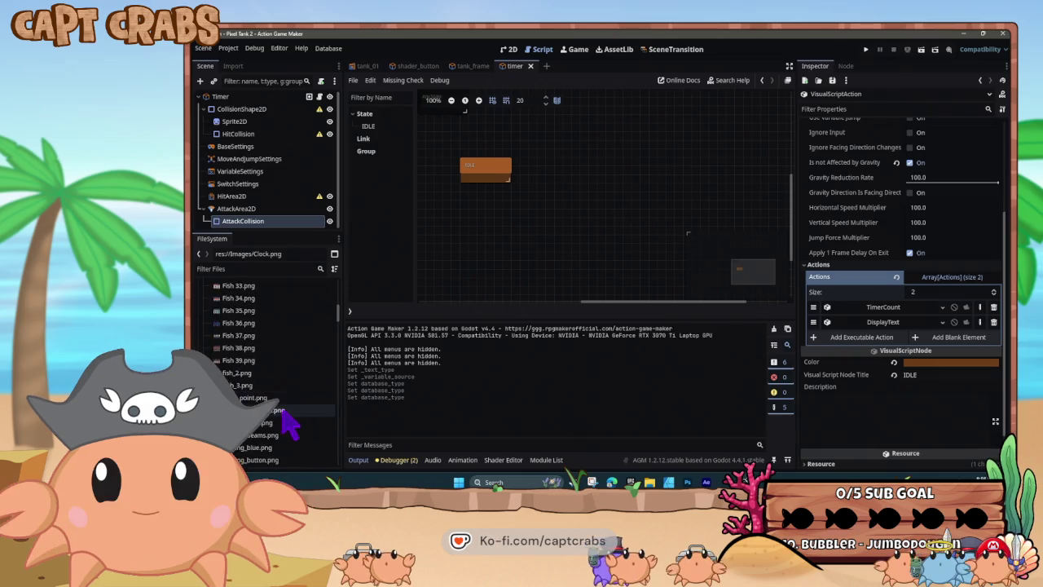
pyautogui.scroll(-10, 289, 411)
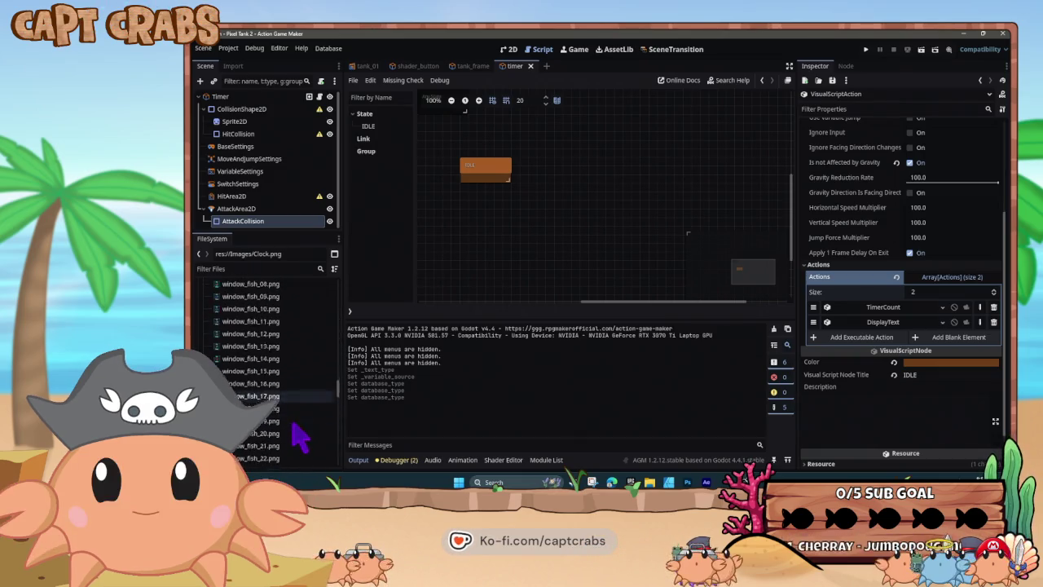
pyautogui.scroll(-5, 302, 432)
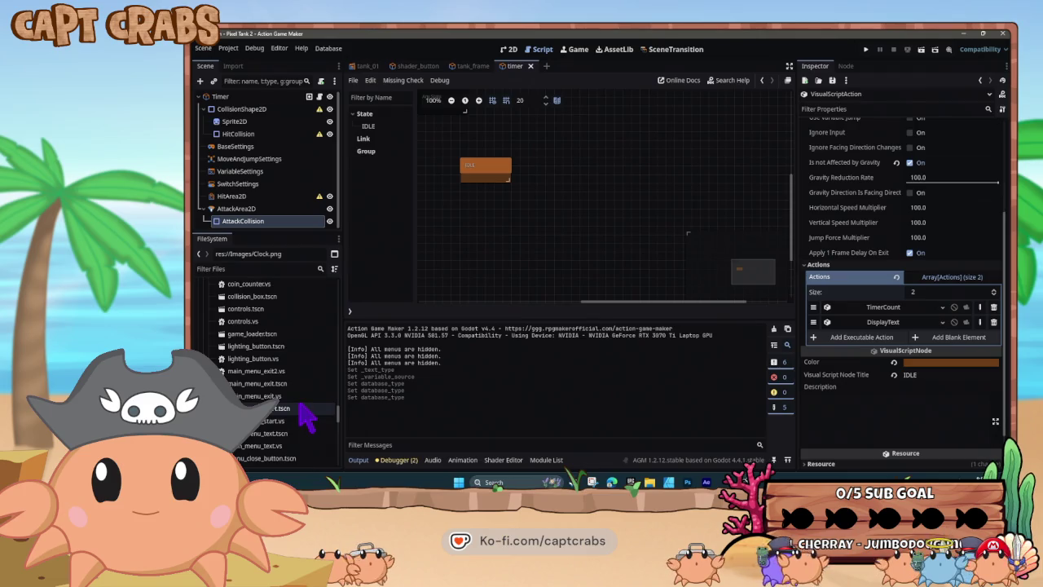
pyautogui.scroll(2, 274, 349)
pyautogui.doubleClick(269, 318)
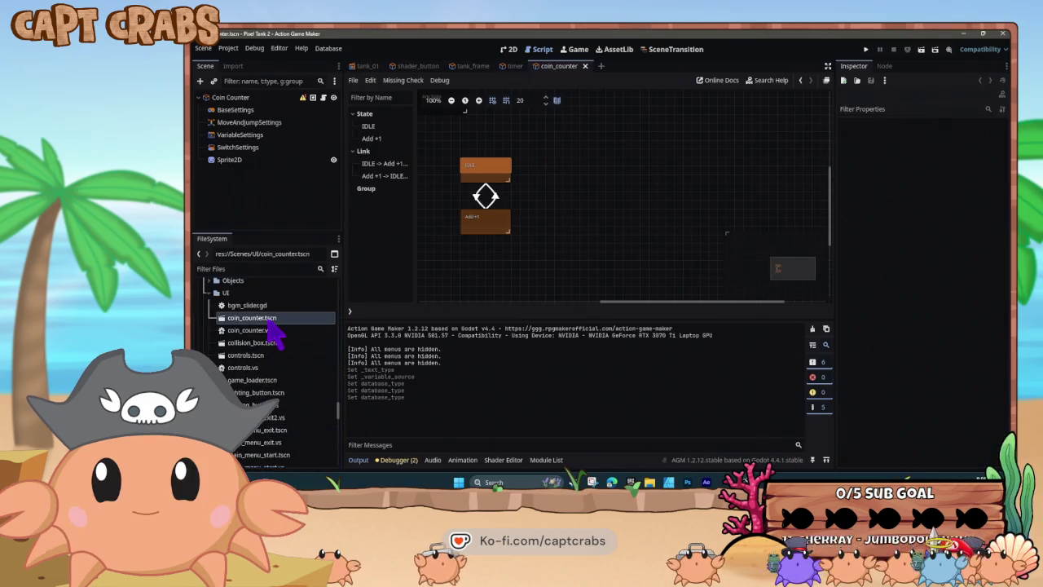
# Set the IDLE state's DisplayText Anchor Offset x to 270 and run the game.
pyautogui.click(486, 170)
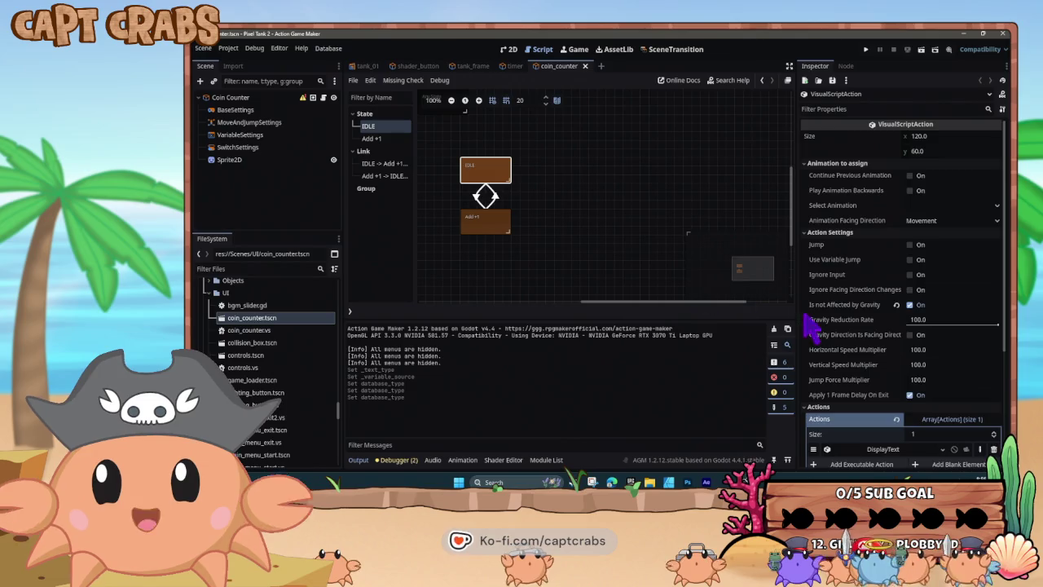
pyautogui.scroll(-2, 815, 326)
pyautogui.click(869, 364)
pyautogui.scroll(-3, 864, 366)
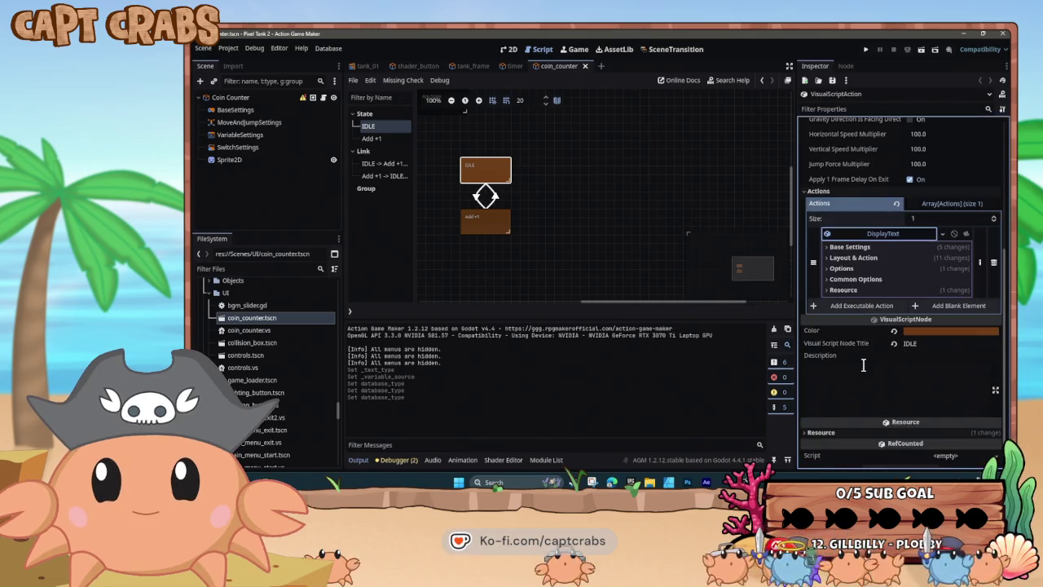
pyautogui.click(831, 270)
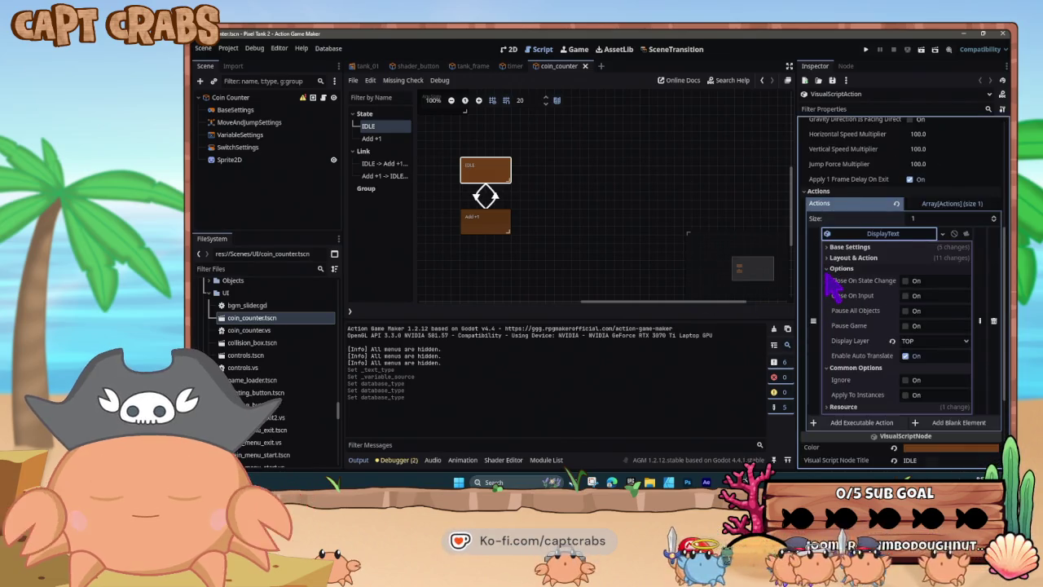
pyautogui.click(828, 258)
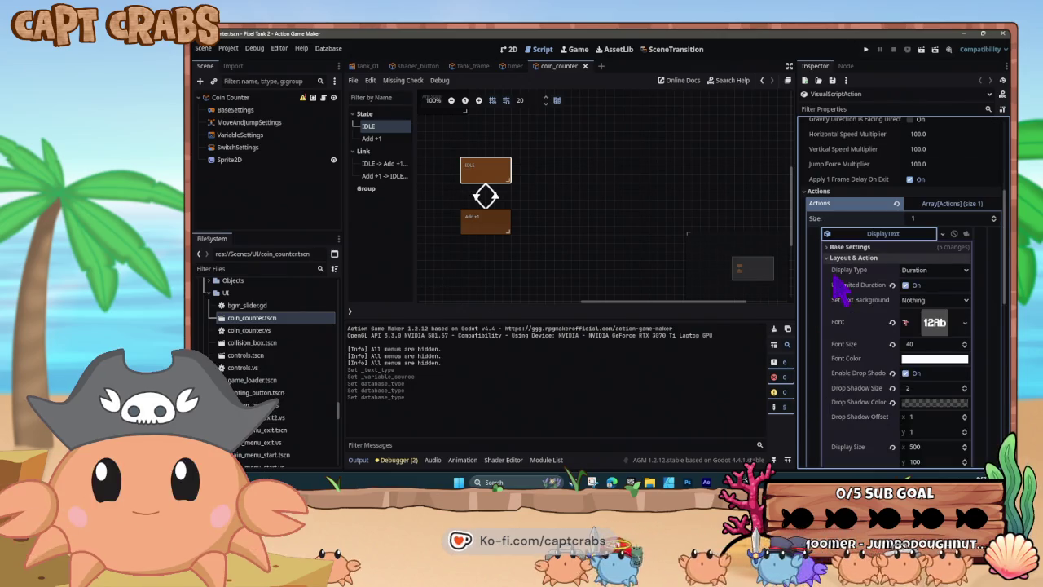
pyautogui.scroll(-10, 838, 281)
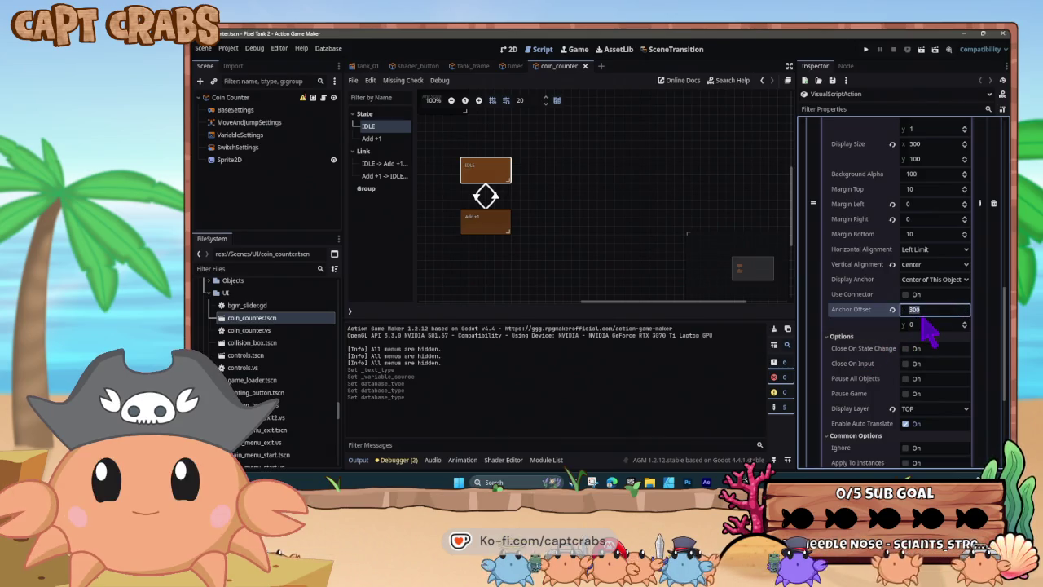
pyautogui.write('270')
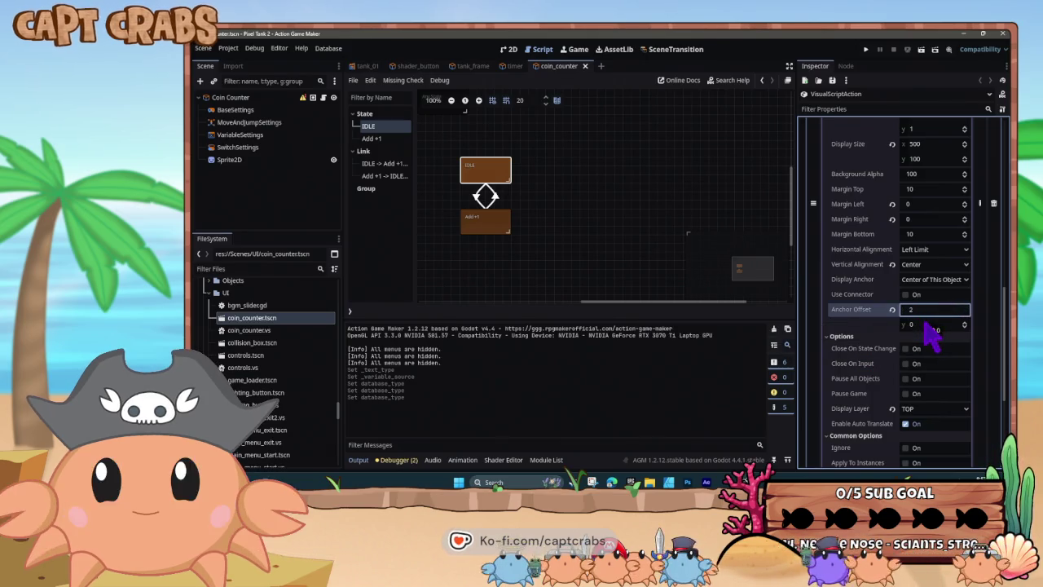
pyautogui.click(655, 268)
pyautogui.press('F5')
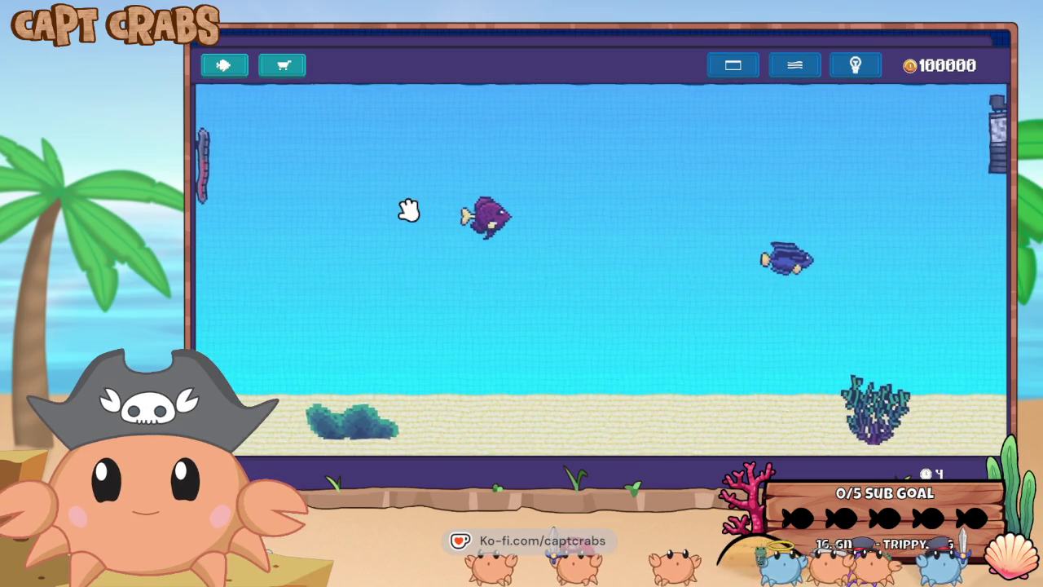
# Exit the running game, change Anchor Offset x to 280, and relaunch the game.
pyautogui.press('Escape')
pyautogui.click(571, 341)
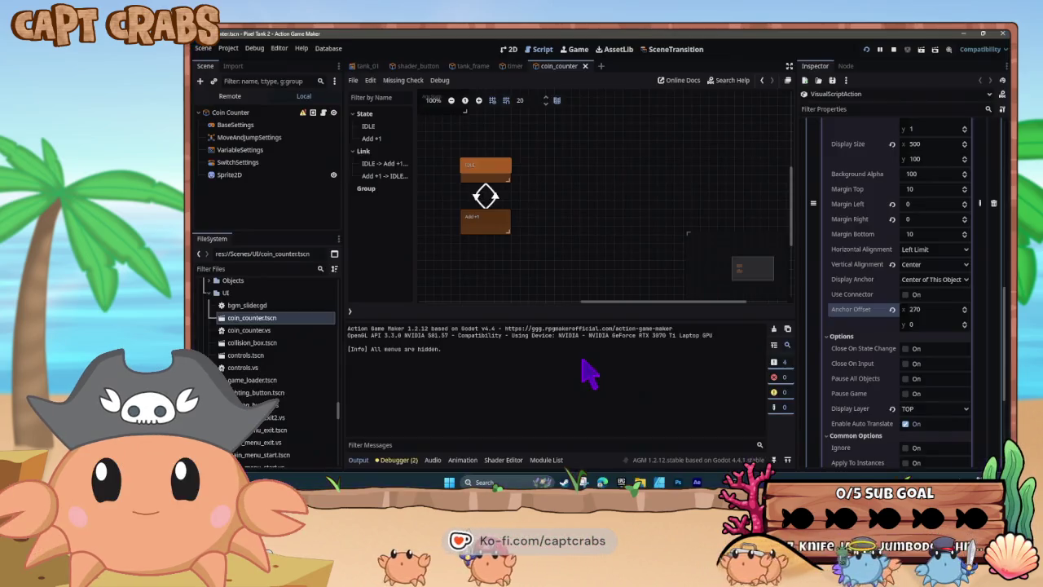
pyautogui.click(925, 309)
pyautogui.write('2')
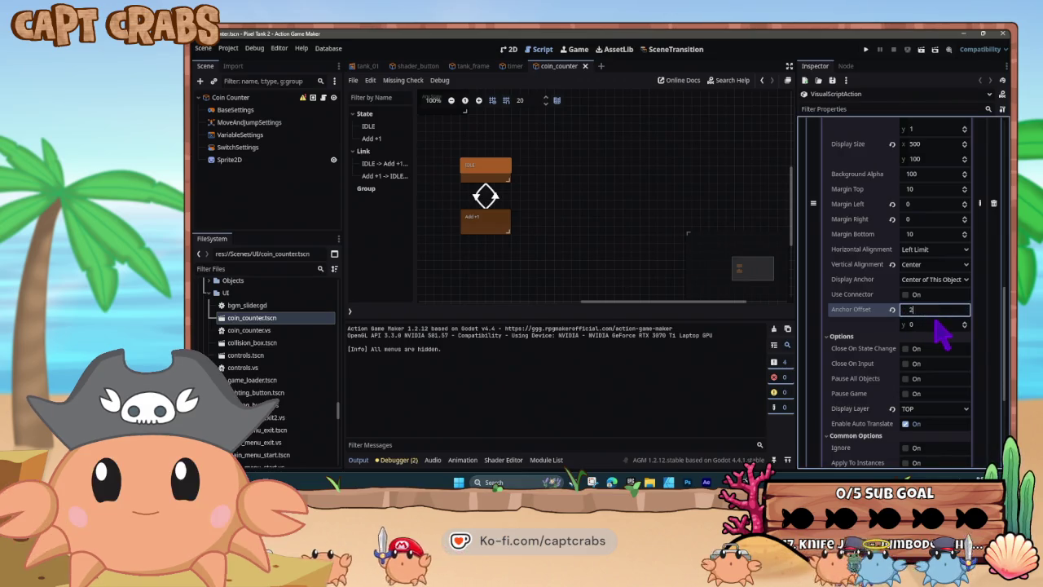
pyautogui.press('F5')
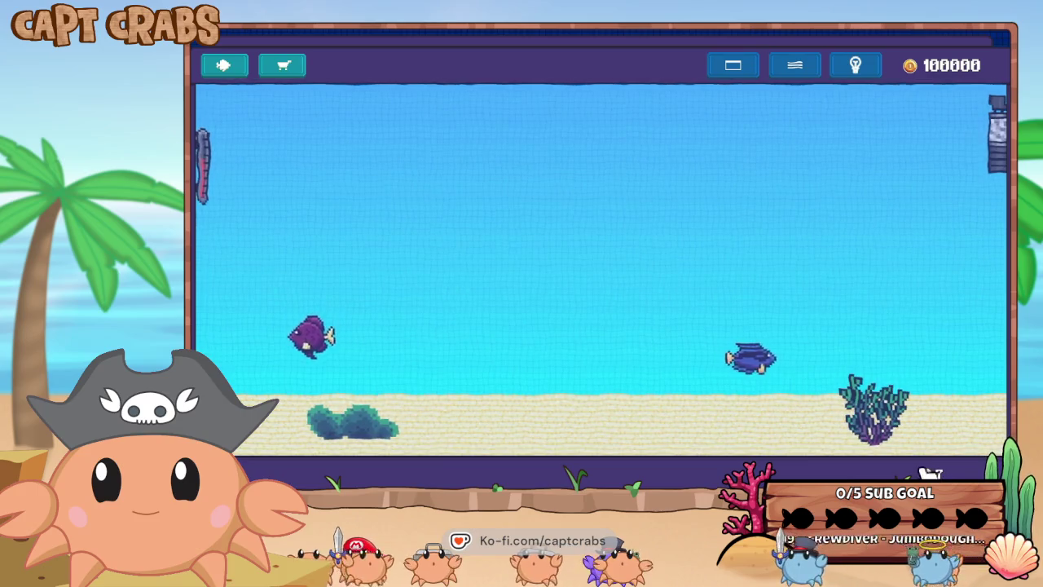
# Quit the test play from its settings panel and switch over to Photoshop.
pyautogui.press('Escape')
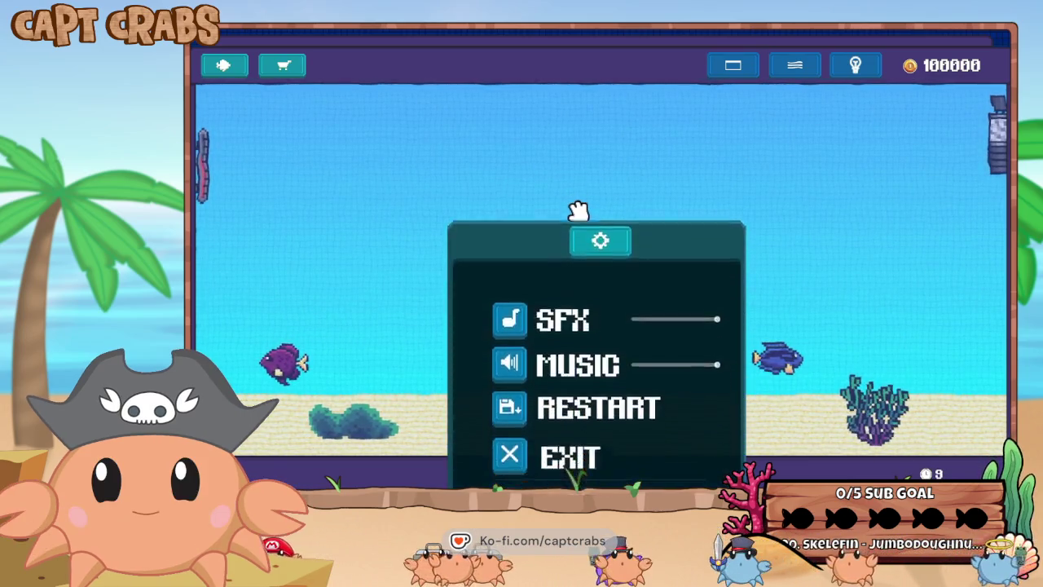
pyautogui.click(589, 343)
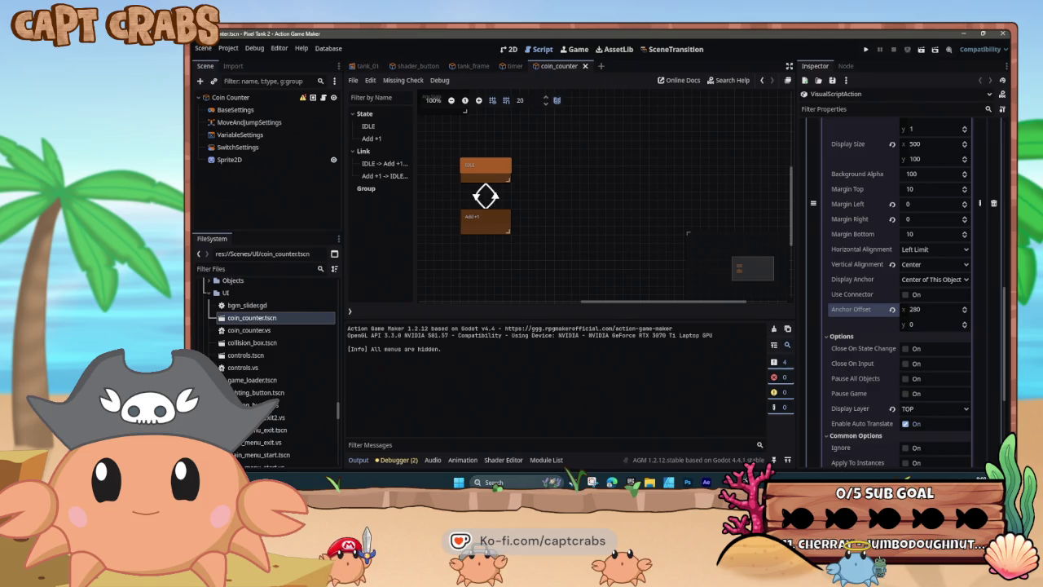
pyautogui.hotkey('alt', 'Tab')
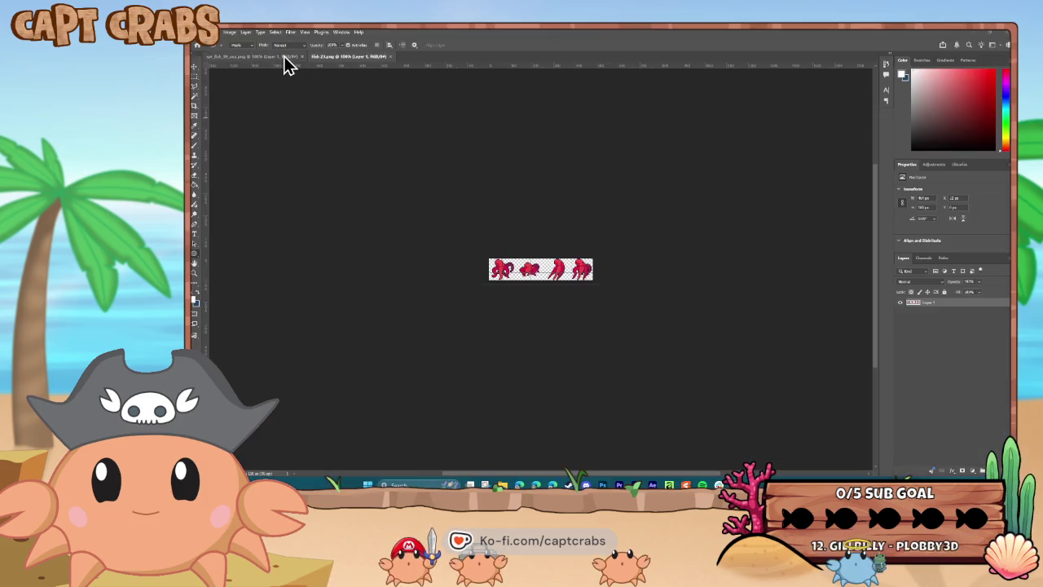
# Resize Fish 23.png to 200 percent with Nearest Neighbor, making it 960 by 200 pixels.
pyautogui.click(284, 57)
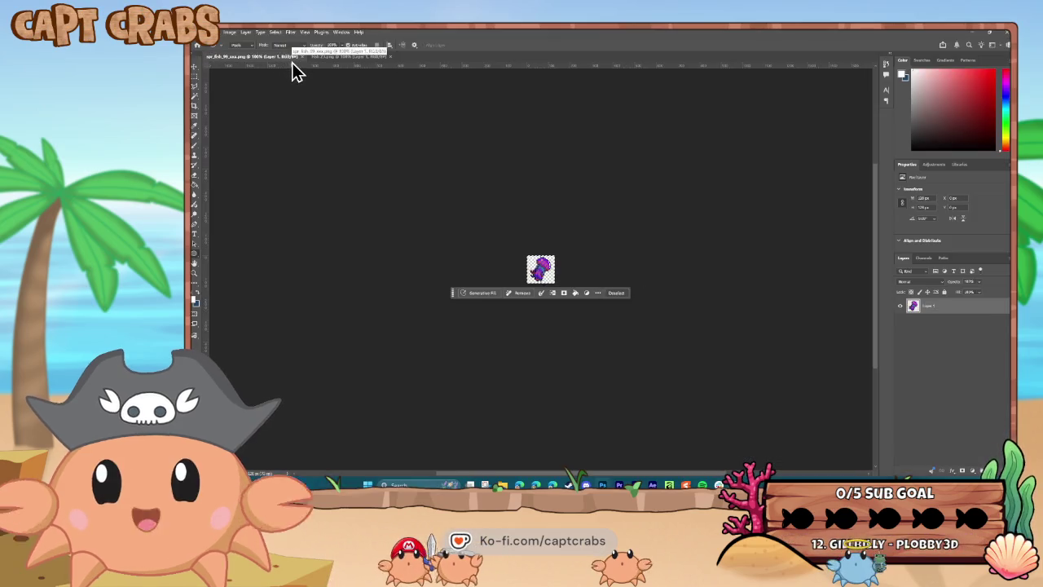
pyautogui.click(326, 57)
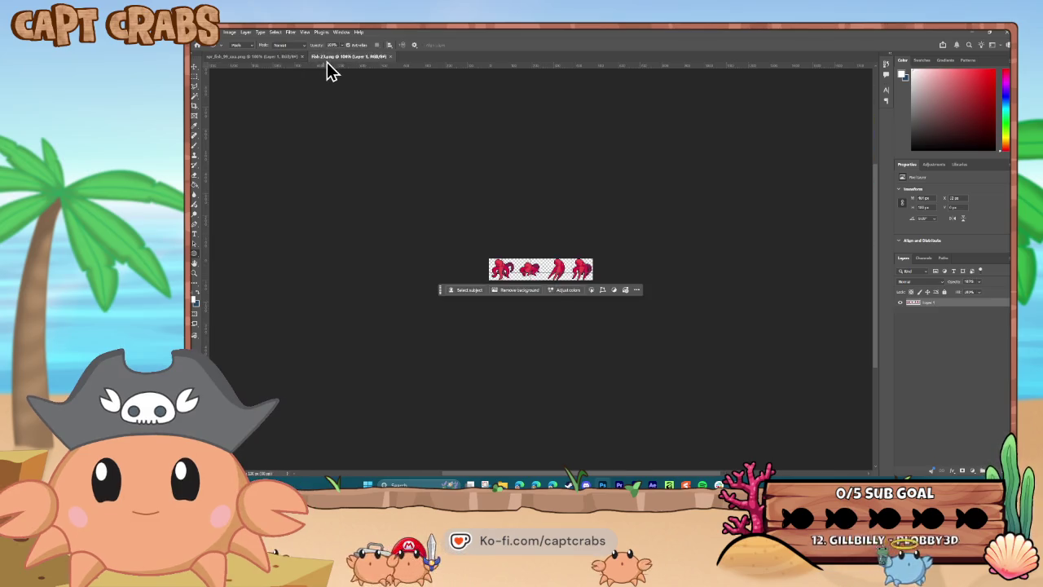
pyautogui.click(230, 33)
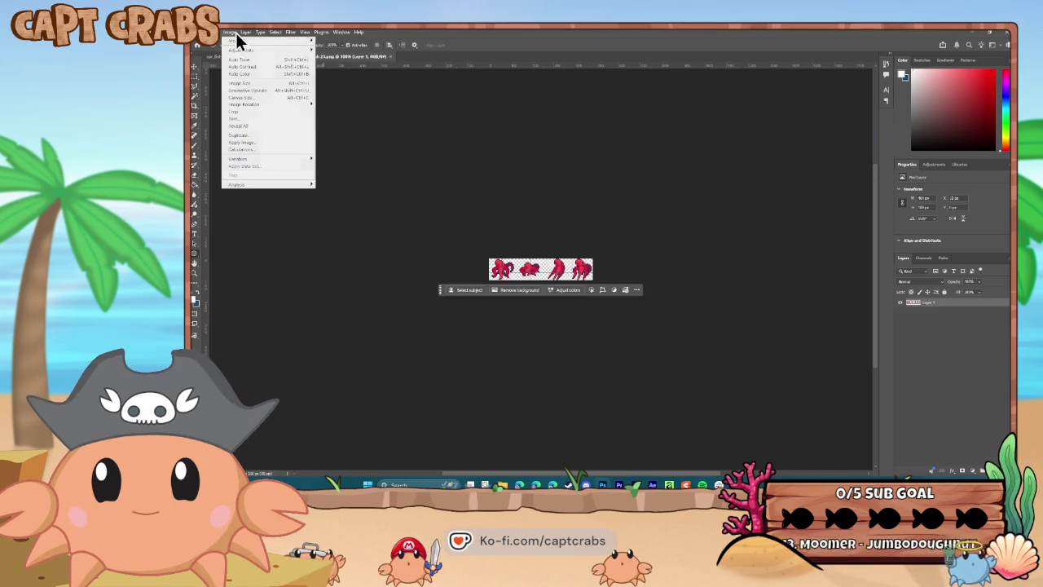
pyautogui.click(262, 85)
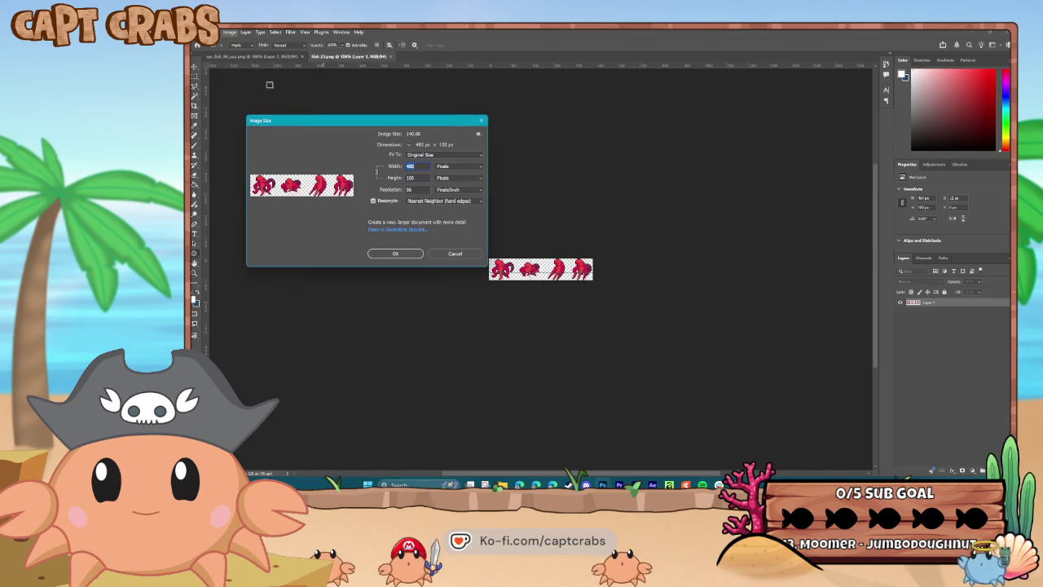
pyautogui.click(448, 173)
pyautogui.click(455, 177)
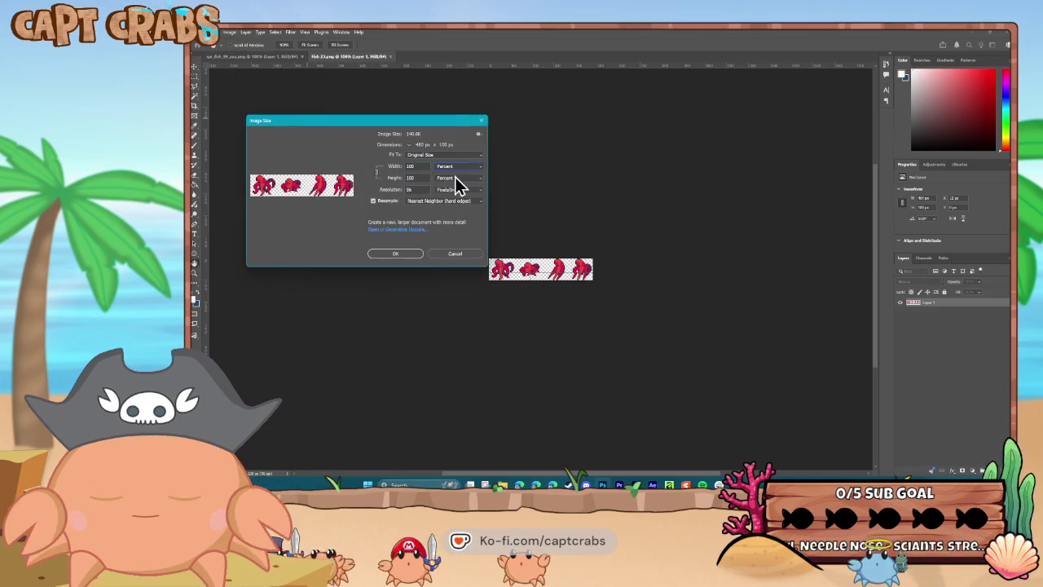
pyautogui.write('200')
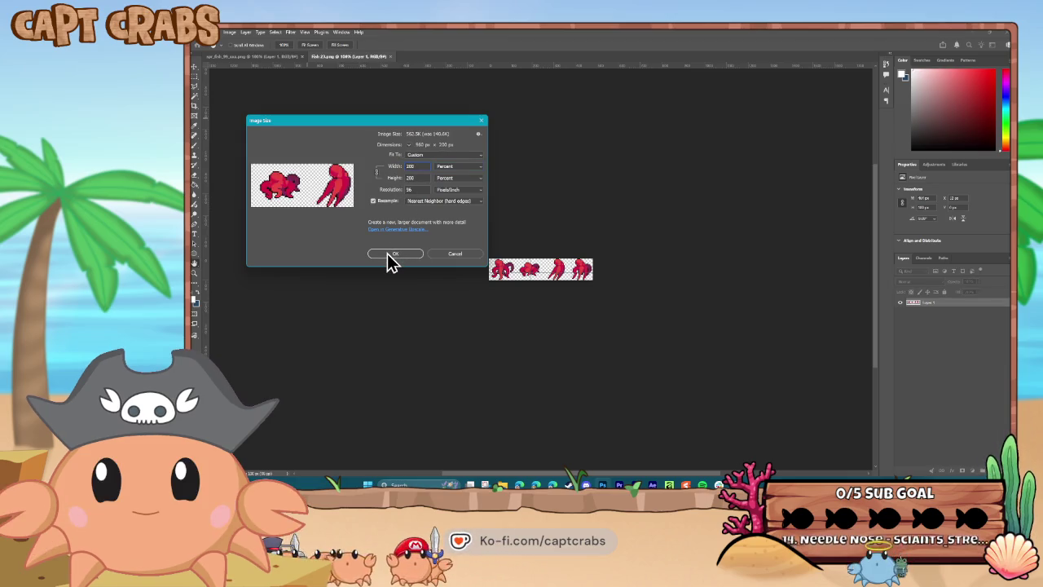
pyautogui.click(387, 253)
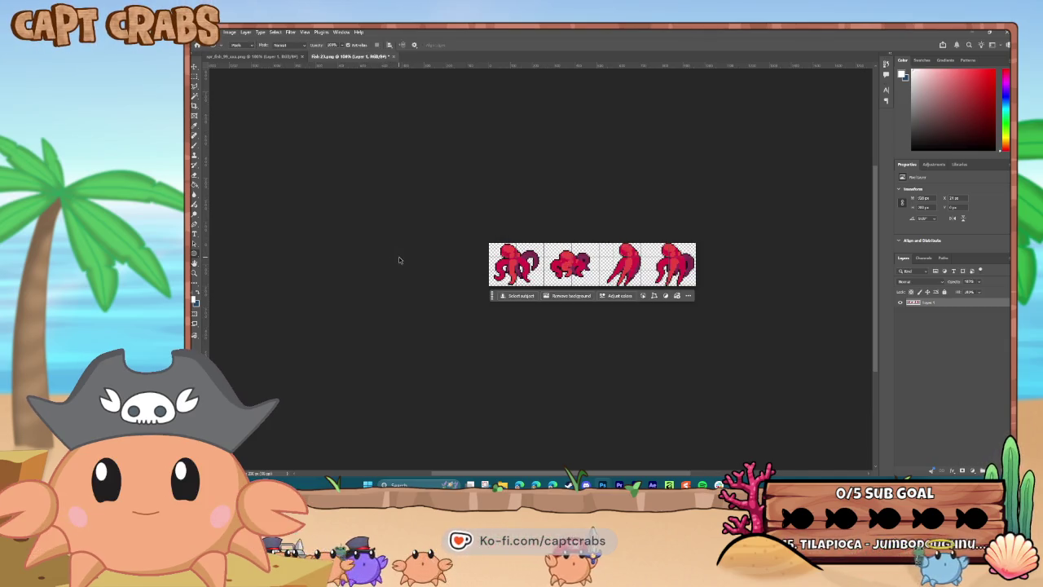
# Paste the purple jellyfish as a new layer, then scale and place it over the second octopus frame.
pyautogui.hotkey('ctrl', 'v')
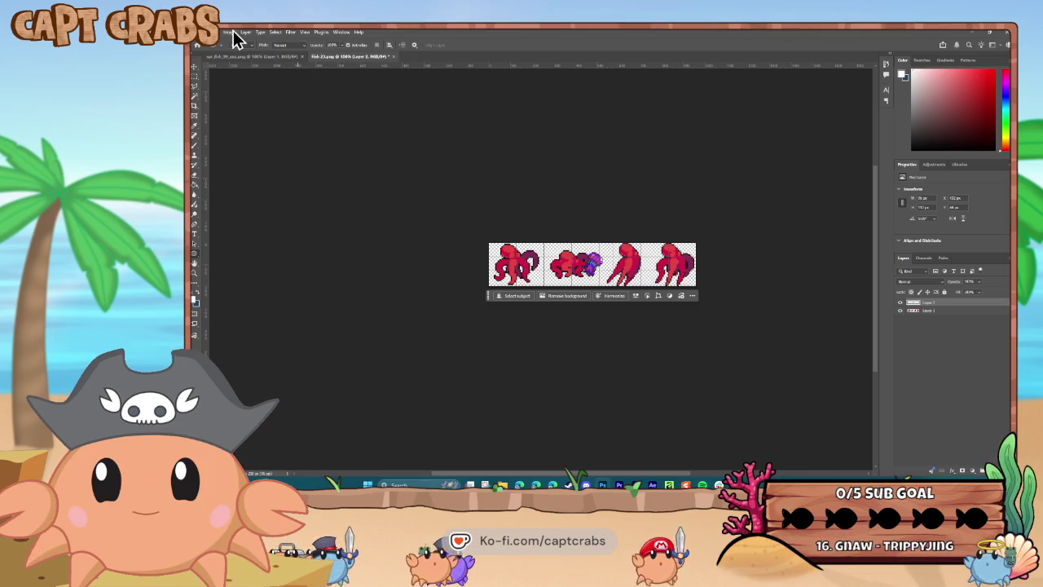
pyautogui.click(230, 33)
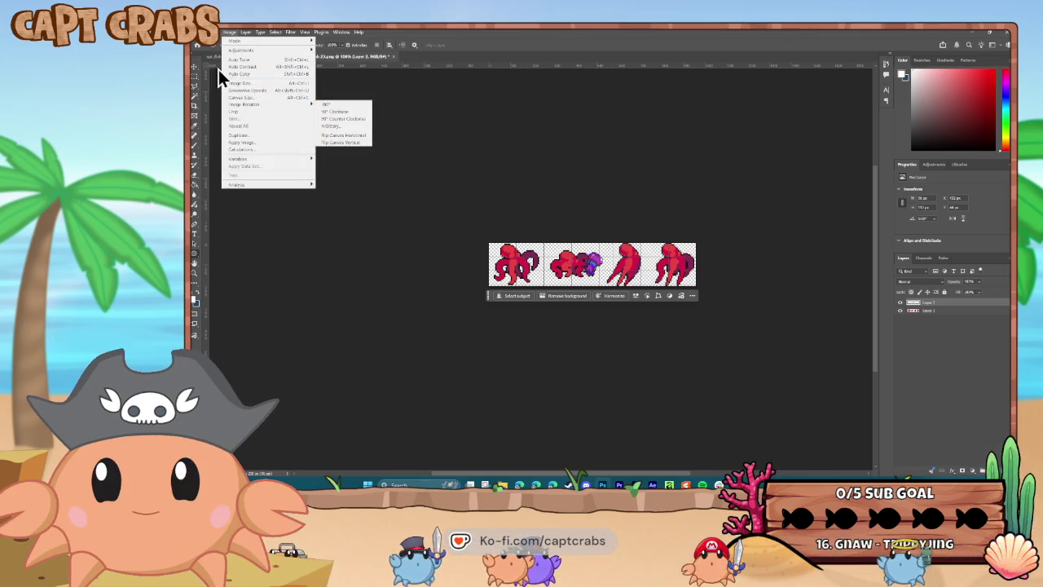
pyautogui.moveTo(214, 33)
pyautogui.moveTo(265, 215)
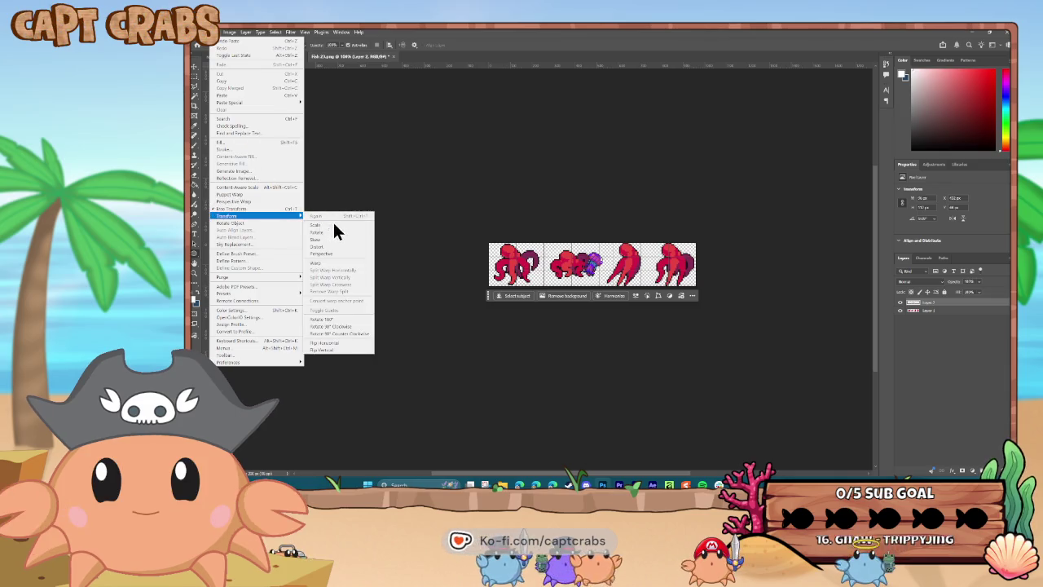
pyautogui.click(359, 225)
pyautogui.moveTo(599, 260)
pyautogui.mouseDown()
pyautogui.moveTo(610, 263)
pyautogui.moveTo(574, 243)
pyautogui.mouseUp()
pyautogui.press('Return')
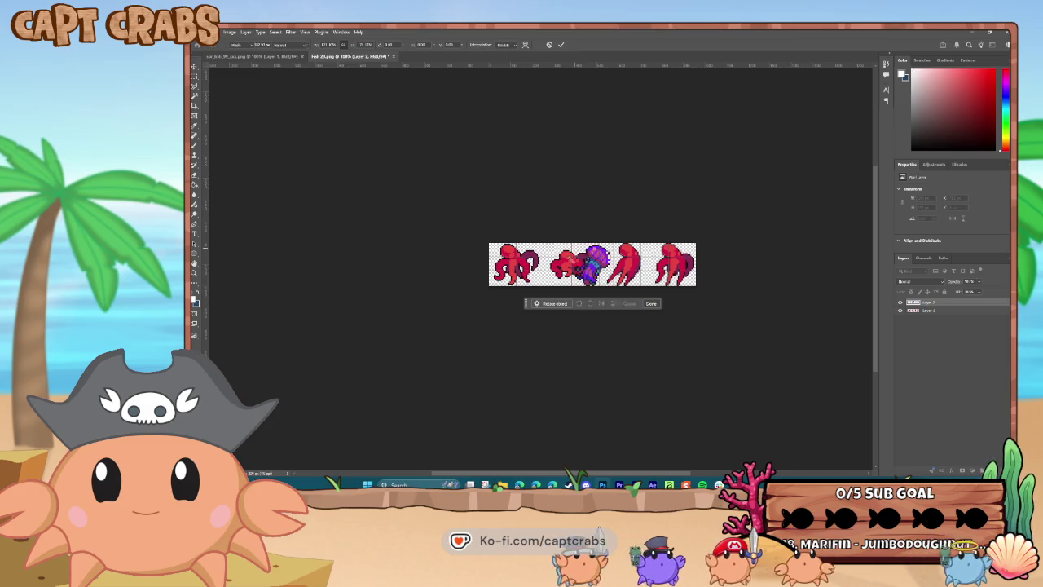
pyautogui.hotkey('ctrl', '+')
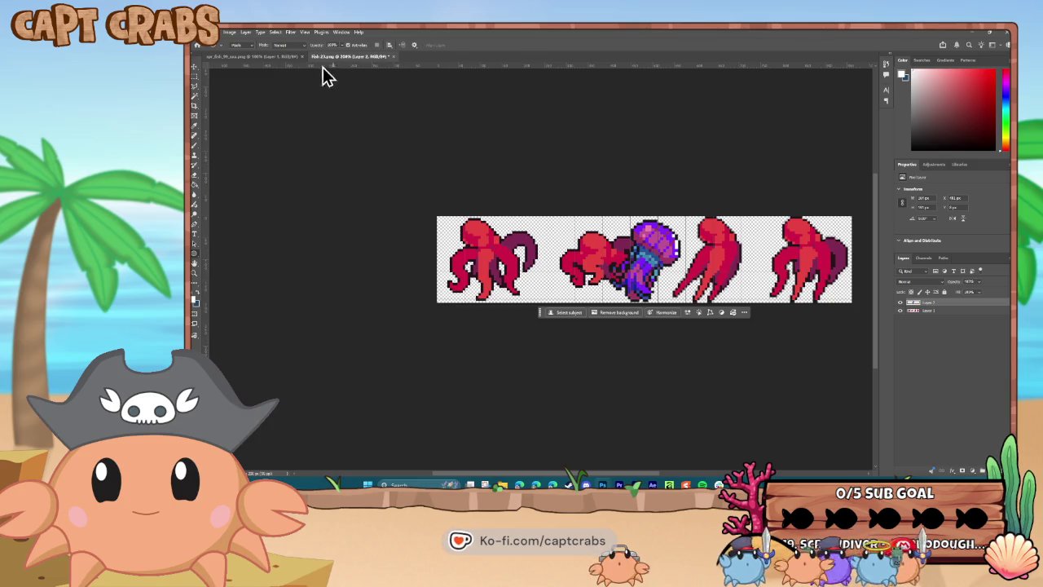
# Move the jellyfish onto the first octopus frame, checking it with the octopus layer hidden.
pyautogui.click(194, 66)
pyautogui.moveTo(652, 260); pyautogui.dragTo(515, 249)
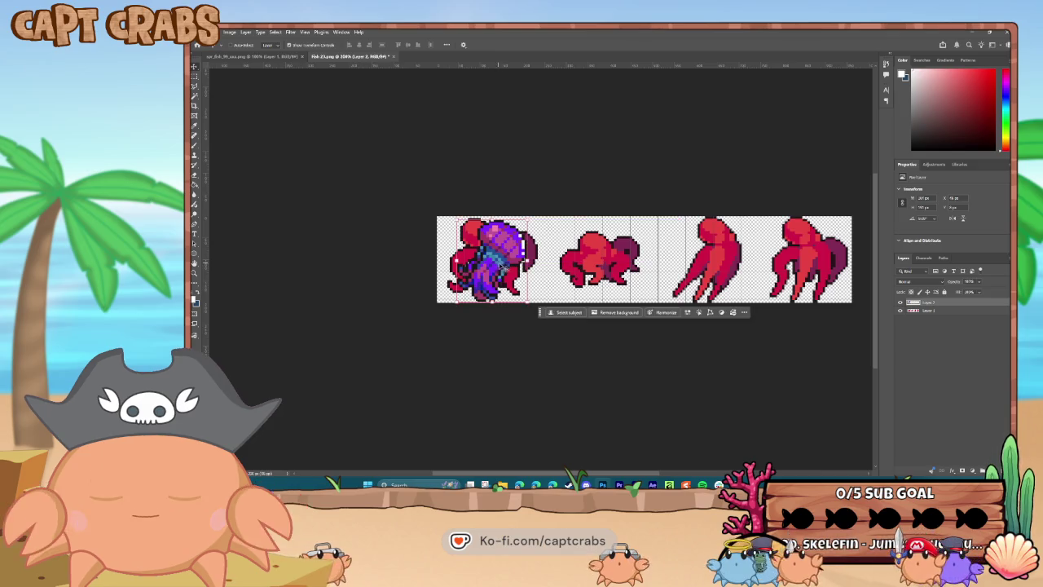
pyautogui.click(901, 311)
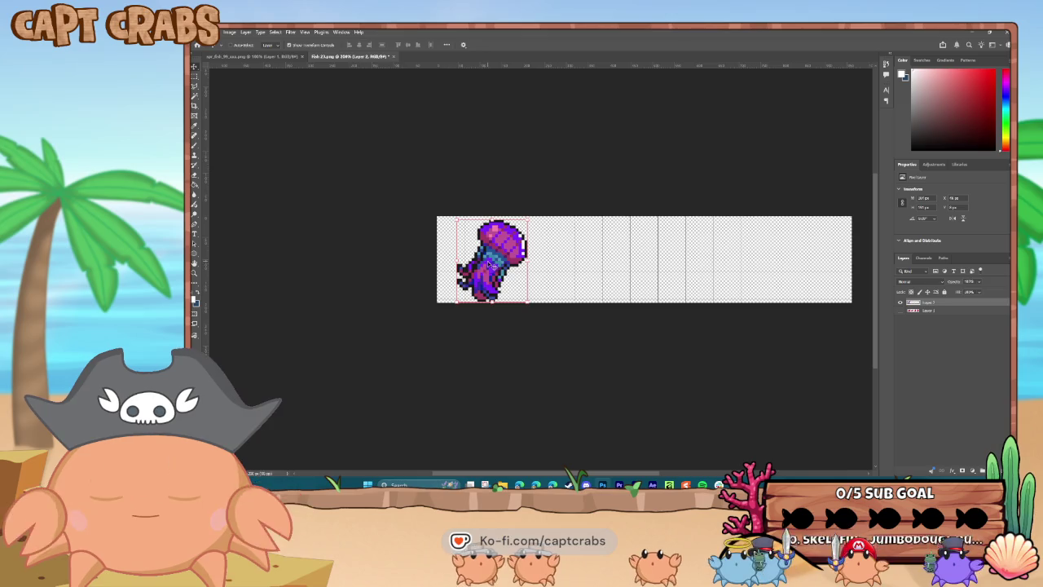
pyautogui.click(901, 310)
pyautogui.click(901, 311)
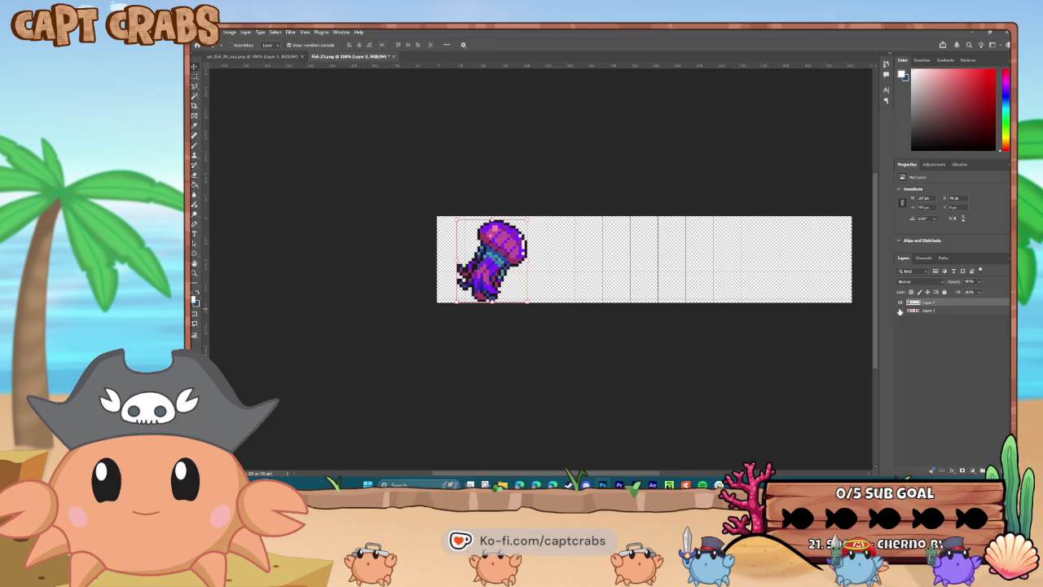
# Duplicate the jellyfish layer and move the copy onto the second frame.
pyautogui.rightClick(936, 307)
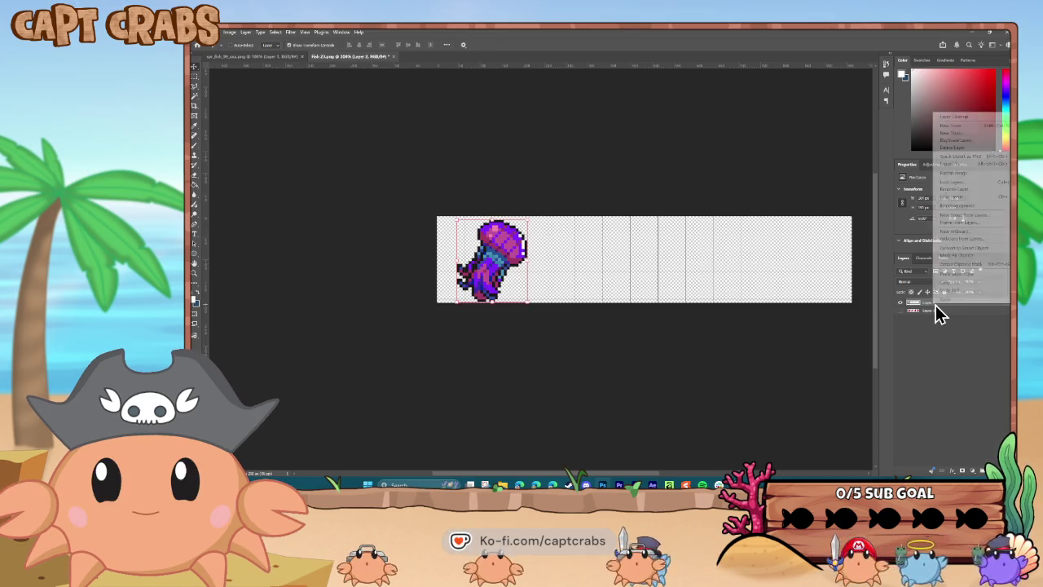
pyautogui.click(965, 139)
pyautogui.press('Return')
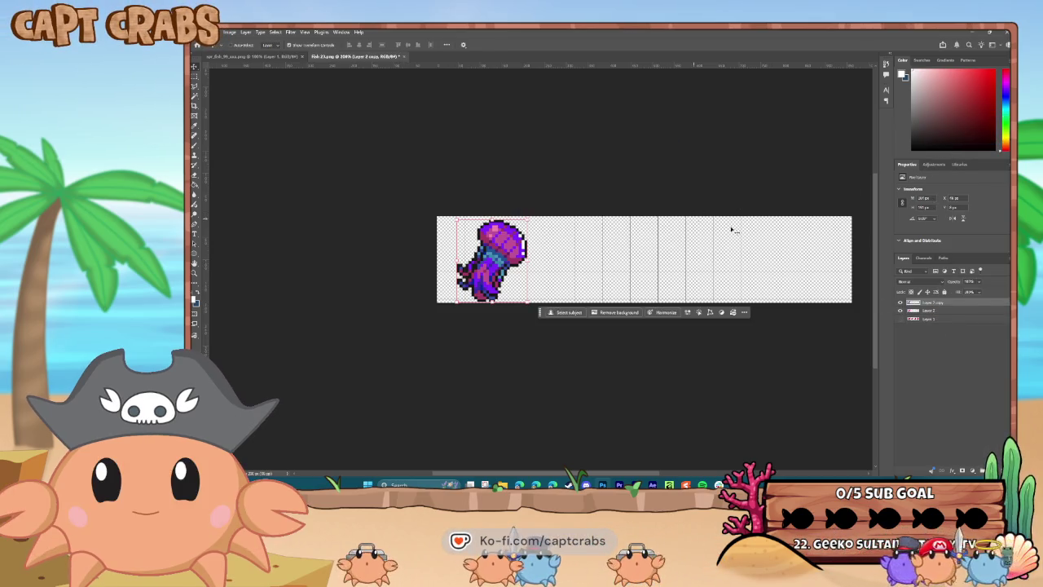
pyautogui.click(900, 310)
pyautogui.moveTo(499, 255); pyautogui.dragTo(608, 249)
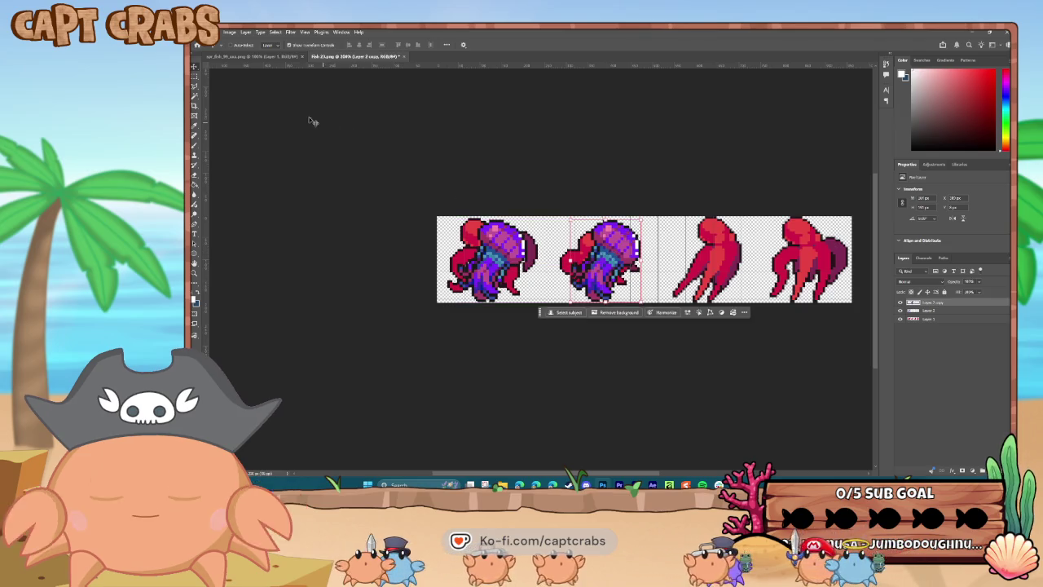
# Lasso part of the second-frame jellyfish and begin a Rotate transform on it.
pyautogui.click(195, 87)
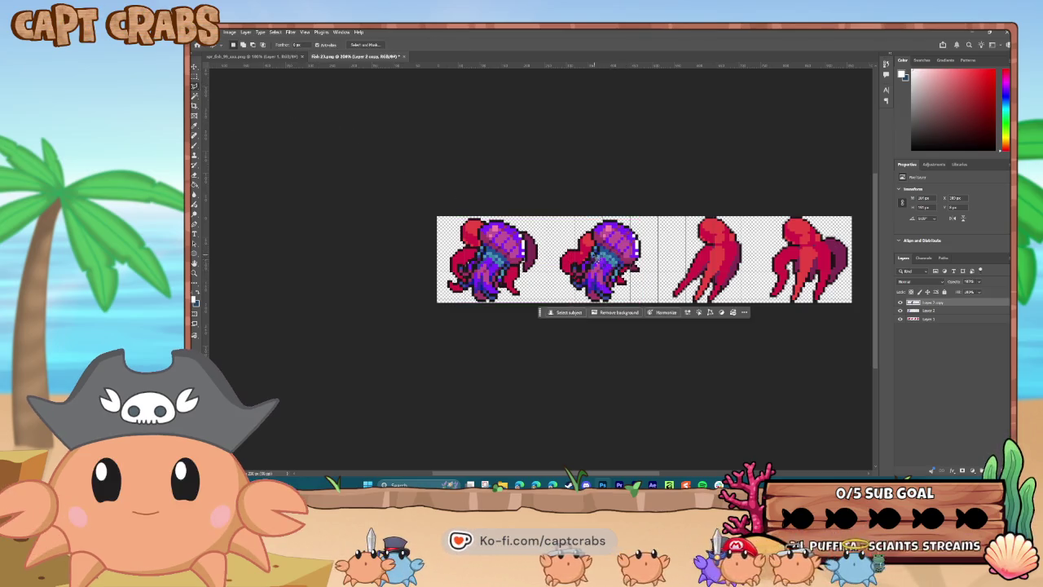
pyautogui.moveTo(598, 252); pyautogui.dragTo(626, 272)
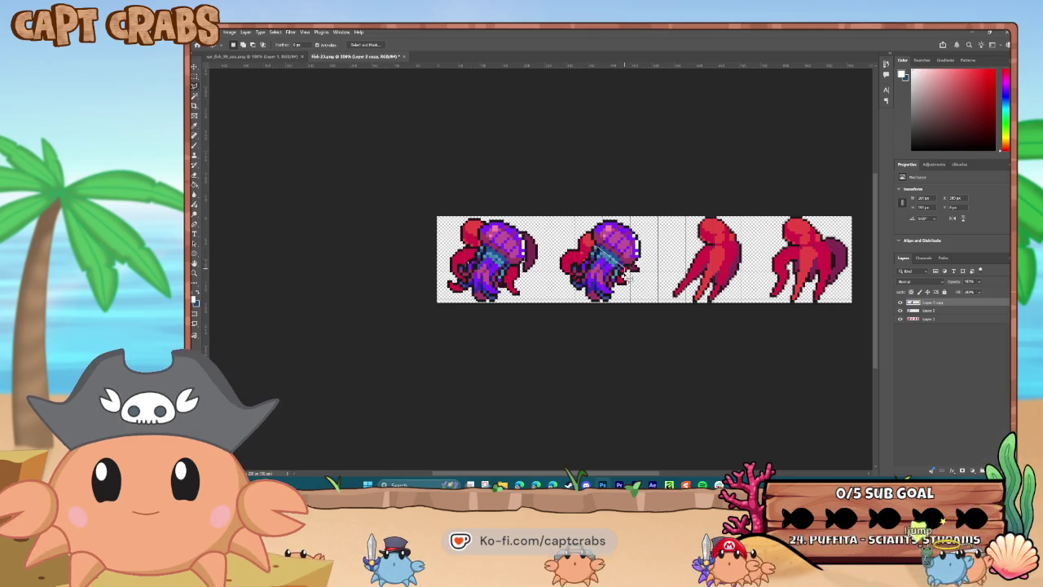
pyautogui.moveTo(560, 259); pyautogui.dragTo(559, 254)
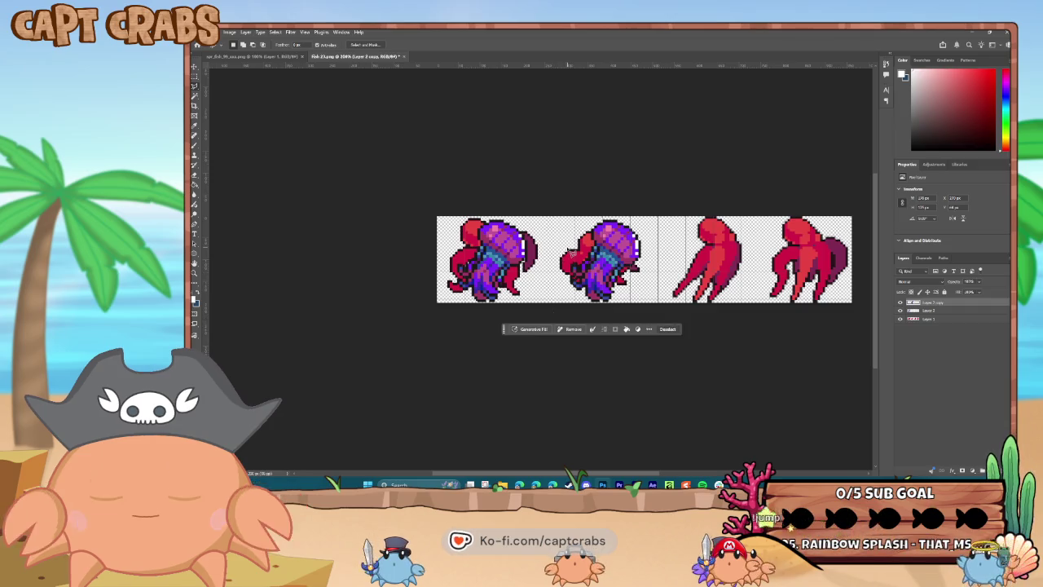
pyautogui.click(217, 34)
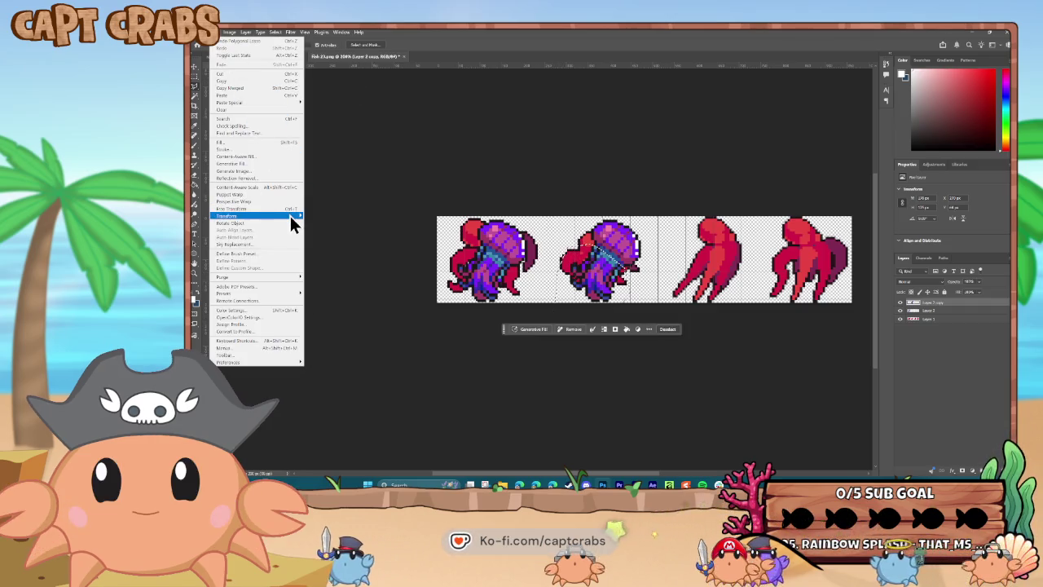
pyautogui.moveTo(290, 216)
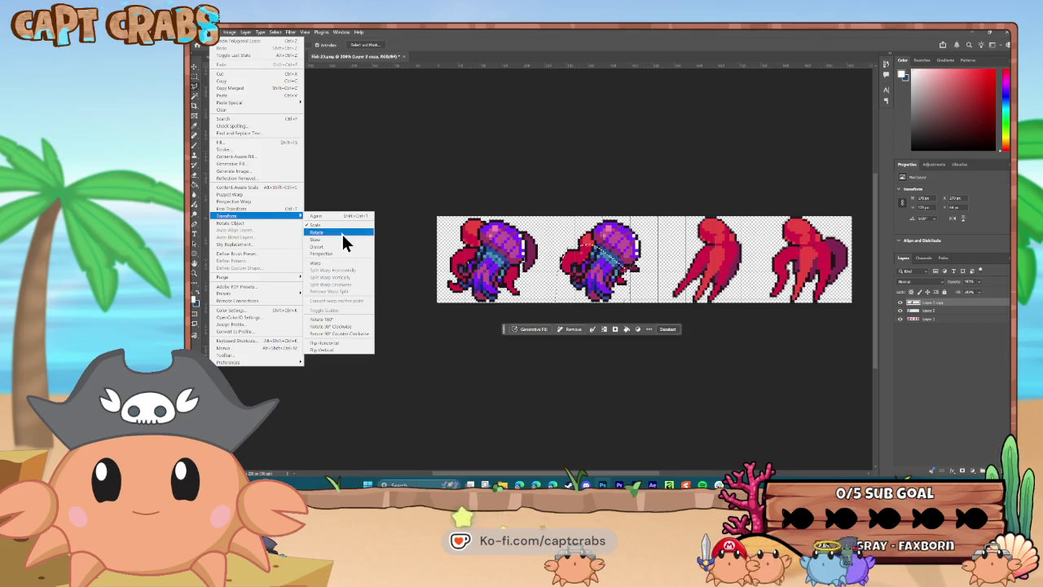
pyautogui.click(341, 231)
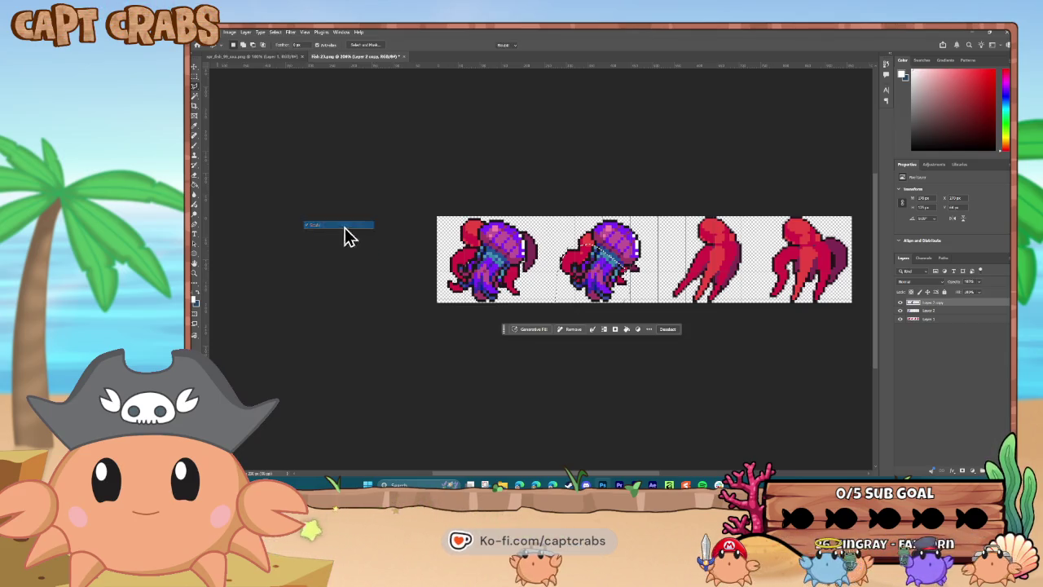